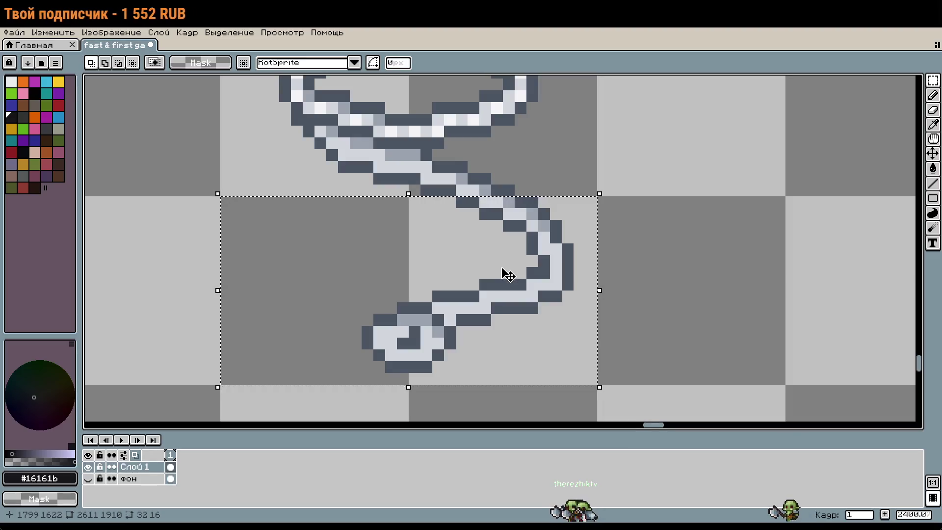
Step: Sample the ring's dark outline grey and paint its bottom row, undoing the extra pixels
scroll(544, 240, "up", 2)
key("i")
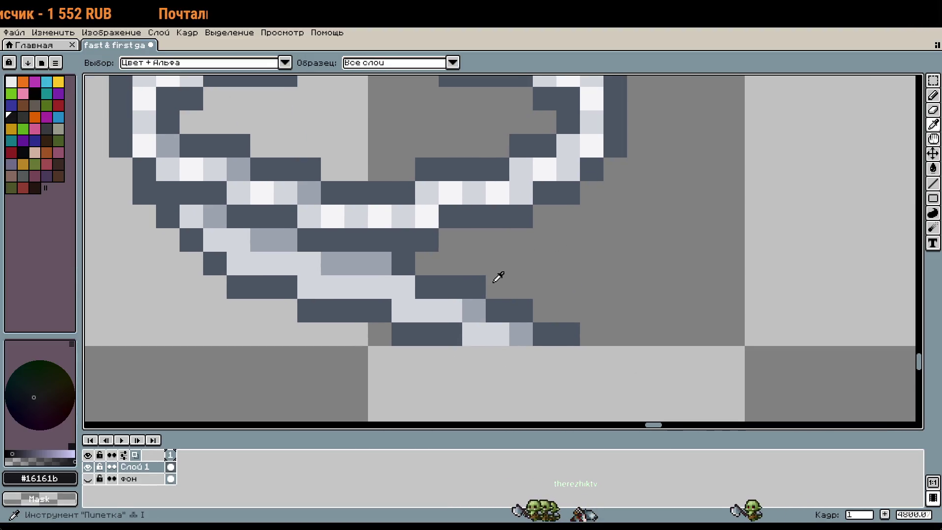
left_click(475, 286)
key("b")
left_click_drag(474, 334, 541, 332)
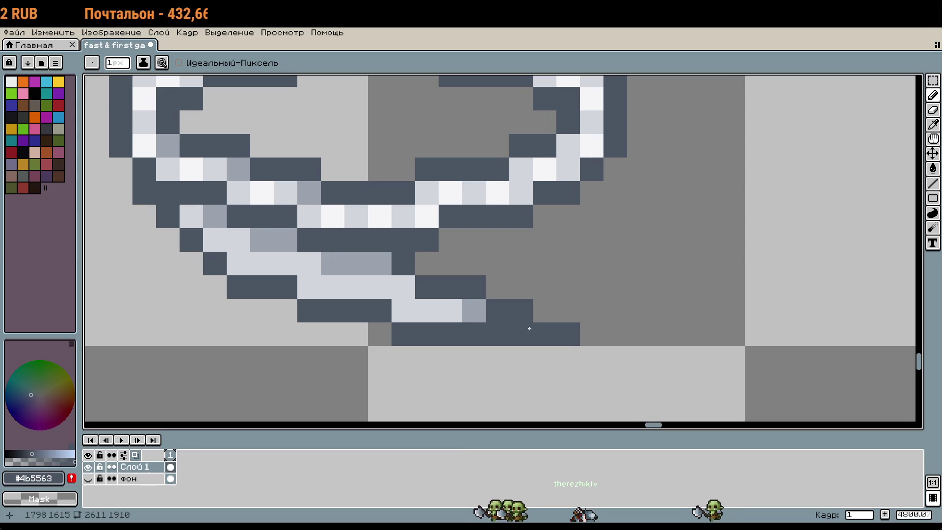
key("ctrl+z")
key("ctrl+z")
key("ctrl+z")
key("ctrl+z")
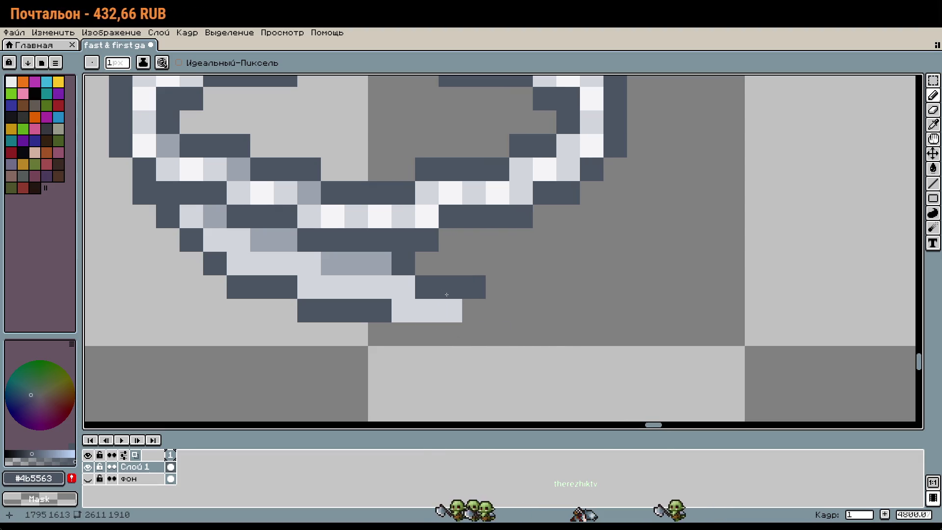
key("ctrl+z")
Step: Redraw the dark bottom edge of the lower-left rim, undoing the stray strokes above it
left_click(406, 313)
left_click_drag(407, 313, 479, 312)
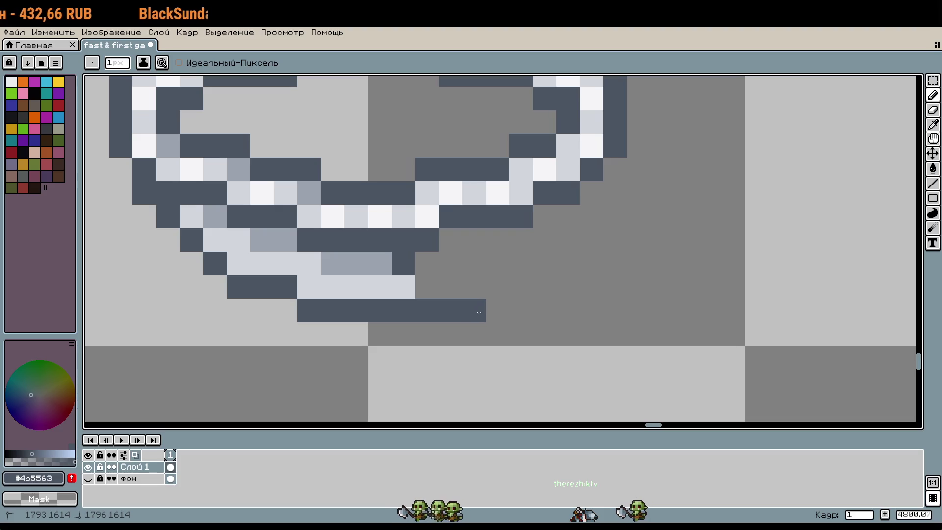
left_click_drag(520, 287, 570, 283)
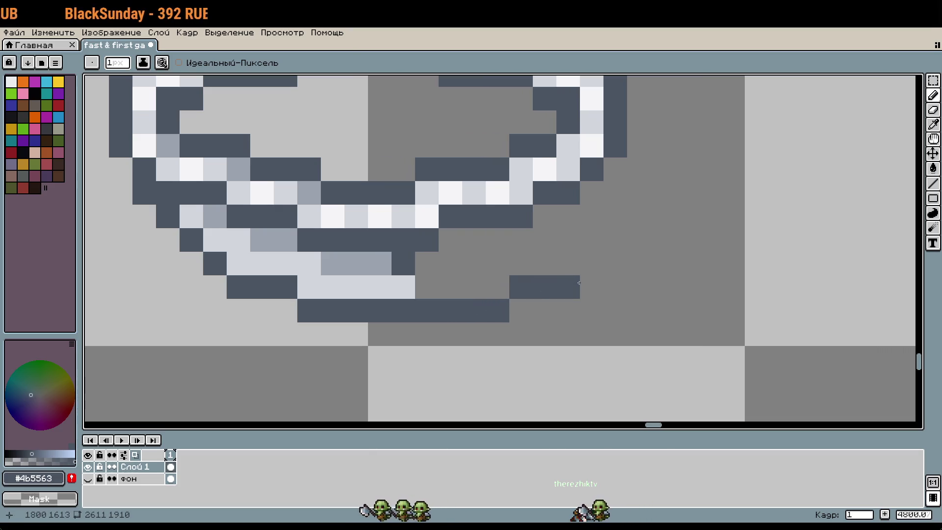
key("ctrl+z")
key("ctrl+z")
key("ctrl+z")
left_click_drag(309, 277, 423, 301)
Step: Select the ring's lower-left section and try mirroring it rightward, cancelling both stretched attempts
key("m")
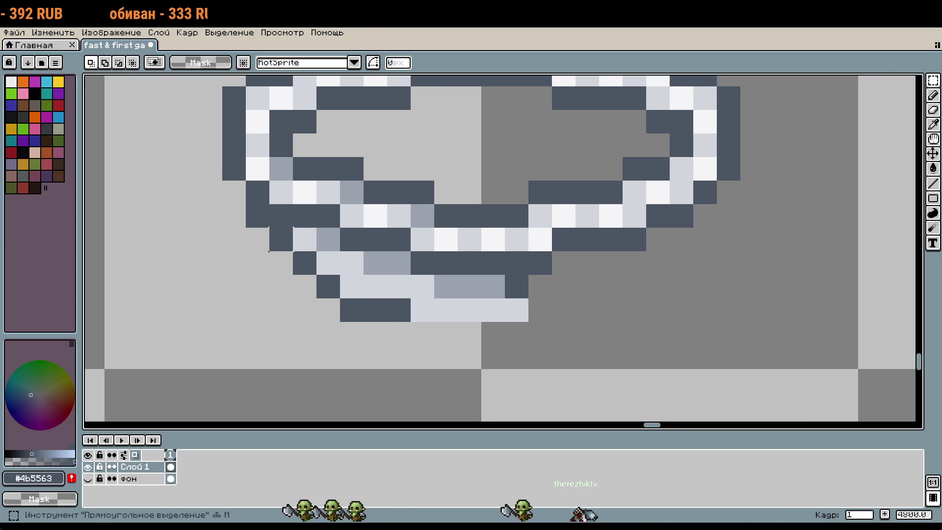
mouse_move(270, 227)
left_mouse_down()
mouse_move(551, 322)
mouse_move(482, 323)
left_mouse_up()
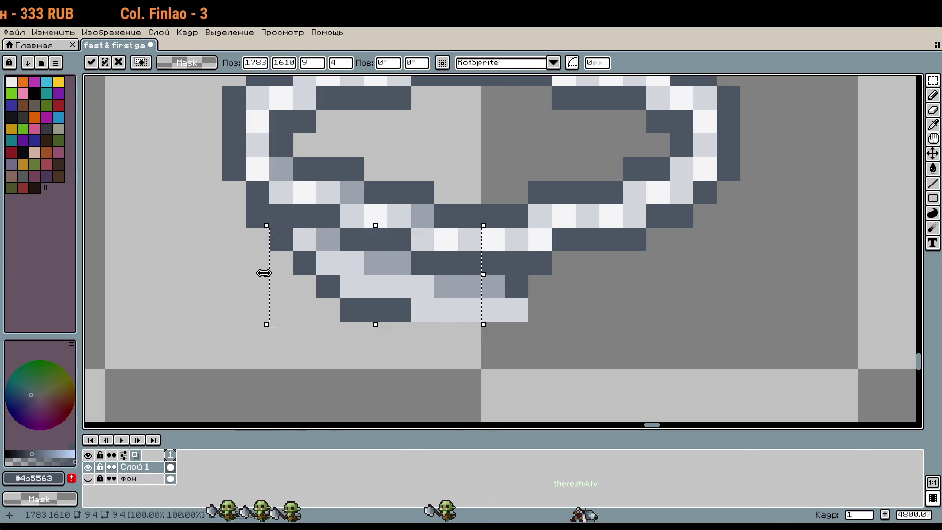
mouse_move(264, 273)
left_mouse_down()
mouse_move(686, 287)
mouse_move(664, 284)
left_mouse_up()
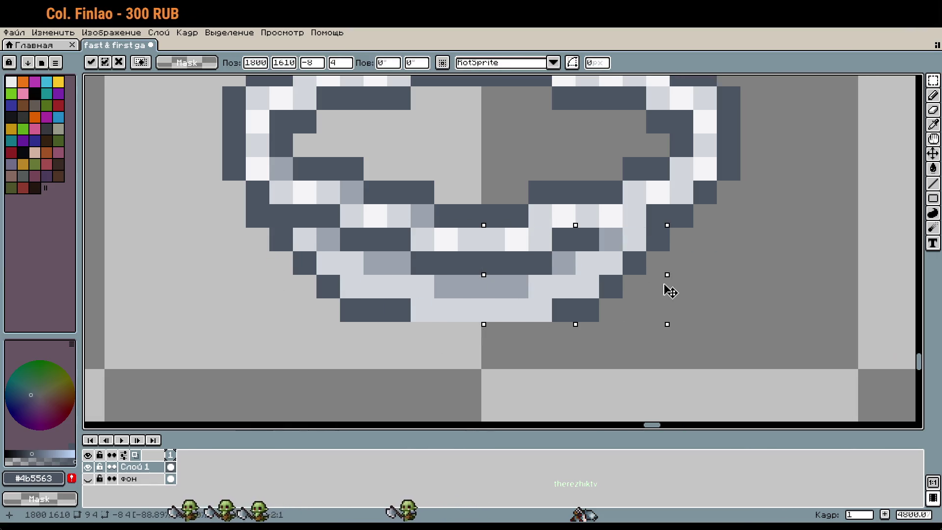
key("Escape")
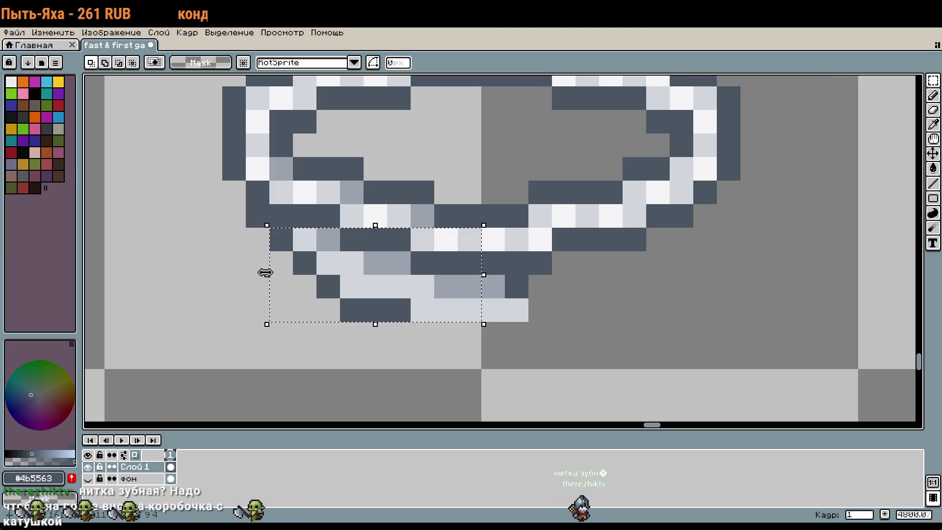
mouse_move(265, 273)
left_mouse_down()
mouse_move(753, 275)
mouse_move(711, 274)
left_mouse_up()
key("Escape")
Step: Flip the selected section across with a transform to form the rim's right half
key("ctrl+t")
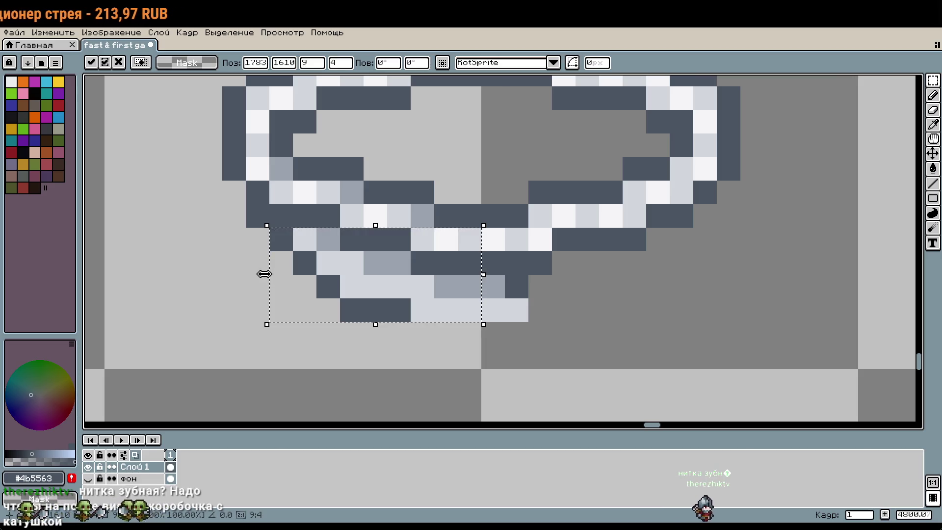
left_click_drag(264, 273, 702, 274)
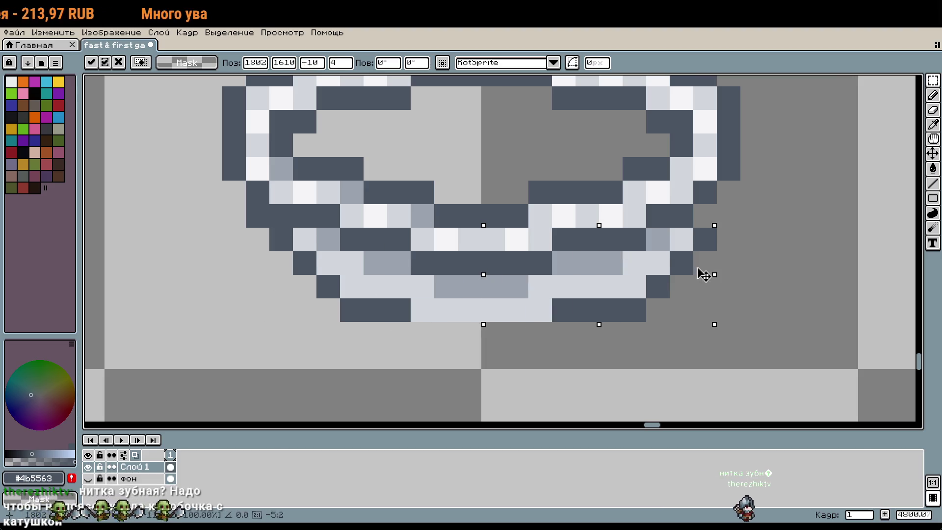
key("Return")
key("b")
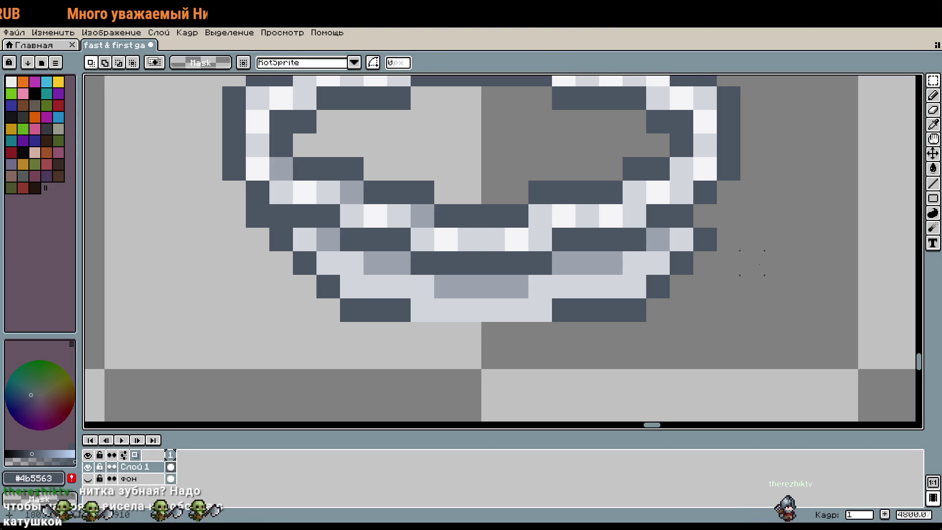
scroll(707, 260, "up", 1)
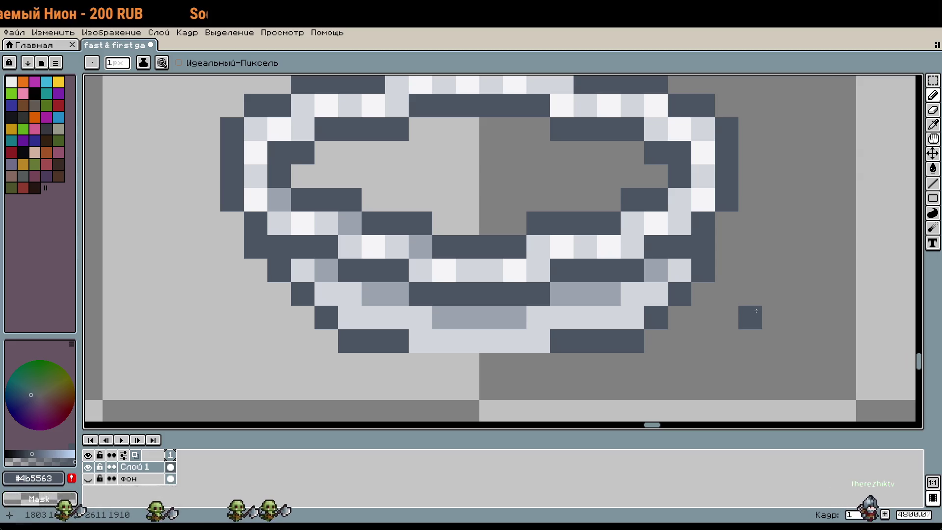
Step: Undo the mirrored right half of the rim and clear the selection
key("ctrl+z")
key("ctrl+z")
key("ctrl+z")
key("m")
key("ctrl+d")
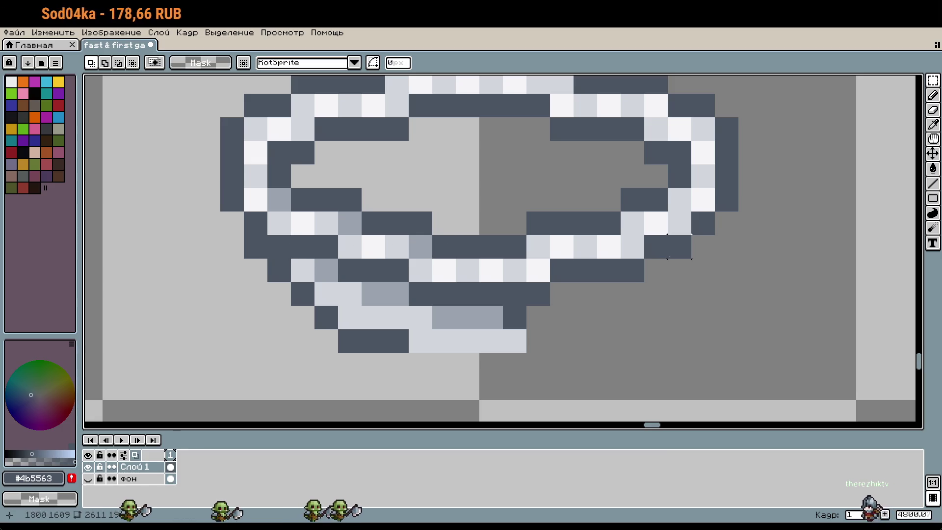
scroll(436, 267, "down", 1)
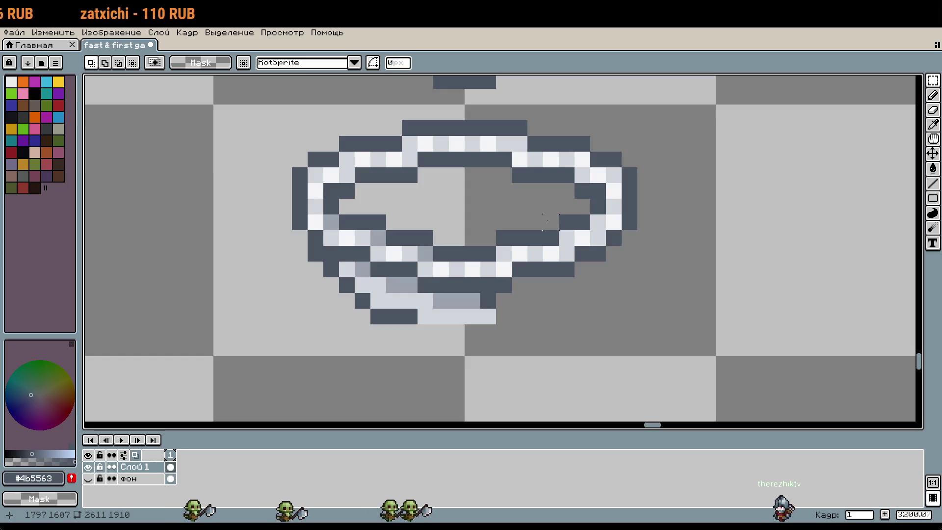
key("b")
Step: Zoom out and pan until the rat and rope loops are visible
scroll(550, 221, "up", 1)
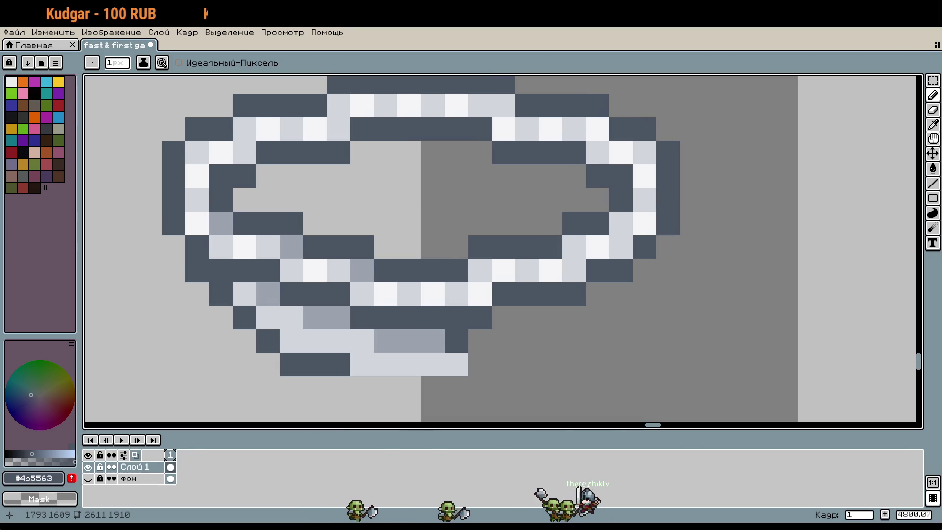
scroll(455, 258, "down", 5)
mouse_move(449, 234)
left_mouse_down()
mouse_move(597, 401)
mouse_move(596, 388)
left_mouse_up()
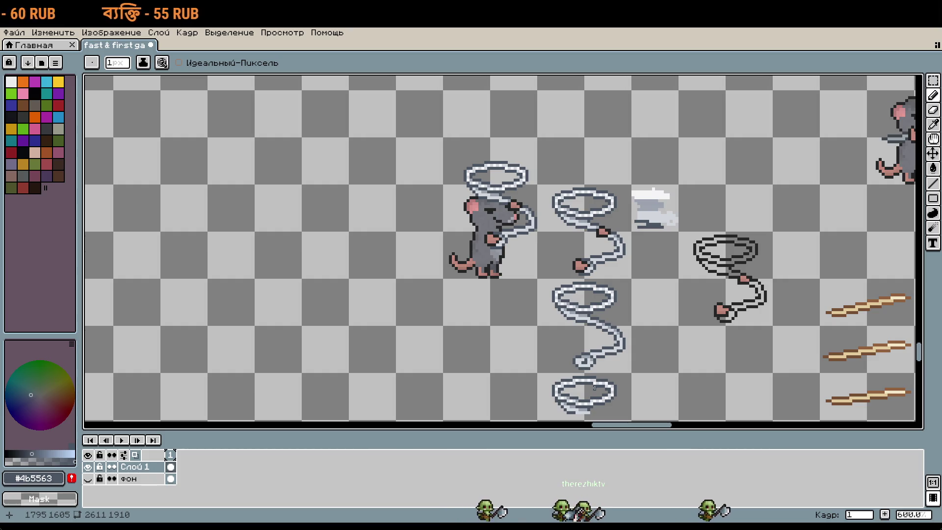
left_click_drag(635, 376, 617, 324)
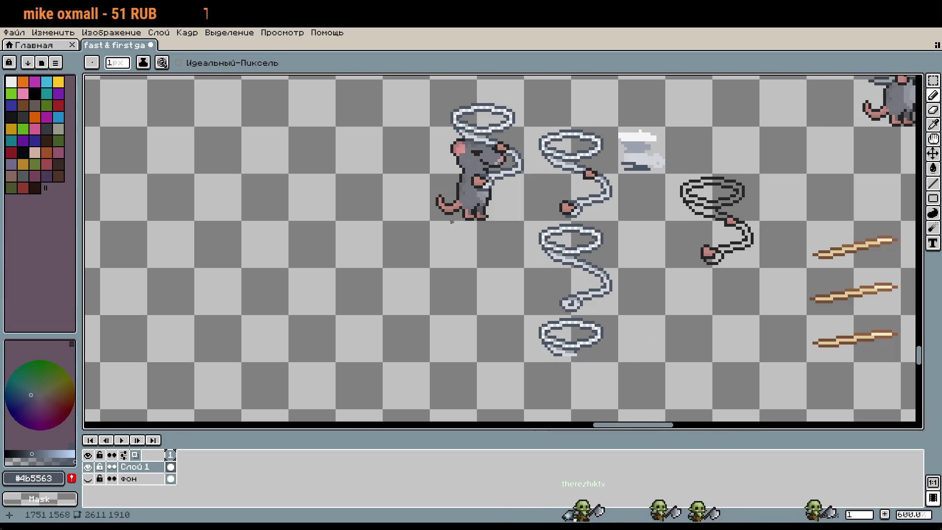
scroll(538, 361, "up", 3)
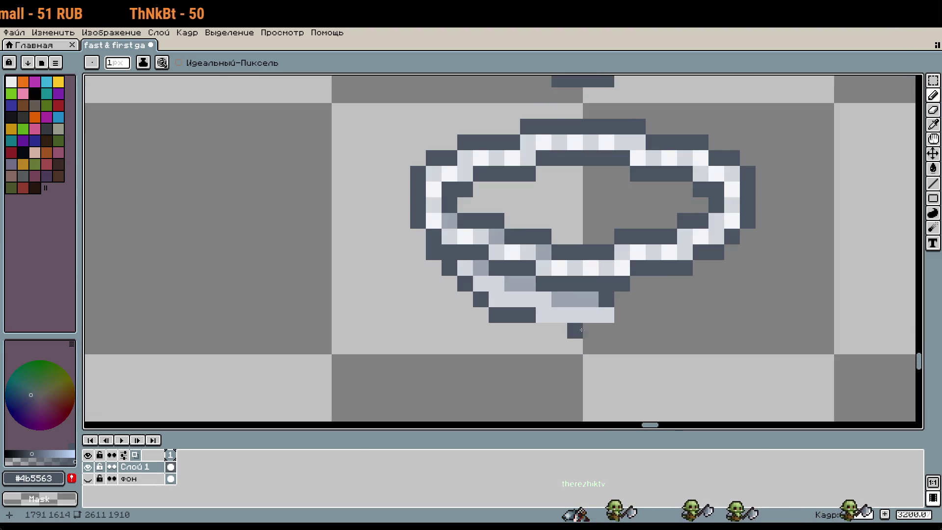
Step: Draw a dark line under the ring's bottom, undoing the stray pixel
left_click(493, 339)
scroll(488, 337, "up", 1)
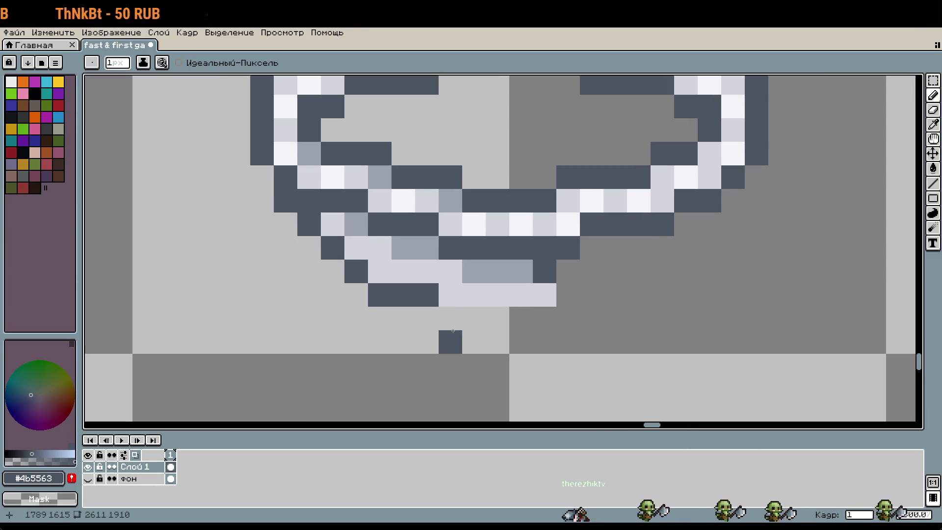
left_click_drag(453, 324, 611, 329)
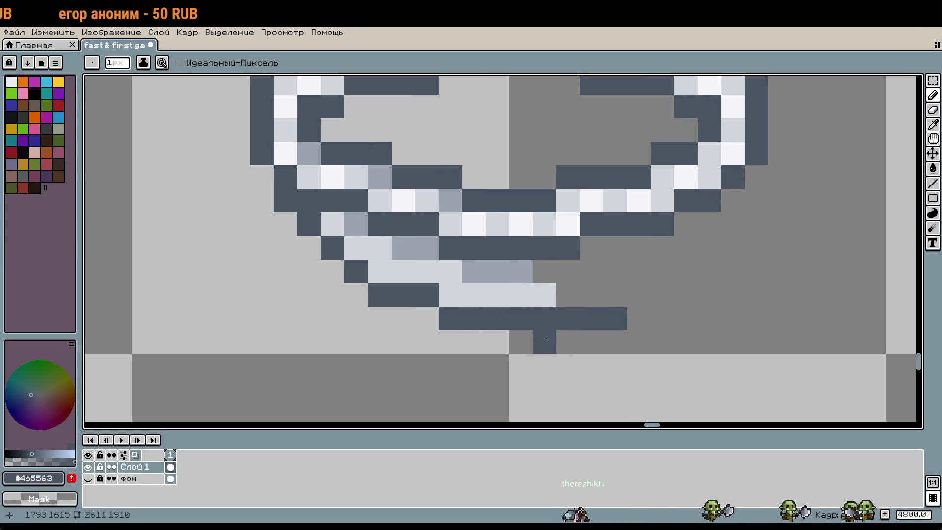
key("ctrl+z")
Step: Select the ring's lower-left section and flip a copy over to the right side
key("m")
mouse_move(497, 318)
left_mouse_down()
mouse_move(415, 284)
mouse_move(296, 211)
left_mouse_up()
mouse_move(294, 272)
left_mouse_down()
mouse_move(273, 271)
mouse_move(734, 285)
left_mouse_up()
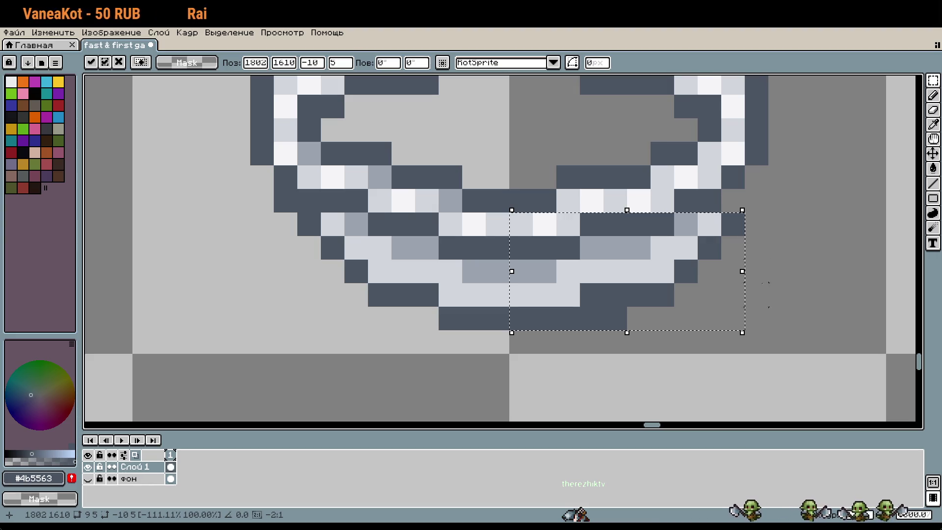
key("Return")
Step: Fill dark pixels at the left and right edges of the mirrored rim
key("b")
left_click(639, 331)
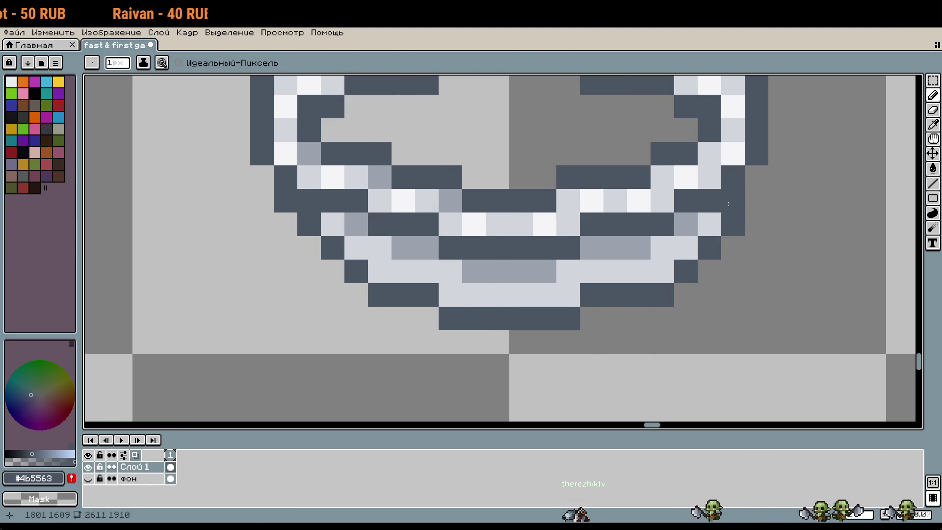
left_click(757, 342)
scroll(752, 347, "down", 3)
scroll(748, 344, "up", 3)
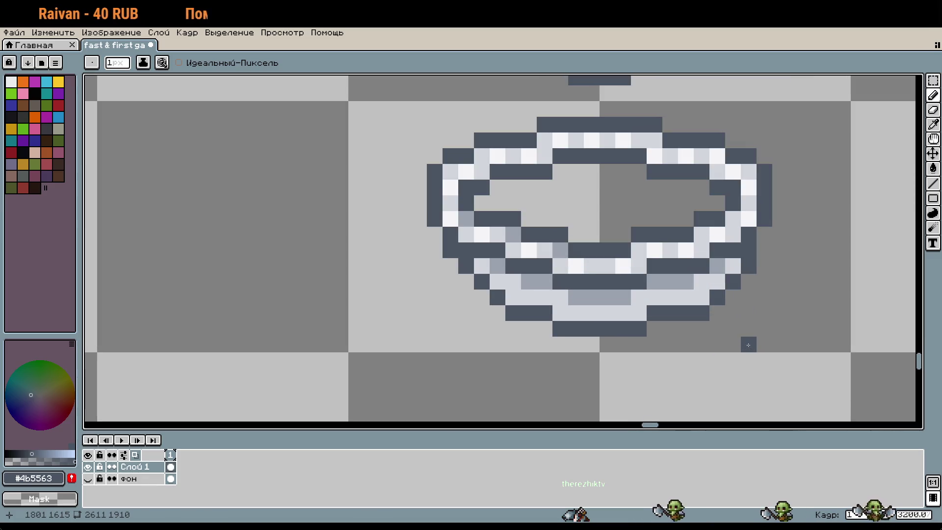
Step: Nudge the ring's bottom rows up one pixel and close the dark edge on the left
key("m")
scroll(702, 346, "up", 2)
left_click_drag(706, 329, 408, 287)
key("Up")
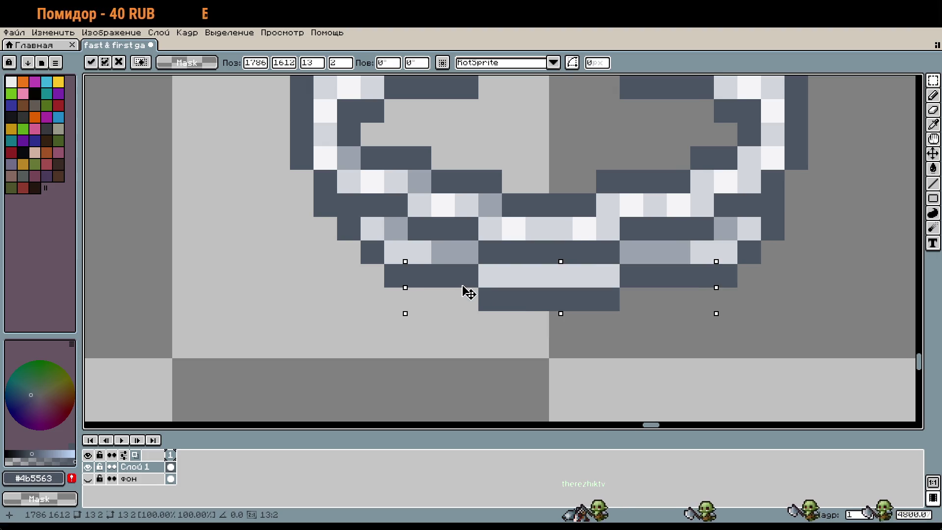
key("Return")
scroll(495, 291, "up", 1)
key("b")
left_click(457, 301)
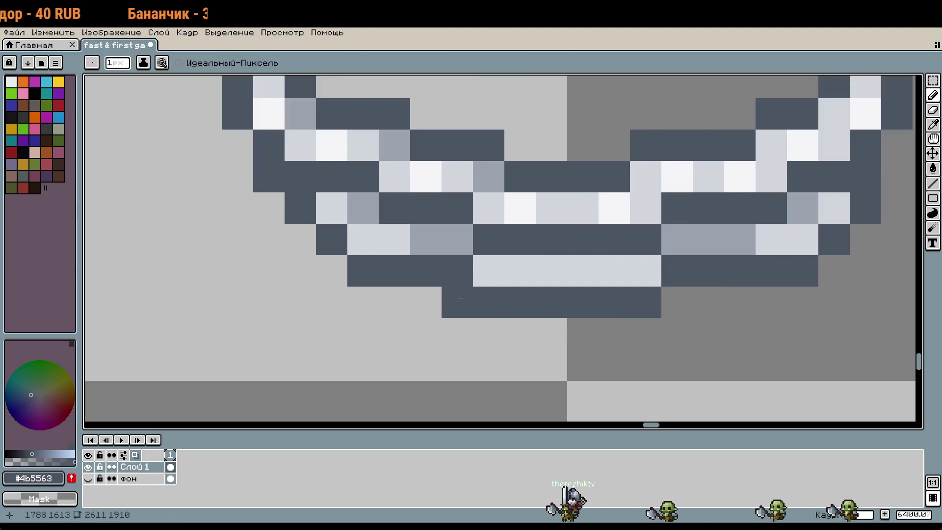
Step: Extend the dark bottom row, then widen the light #d1d5db band and lighten pixels above it
left_click(439, 299)
left_click(677, 302)
left_click(705, 301)
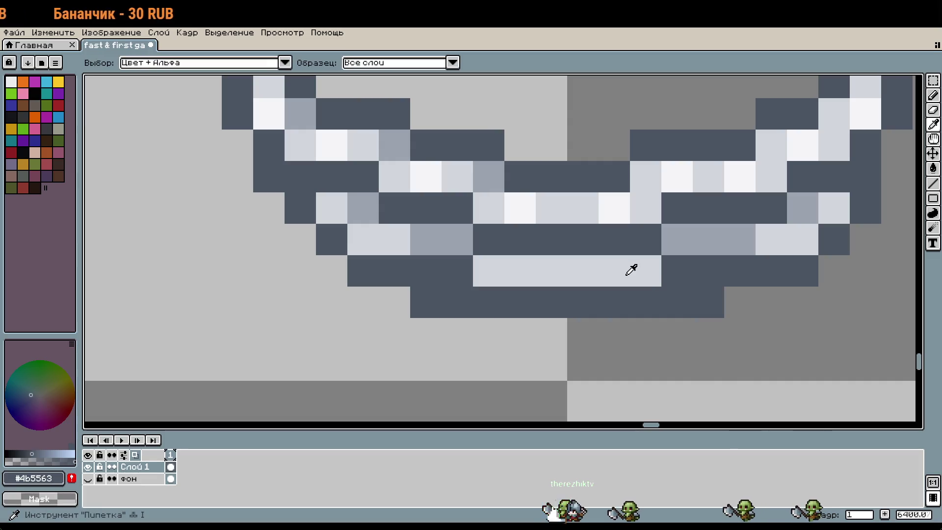
left_click(631, 267, "alt")
left_click(682, 272)
left_click(708, 271)
left_click(458, 270)
left_click(427, 272)
left_click(682, 244)
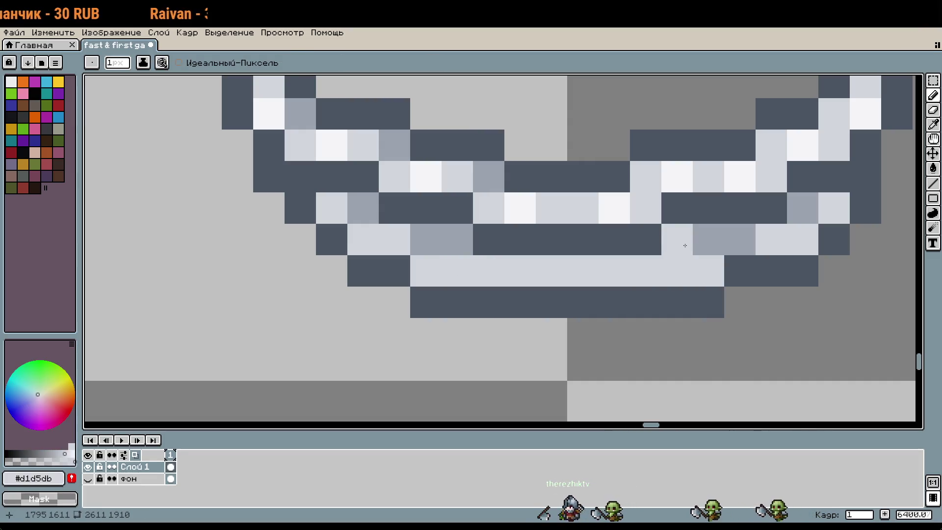
left_click_drag(708, 241, 741, 241)
left_click(802, 210)
Step: Eyedrop the ring's dark outline colour, then its white highlight colour
scroll(802, 216, "down", 3)
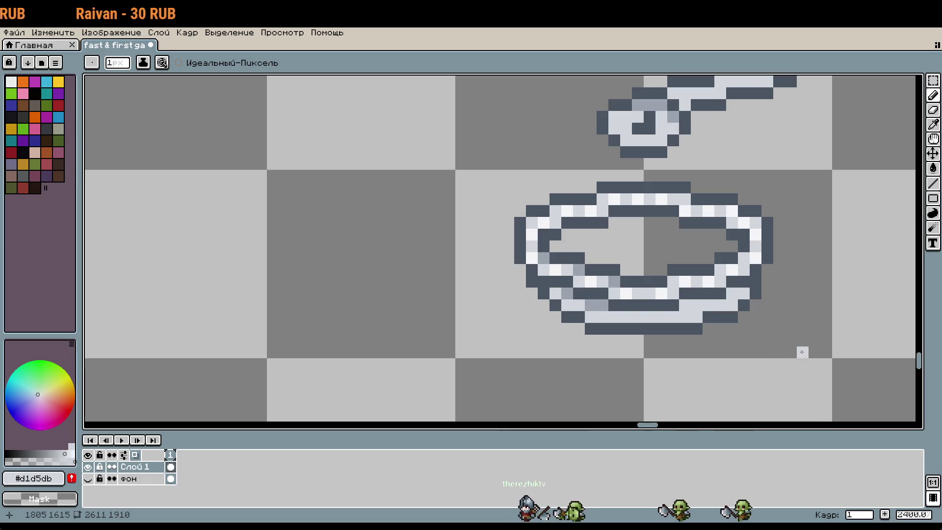
scroll(791, 316, "up", 2)
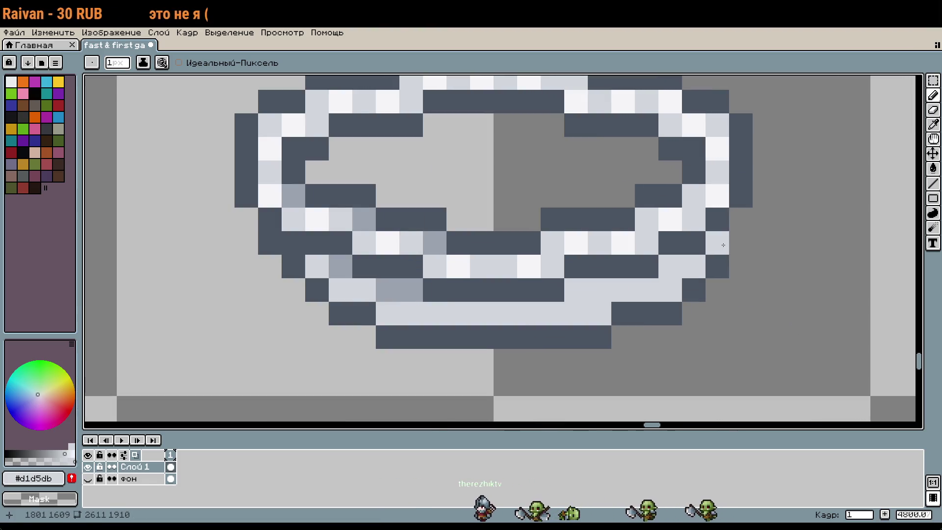
scroll(403, 339, "down", 2)
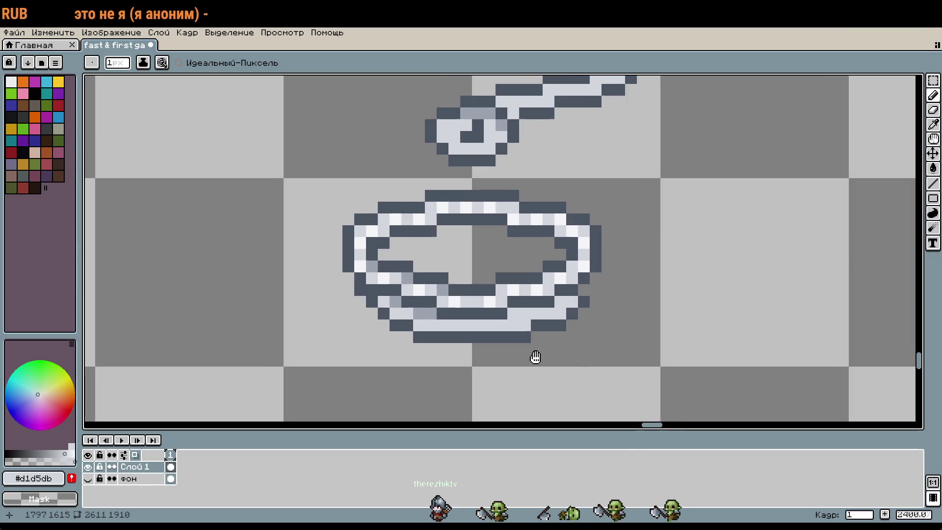
scroll(588, 287, "up", 2)
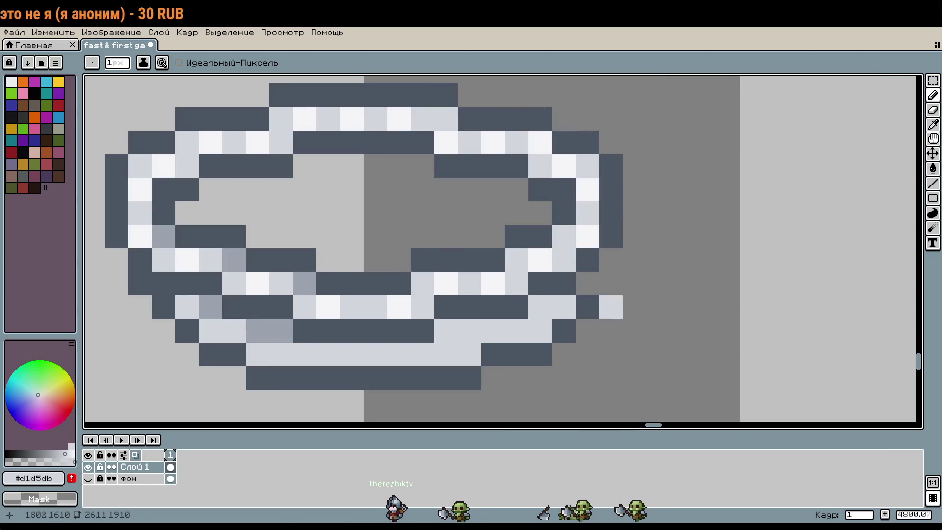
left_click(594, 281, "alt")
scroll(594, 281, "down", 2)
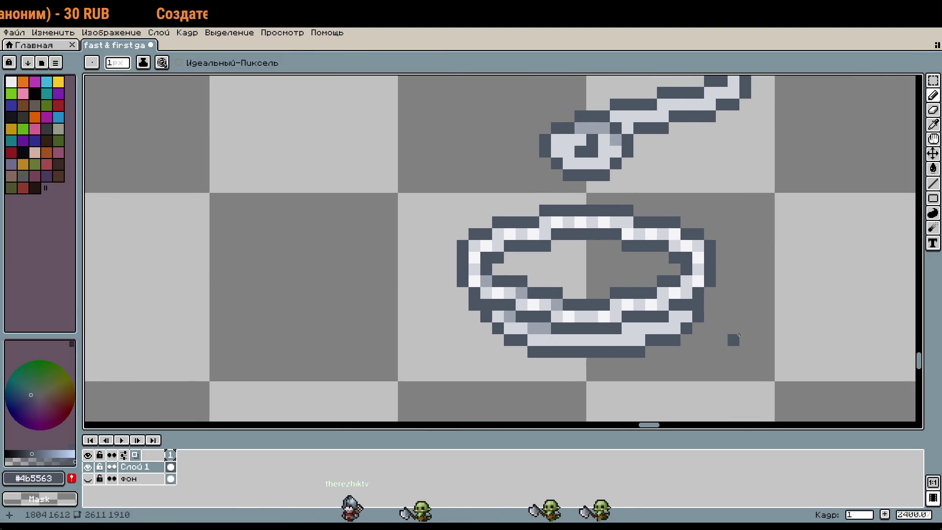
scroll(737, 337, "down", 1)
scroll(726, 330, "up", 4)
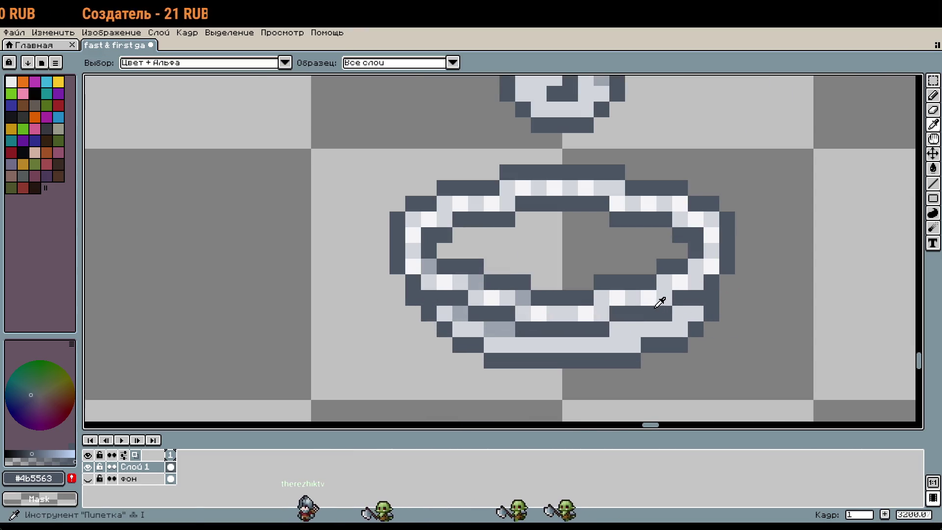
left_click(635, 298, "alt")
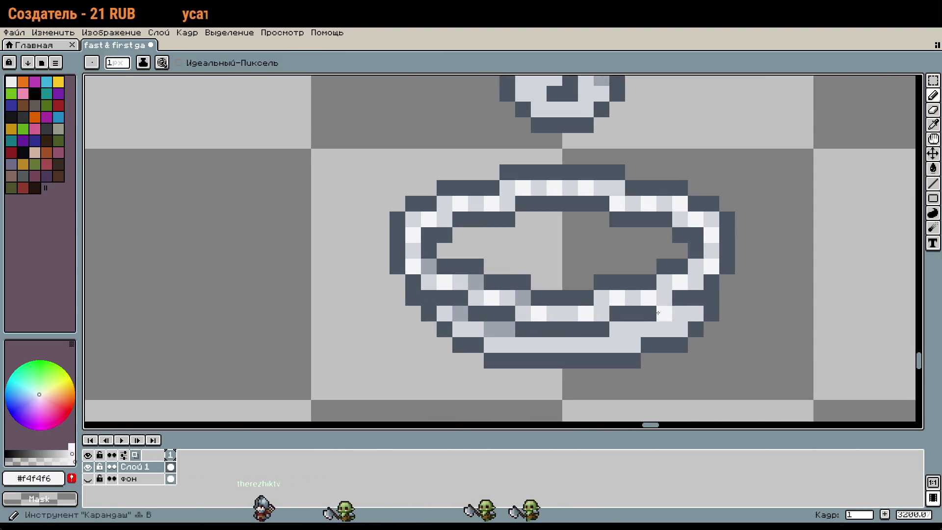
scroll(638, 299, "up", 2)
Step: Whiten alternate pixels along the ring's lower band and its lower-left curve
left_click(588, 338)
left_click(556, 370)
left_click_drag(492, 372, 568, 360)
left_click(507, 358)
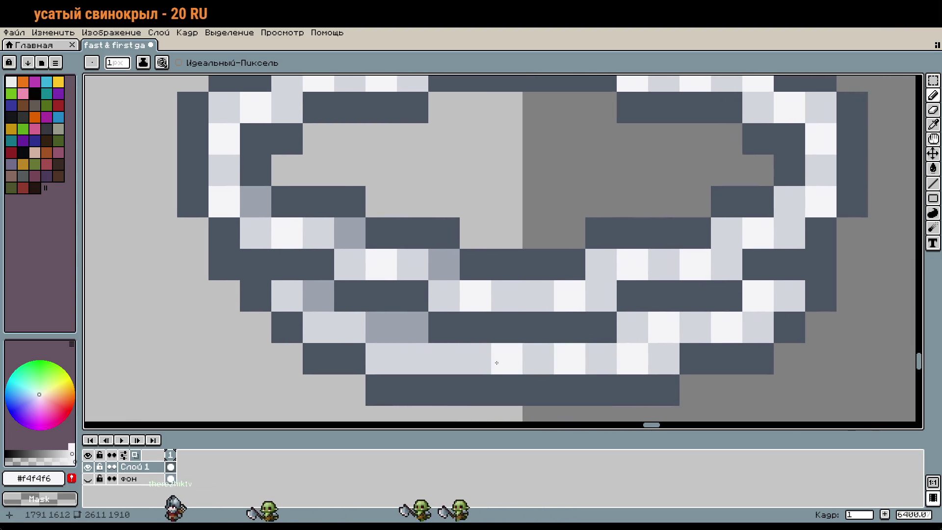
left_click(444, 358)
left_click(381, 358)
left_click(317, 327)
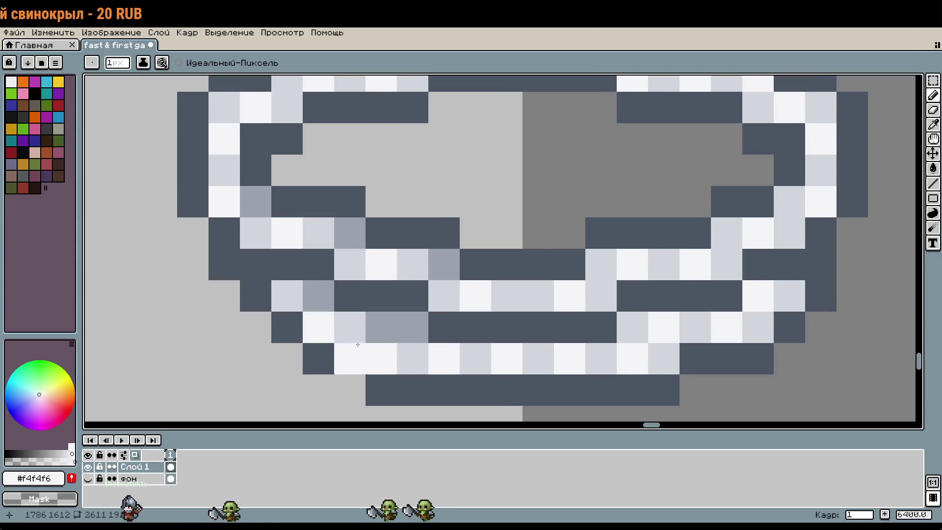
scroll(478, 375, "down", 4)
scroll(682, 322, "down", 2)
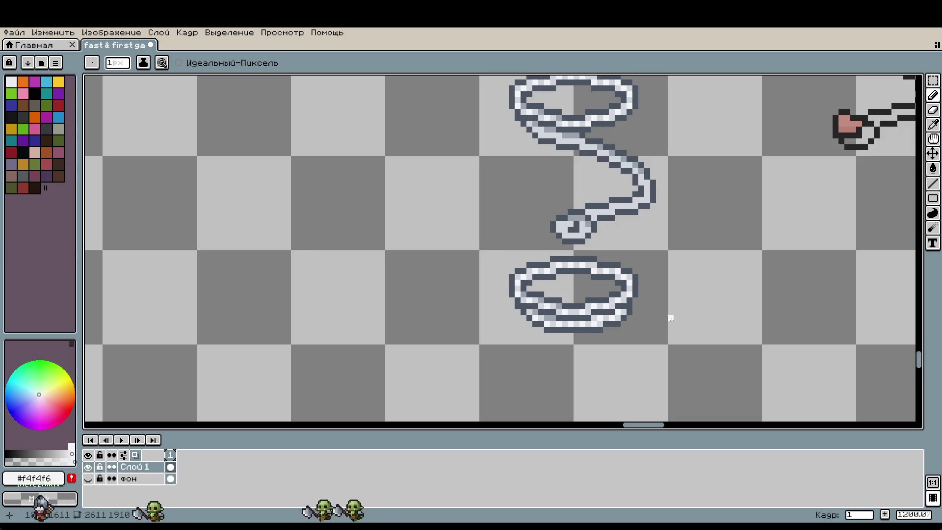
Step: Marquee-select the bottom rope loop and commit the selection
key("m")
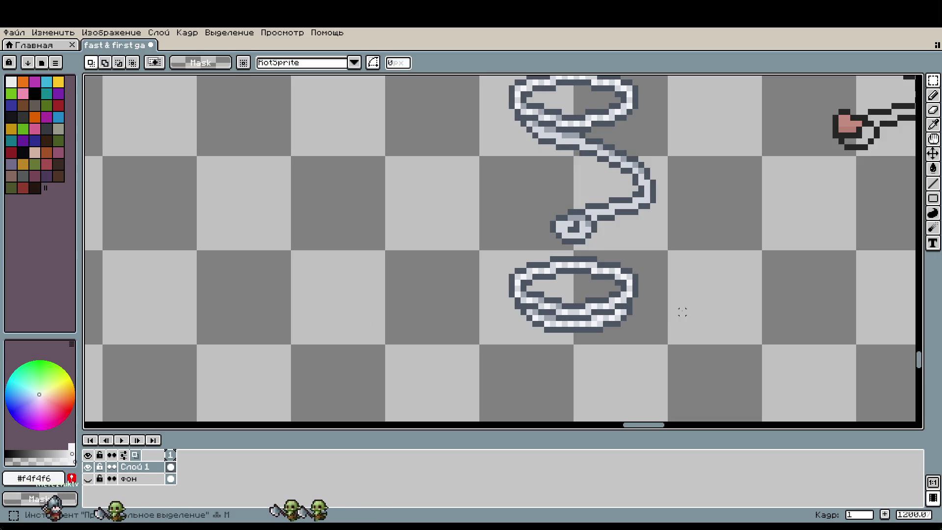
scroll(628, 329, "up", 1)
mouse_move(592, 319)
left_mouse_down()
mouse_move(509, 281)
mouse_move(508, 299)
left_mouse_up()
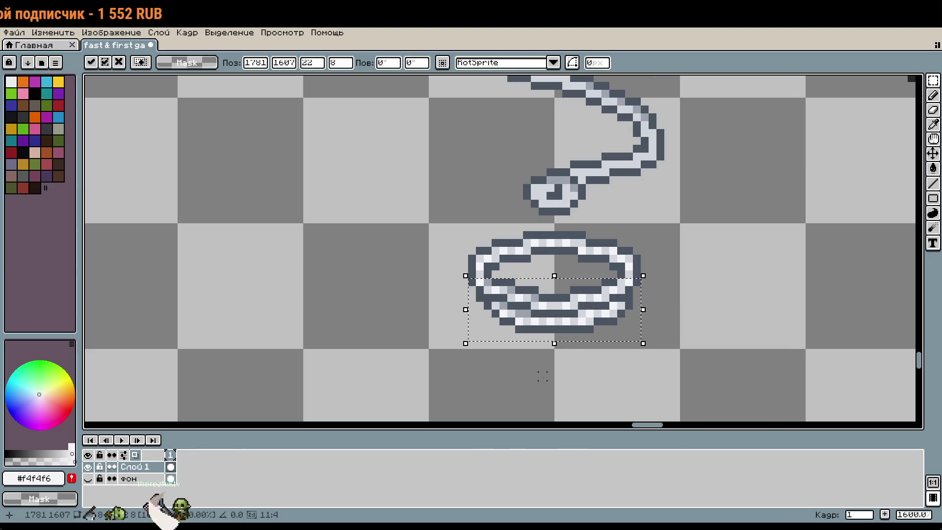
key("Return")
scroll(507, 337, "up", 2)
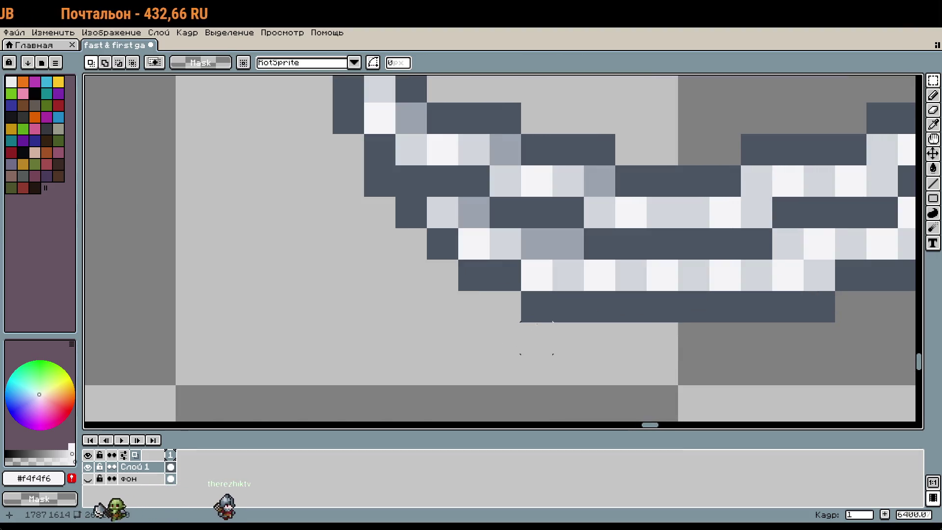
Step: Move two stray dark outline pixels up one pixel each and deselect
left_click(536, 306)
left_click_drag(540, 309, 546, 288)
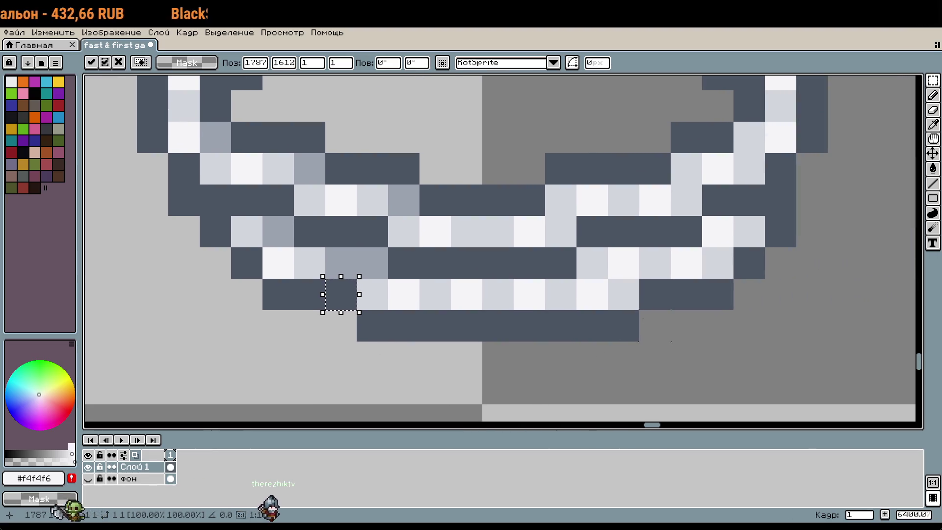
key("Return")
left_click_drag(608, 311, 638, 341)
key("Up")
scroll(623, 356, "down", 5)
key("Return")
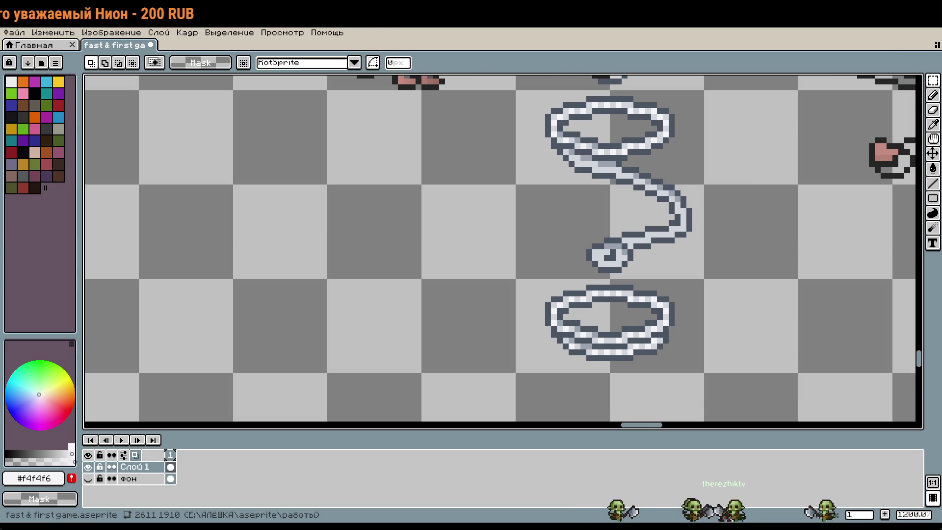
Step: Centre the rope loops and eyedrop the near-black #252525 with the Pencil active
left_click_drag(707, 352, 599, 286)
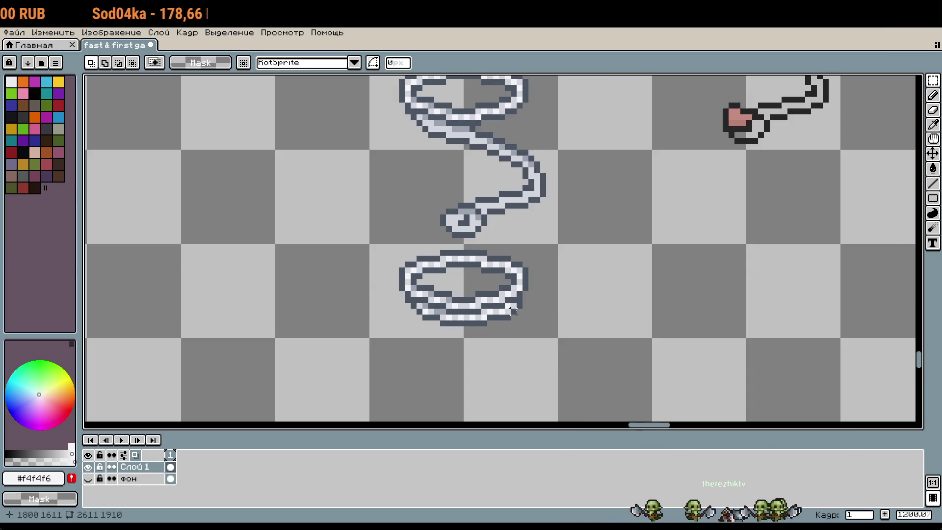
scroll(513, 311, "up", 6)
key("b")
scroll(533, 290, "up", 10)
scroll(533, 290, "left", 10)
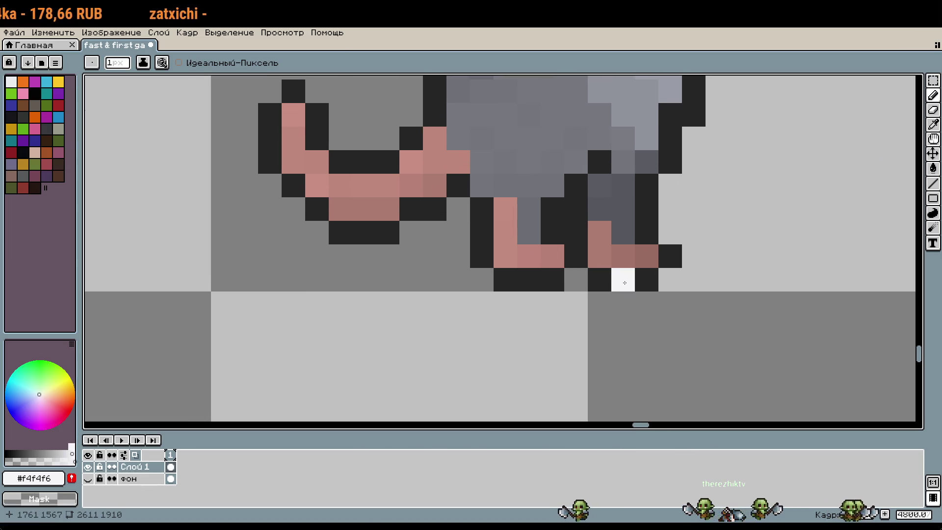
left_click(608, 278, "alt")
Step: Draw a small plus sign and a minus dash beside the bottom loop
left_click(740, 325)
mouse_move(741, 326)
left_mouse_down()
mouse_move(469, 173)
mouse_move(383, 199)
left_mouse_up()
left_click(378, 196)
scroll(386, 201, "down", 5)
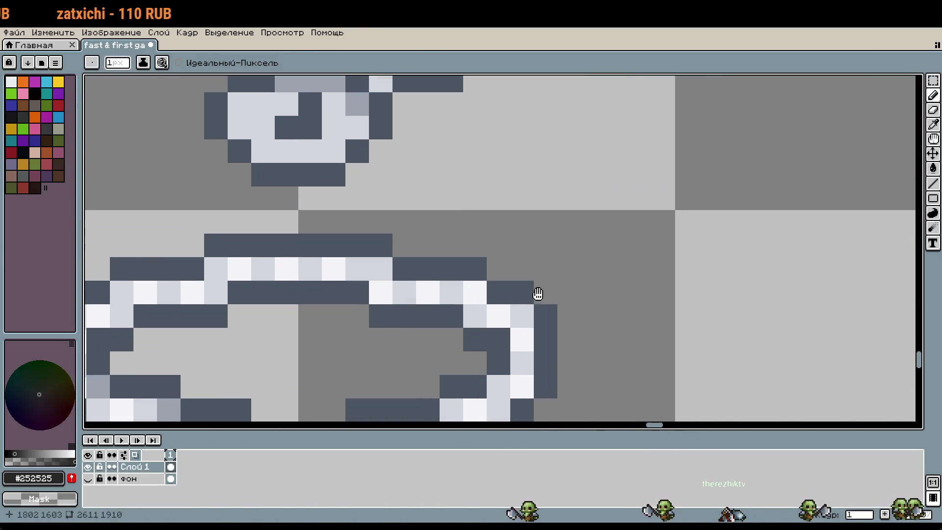
left_click_drag(382, 321, 428, 321)
left_click(400, 341)
mouse_move(495, 318)
left_mouse_down()
mouse_move(471, 318)
mouse_move(513, 323)
left_mouse_up()
Step: Select the plus and minus marks and shift them left one pixel
key("m")
left_click_drag(363, 278, 531, 353)
key("Left")
scroll(546, 335, "down", 5)
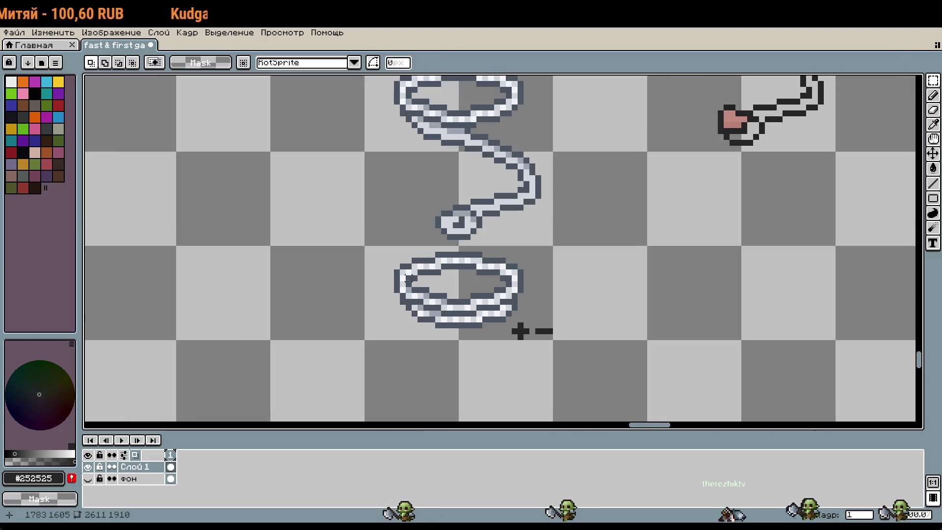
Step: Paste the bottom loop with its plus-minus marks beside the row 11 ropes
mouse_move(363, 244)
left_mouse_down()
mouse_move(478, 339)
mouse_move(554, 342)
left_mouse_up()
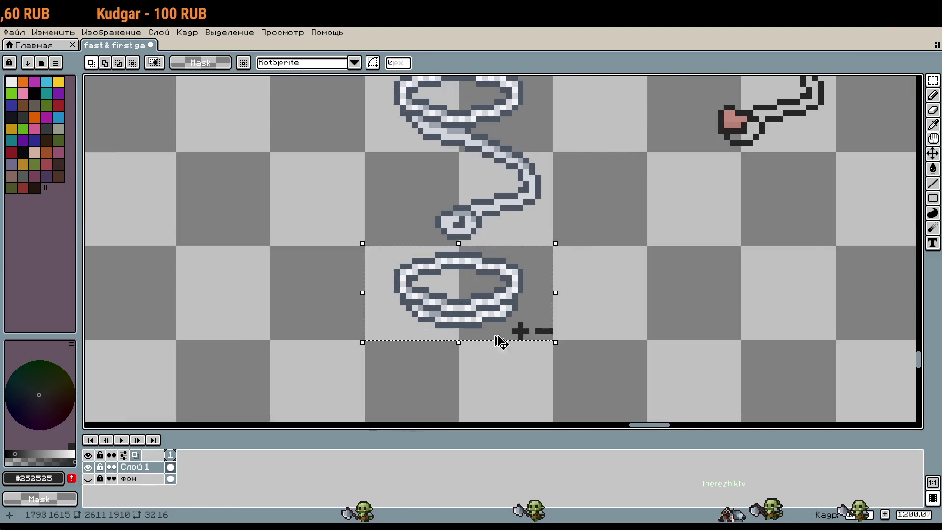
scroll(501, 341, "down", 5)
scroll(566, 178, "up", 4)
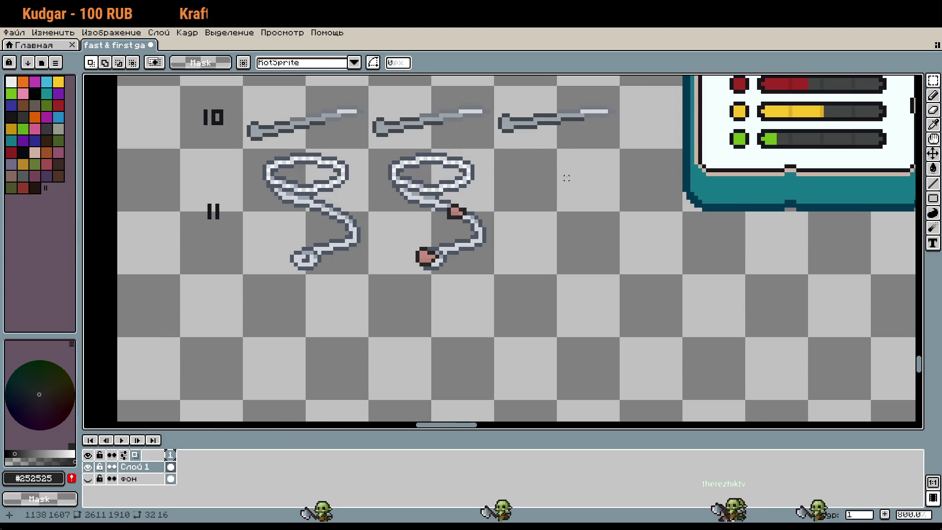
key("ctrl+v")
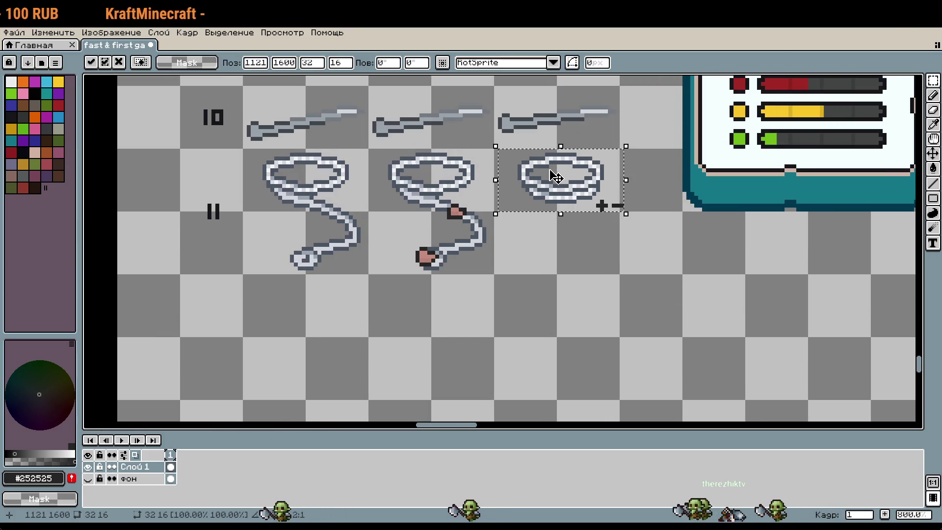
left_click(631, 256)
scroll(631, 255, "down", 4)
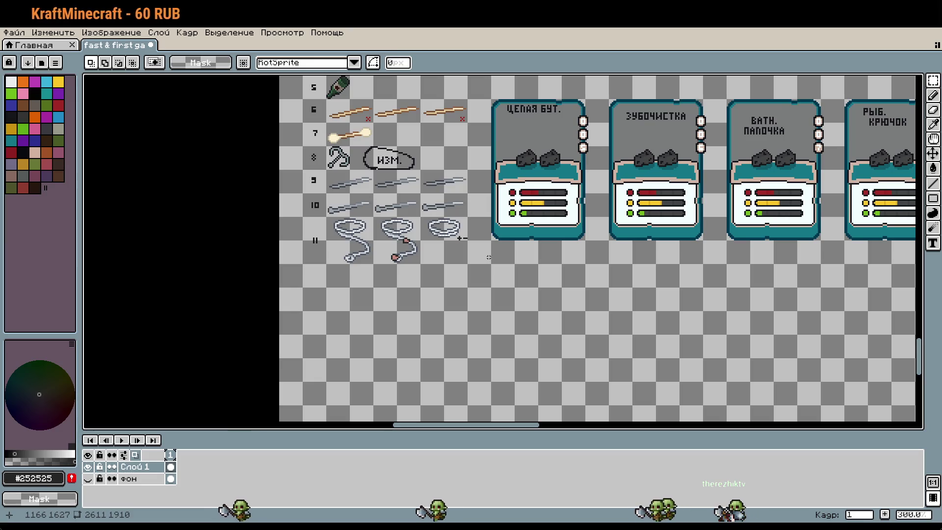
Step: Pan over the upper card rows to centre the view on the bottle card
left_click_drag(715, 235, 591, 408)
scroll(591, 408, "down", 1)
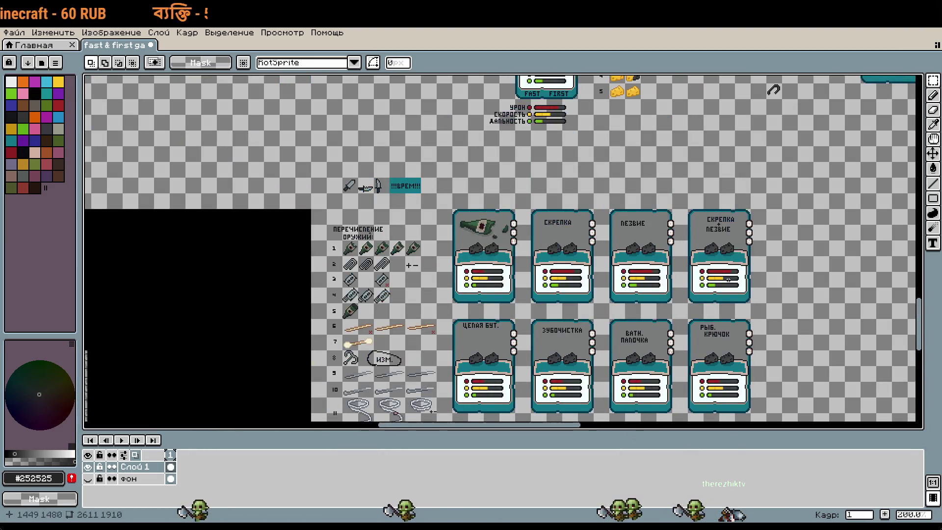
left_click_drag(547, 152, 450, 370)
left_click_drag(491, 245, 465, 365)
scroll(659, 241, "up", 2)
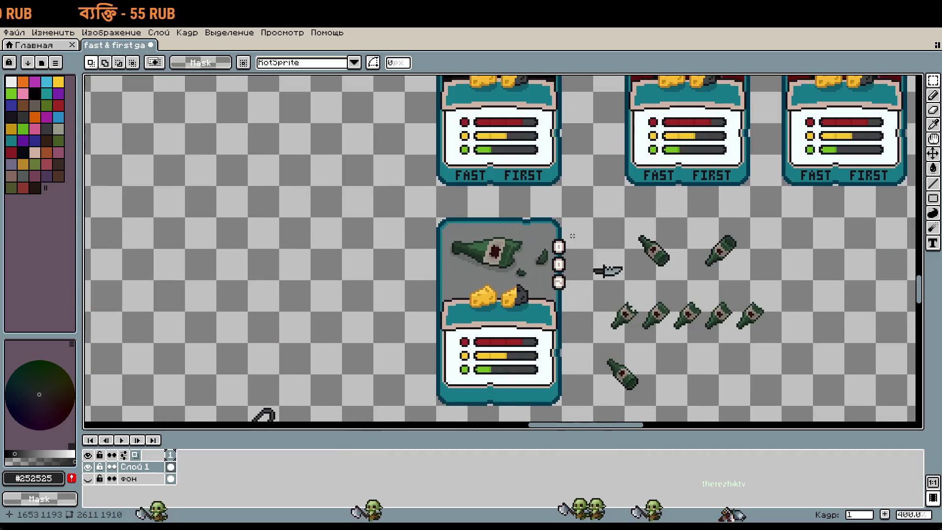
left_click_drag(548, 302, 564, 239)
scroll(564, 239, "up", 1)
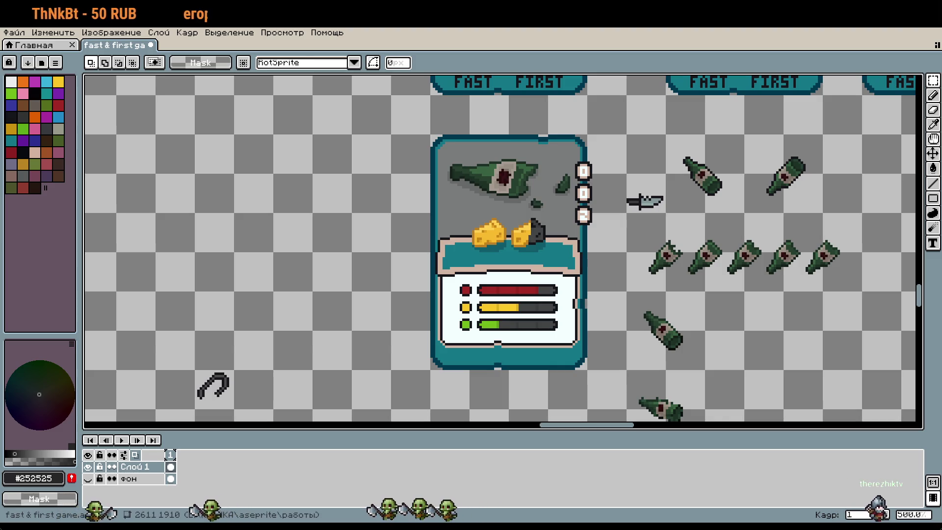
Step: Move to the rat sprites and the wooden sticks, marking out a stick sprite
mouse_move(736, 275)
left_mouse_down()
mouse_move(564, 206)
mouse_move(446, 101)
mouse_move(533, 269)
mouse_move(504, 176)
left_mouse_up()
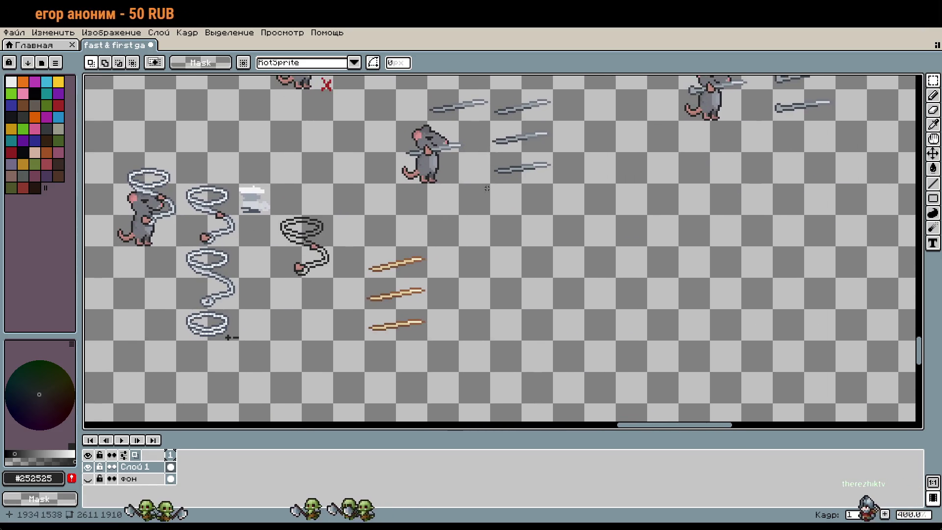
left_click_drag(470, 242, 532, 274)
left_click_drag(416, 306, 530, 359)
left_click_drag(585, 383, 710, 410)
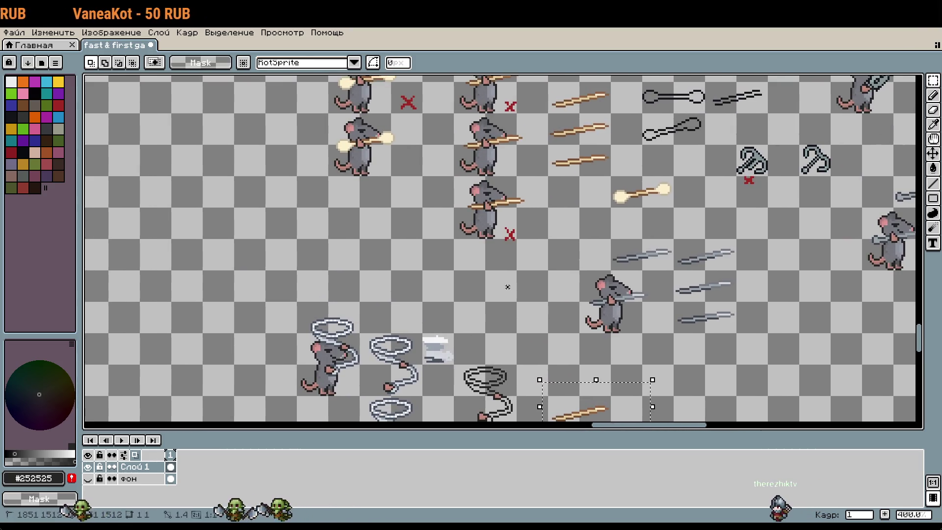
scroll(708, 193, "up", 2)
scroll(604, 300, "down", 5)
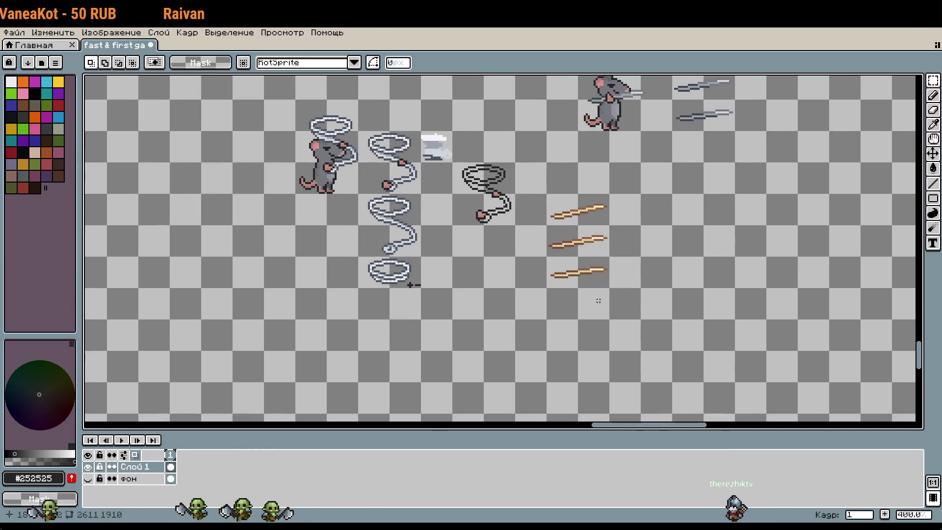
scroll(600, 314, "up", 2)
scroll(536, 280, "down", 1)
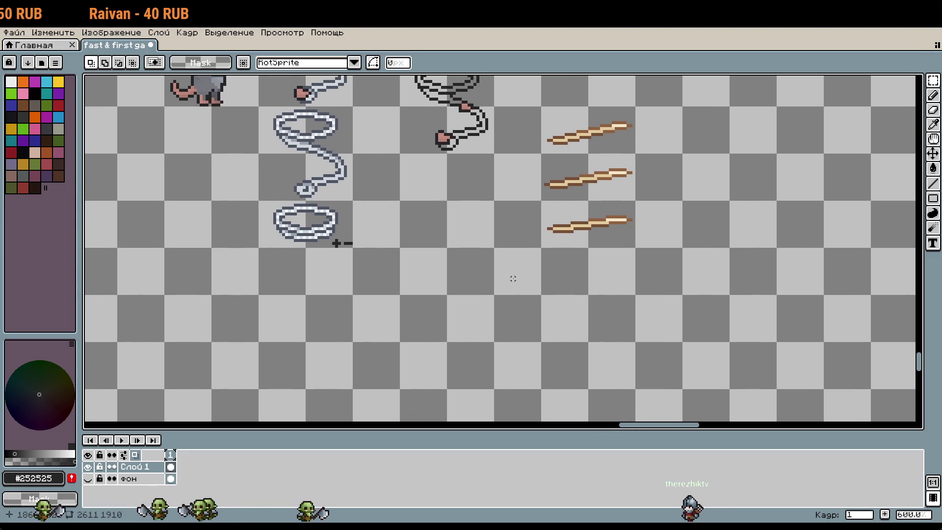
scroll(512, 272, "up", 1)
scroll(529, 261, "up", 1)
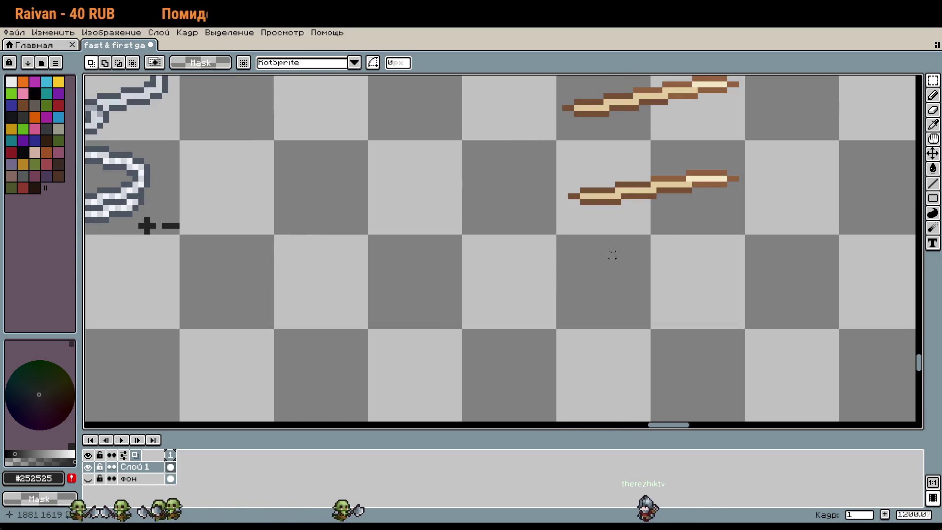
scroll(633, 276, "up", 2)
Step: Select the top wooden stick and move it down and to the left
left_click_drag(627, 198, 717, 255)
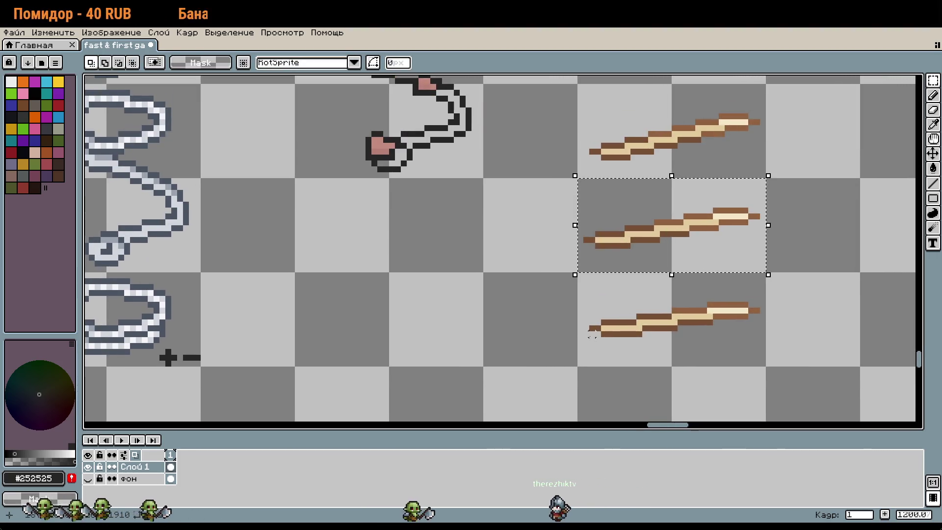
left_click(633, 133)
scroll(675, 172, "down", 5)
mouse_move(830, 86)
left_mouse_down()
mouse_move(832, 262)
mouse_move(663, 315)
mouse_move(642, 353)
left_mouse_up()
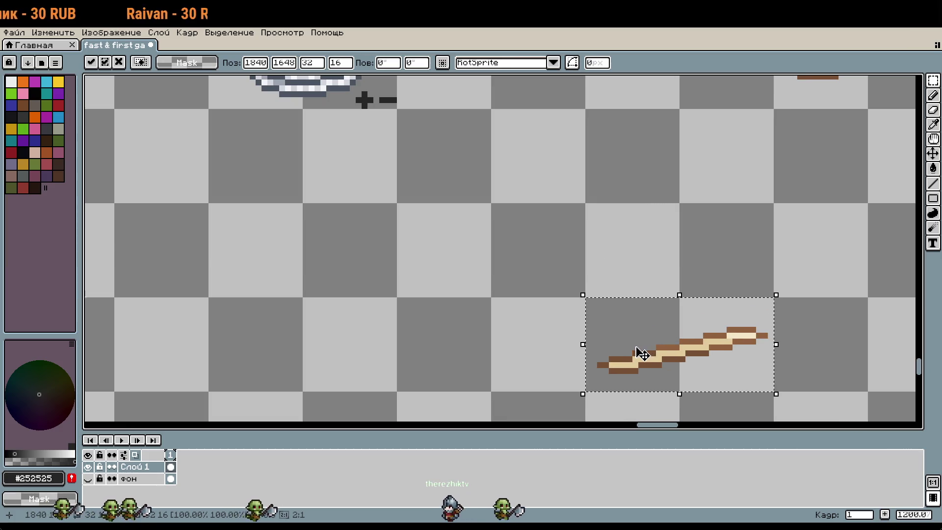
Step: Rotate the stick 90° upright, then drag it up and to the left
left_click(392, 63)
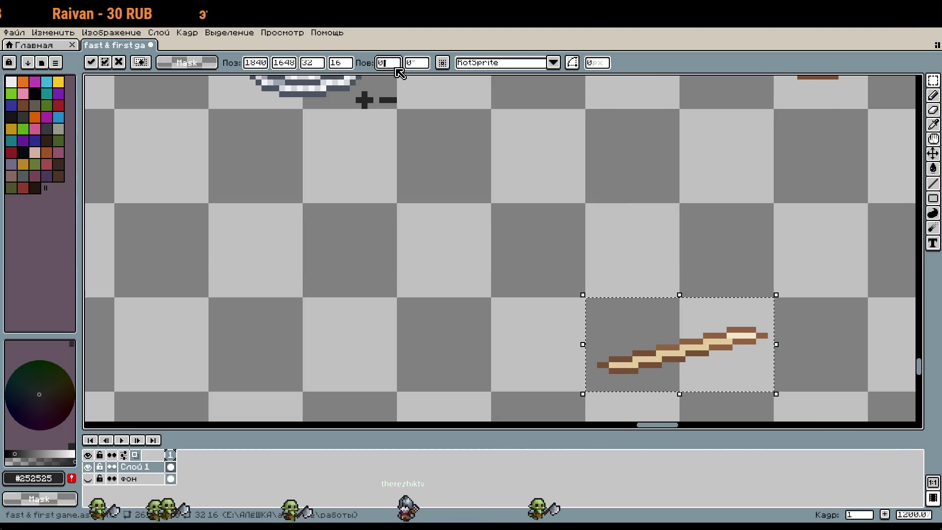
type("90")
key("Return")
key("Return")
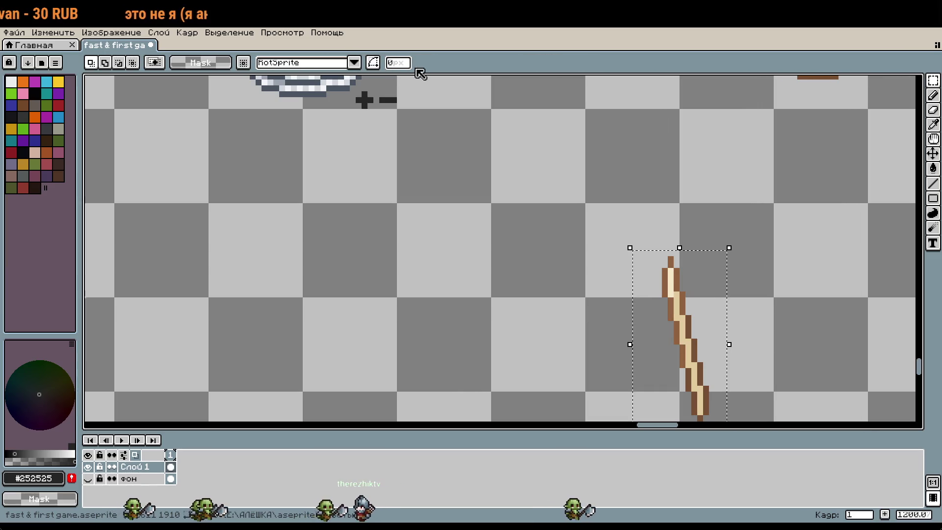
left_click(817, 312)
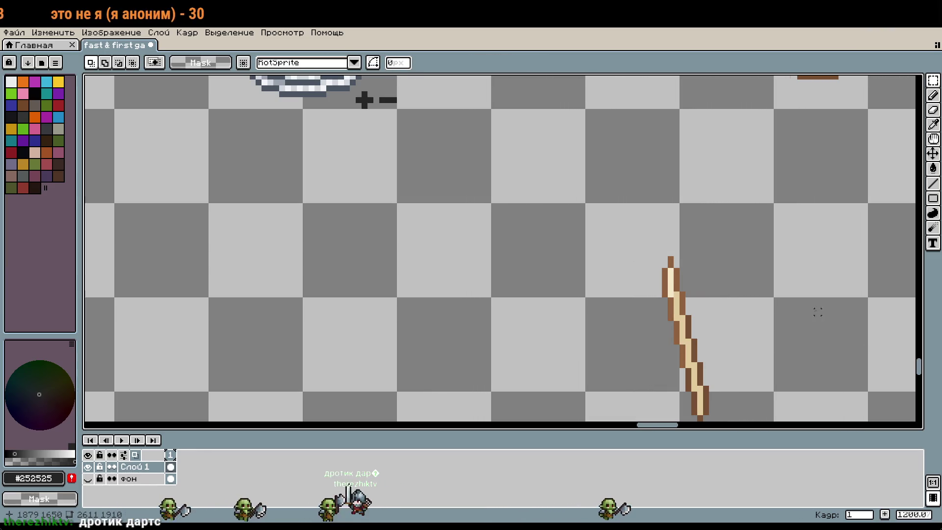
key("ctrl+z")
mouse_move(661, 274)
left_mouse_down()
mouse_move(581, 236)
mouse_move(584, 249)
mouse_move(589, 243)
left_mouse_up()
Step: Commit the upright stick's new position and pan across the sheet
key("Return")
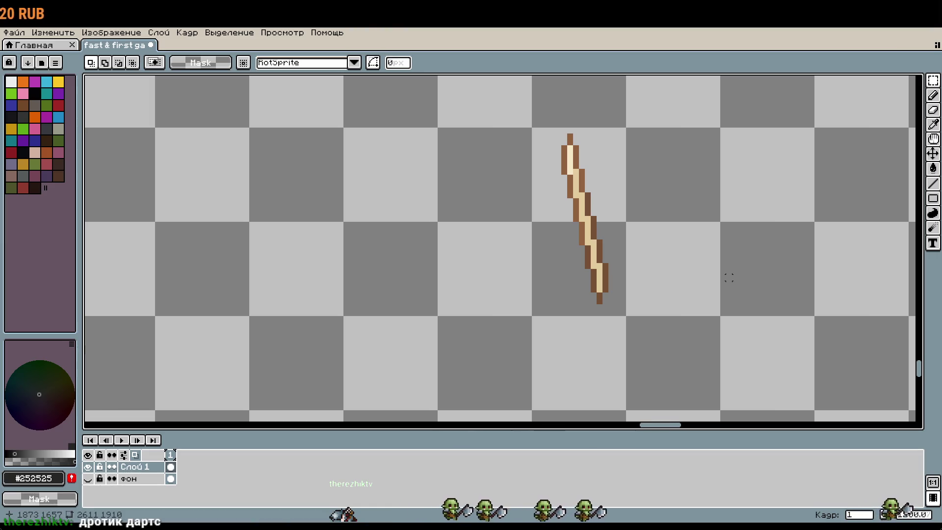
scroll(658, 260, "down", 1)
mouse_move(658, 261)
left_mouse_down()
mouse_move(515, 430)
mouse_move(595, 389)
mouse_move(480, 220)
left_mouse_up()
Step: Select a region over the stick and delete the pixels inside it, leaving a shorter piece
mouse_move(468, 189)
left_mouse_down()
mouse_move(572, 259)
mouse_move(626, 276)
left_mouse_up()
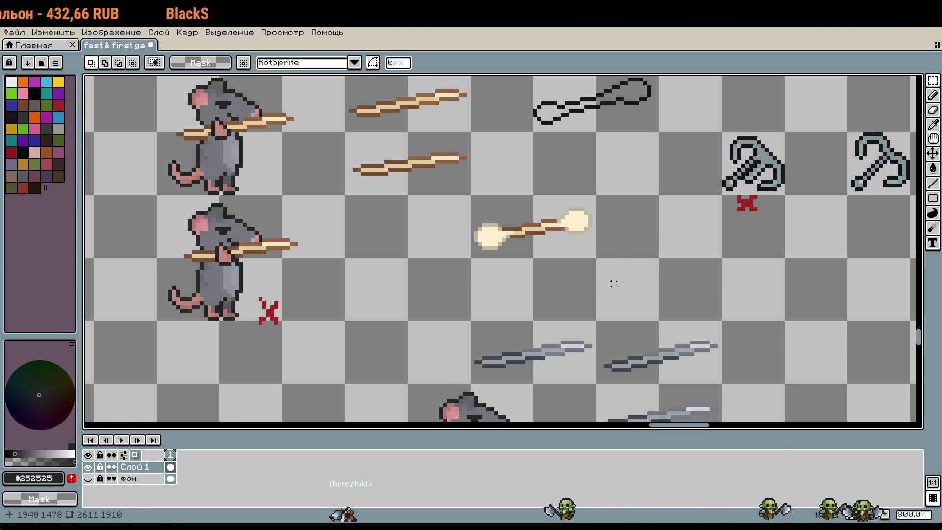
scroll(594, 299, "down", 5)
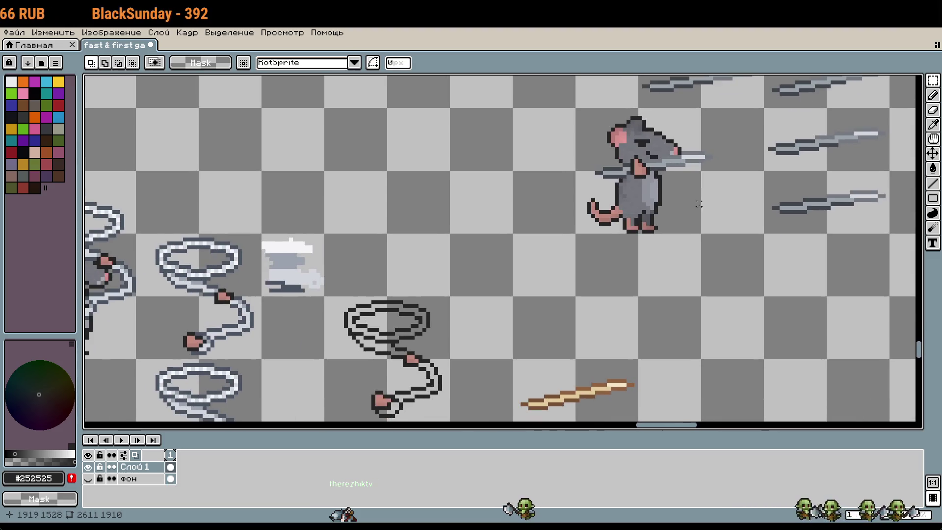
scroll(609, 208, "down", 10)
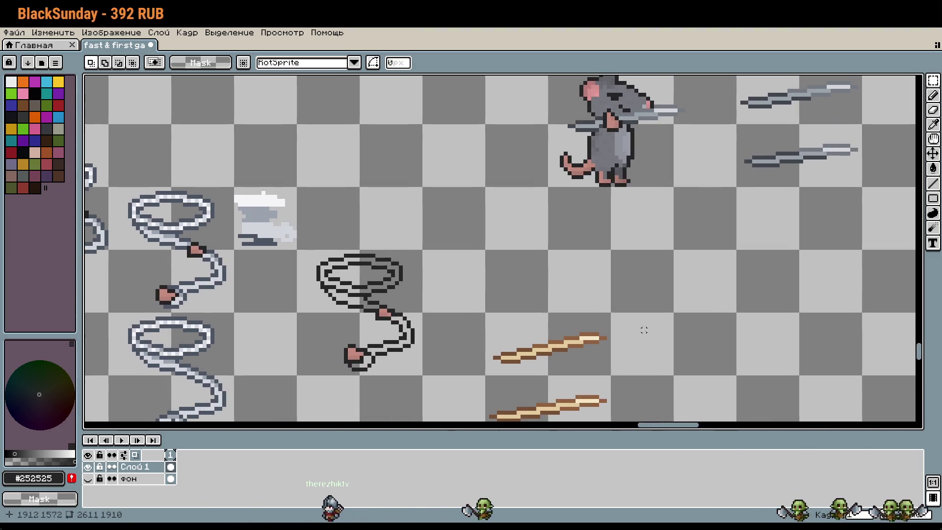
scroll(552, 262, "down", 2)
scroll(503, 262, "up", 1)
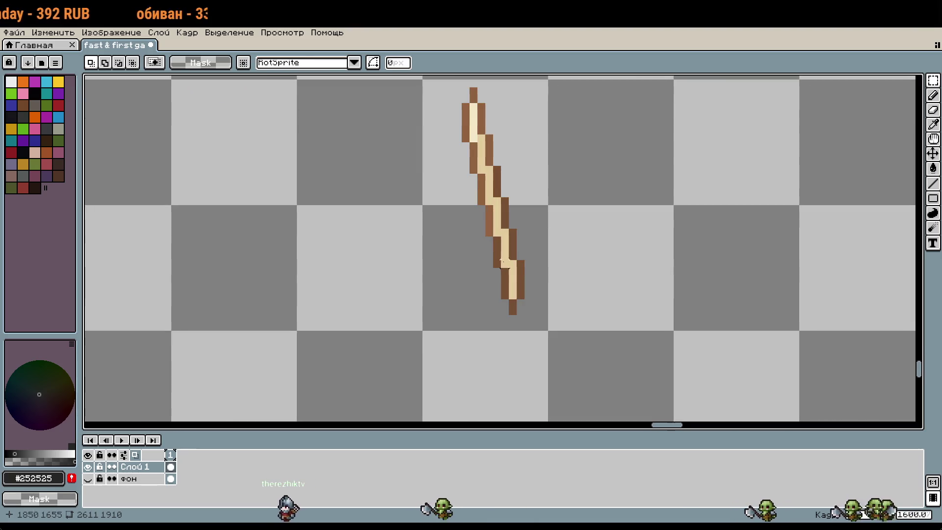
key("Delete")
Step: Flip the stick's 16x16 tile into a mirrored copy directly below and commit it
left_click(481, 153)
scroll(493, 143, "up", 1)
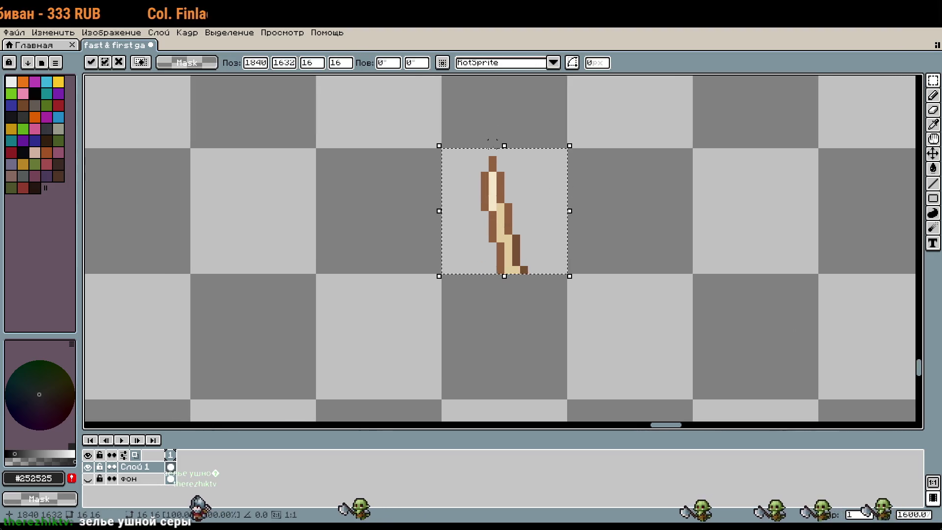
left_click_drag(502, 145, 515, 404)
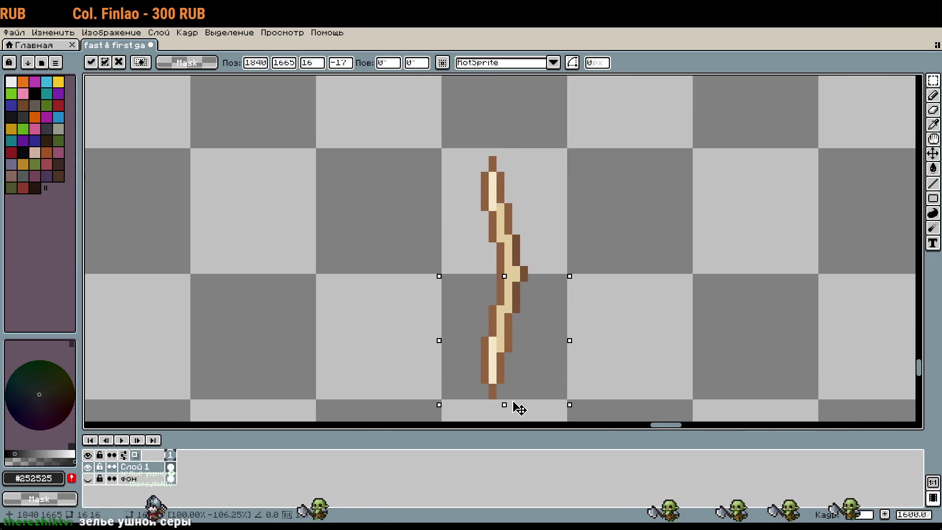
left_click(673, 355)
scroll(608, 333, "down", 1)
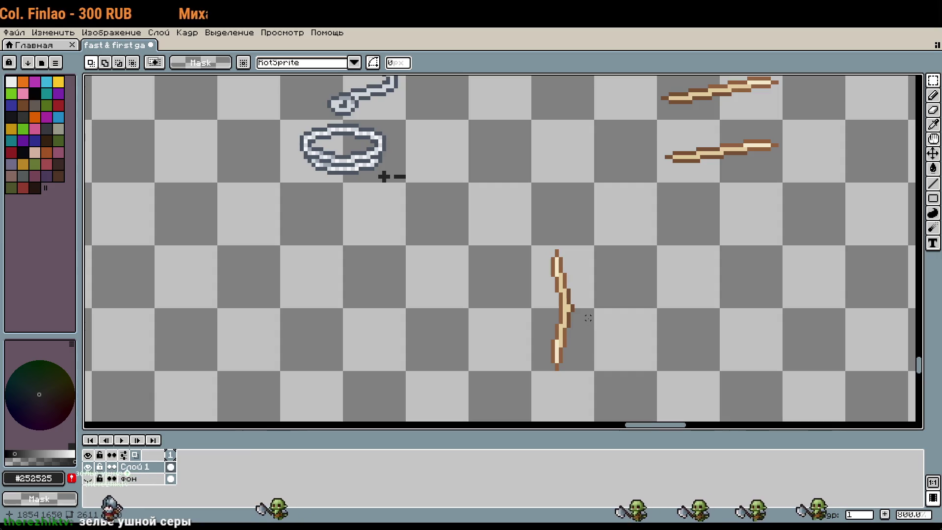
scroll(588, 318, "up", 2)
scroll(674, 264, "down", 2)
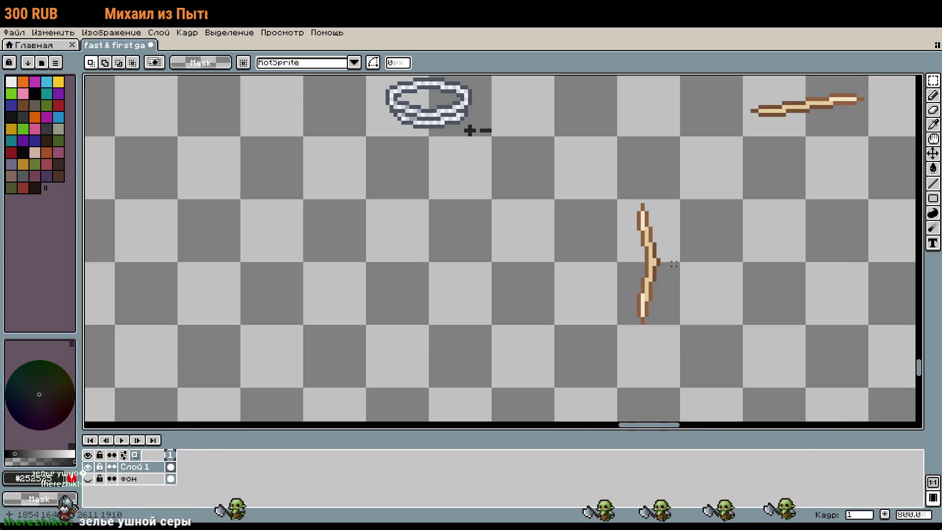
scroll(674, 265, "up", 2)
scroll(665, 269, "down", 2)
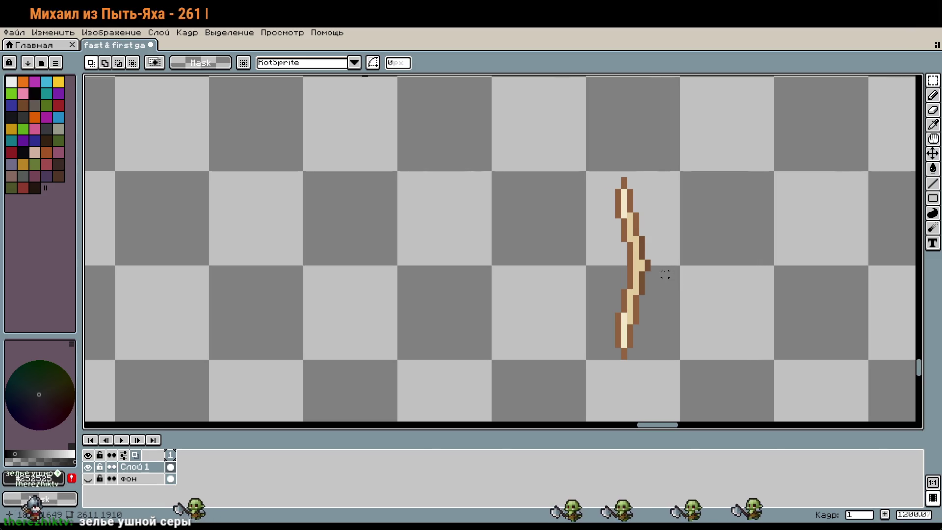
scroll(657, 269, "up", 2)
Step: Outline the stick's bump in dark brown #775035, fill it with tan #e2cb9d, and edge it in medium brown #916341
key("b")
scroll(638, 260, "up", 2)
left_click(612, 224, "alt")
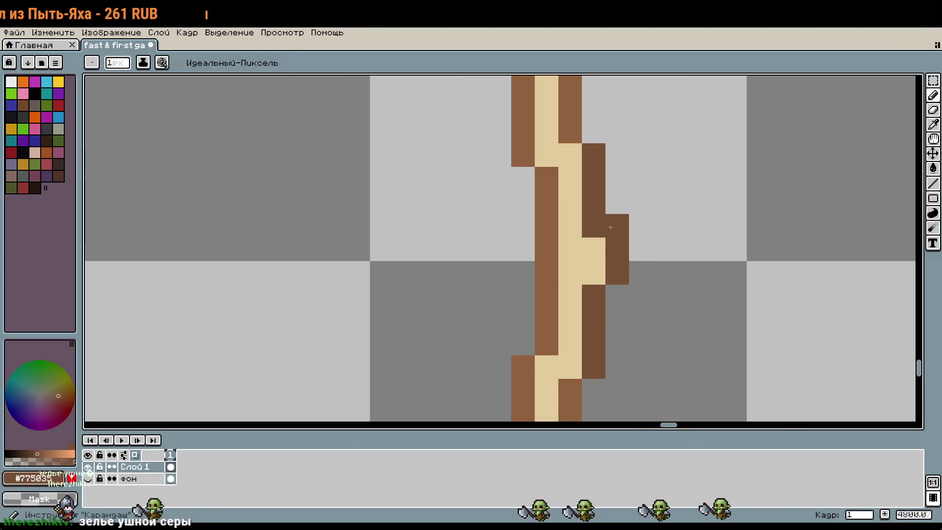
left_click(617, 296)
left_click(758, 320)
key("ctrl+z")
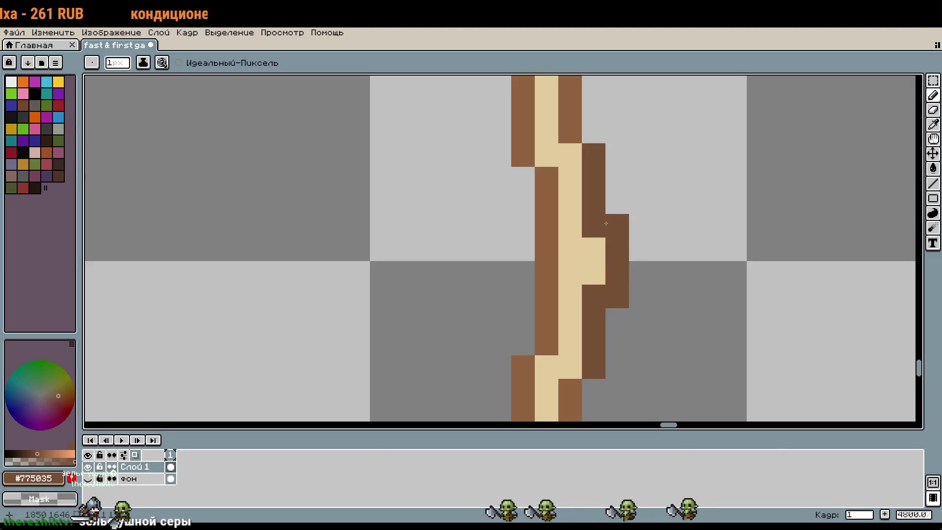
left_click(612, 211)
left_click(617, 320)
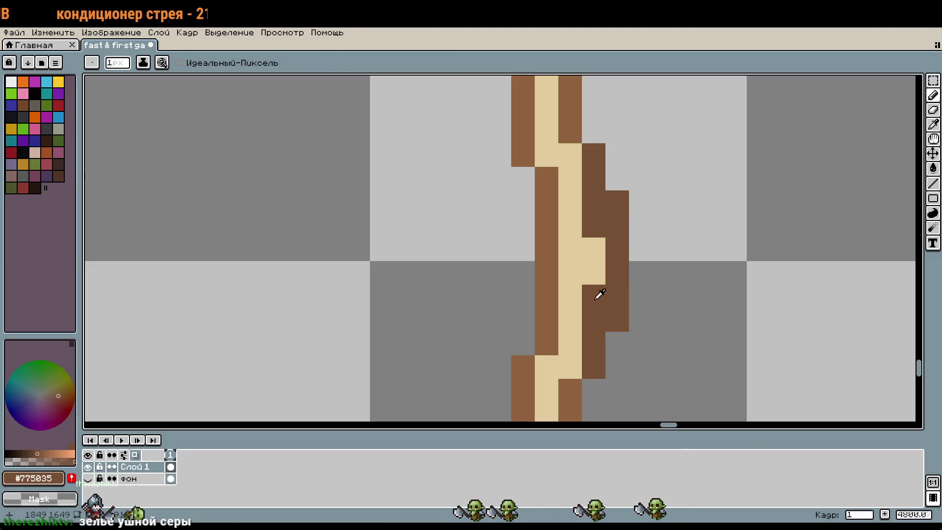
left_click(589, 280, "alt")
left_click(587, 286)
left_click(593, 226)
left_click(594, 202)
left_click(546, 248, "alt")
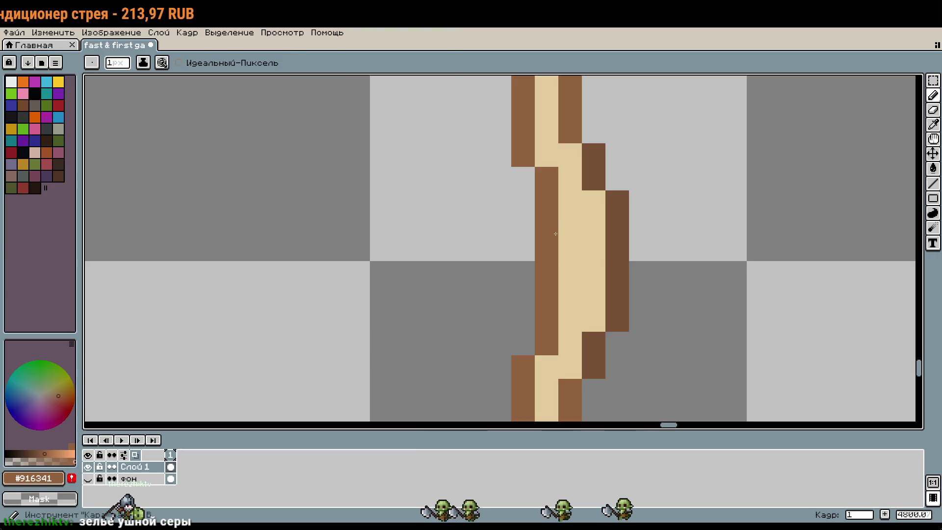
left_click(570, 249)
Step: Erase two pixels from the stick's brown column and add a medium-brown #916341 pixel beside it
scroll(654, 301, "down", 5)
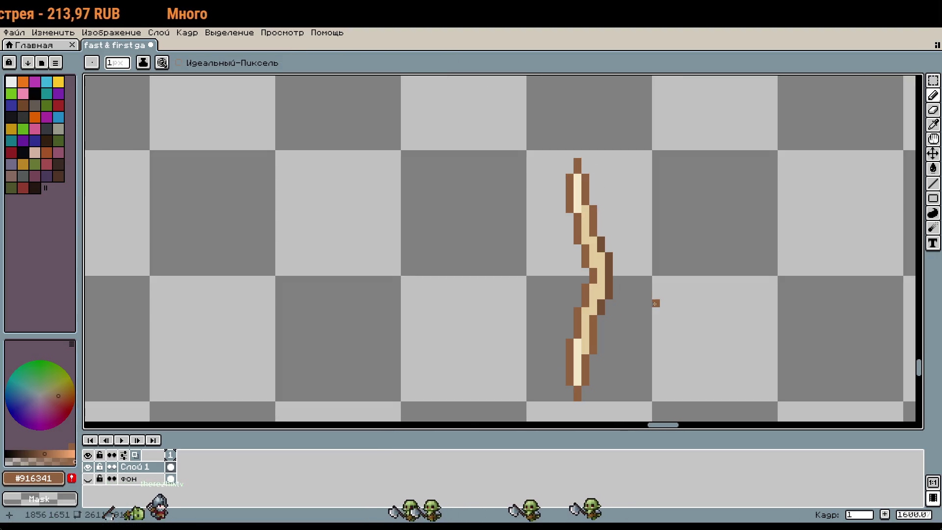
left_click_drag(654, 301, 662, 276)
scroll(662, 275, "up", 2)
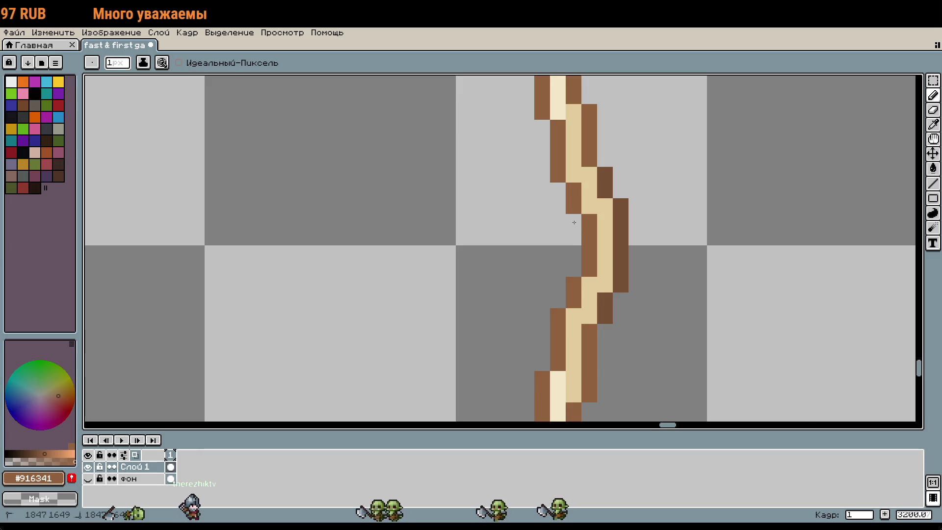
scroll(674, 280, "down", 3)
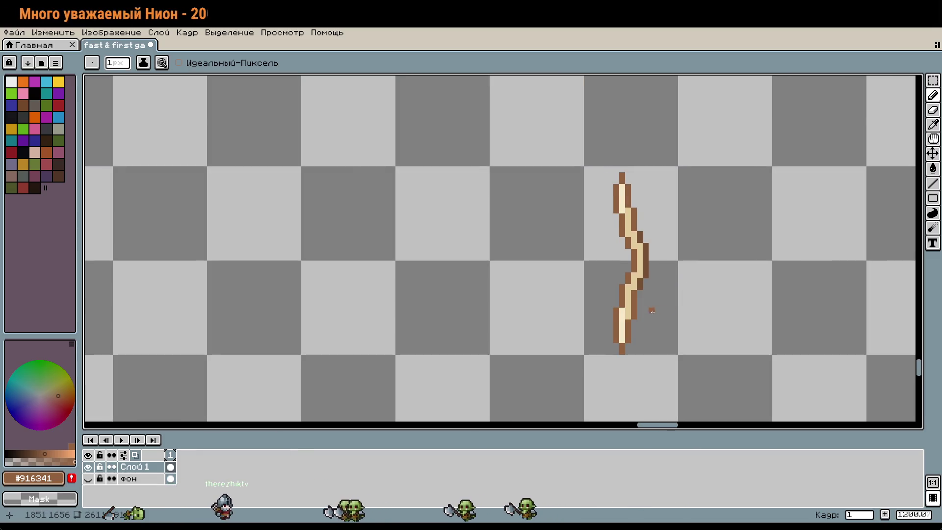
scroll(645, 305, "up", 3)
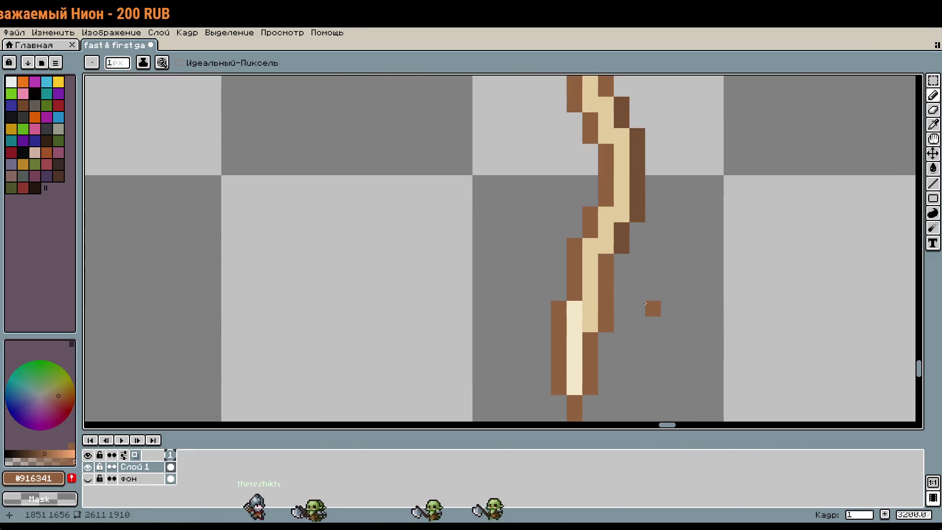
left_click(638, 130, "alt")
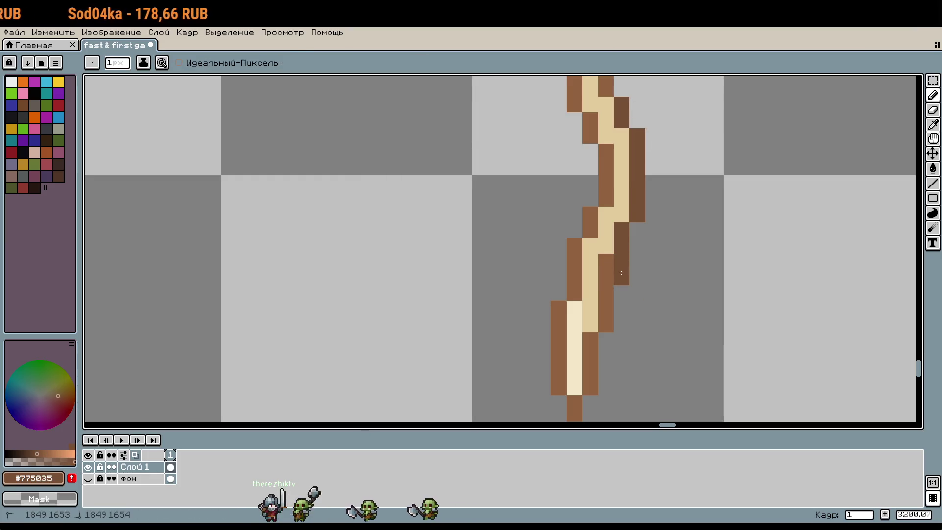
right_click(606, 269)
scroll(677, 338, "up", 2)
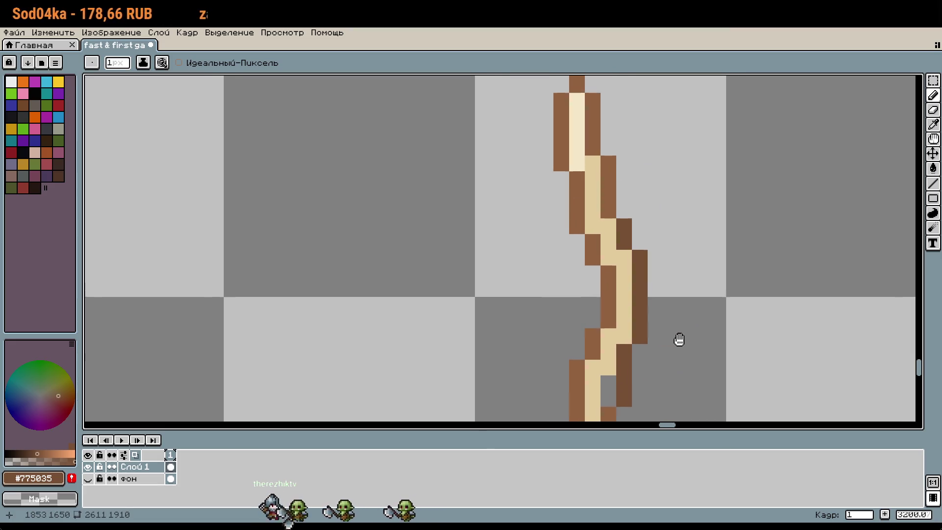
scroll(608, 196, "up", 1)
left_click(603, 208, "alt")
left_click(662, 256)
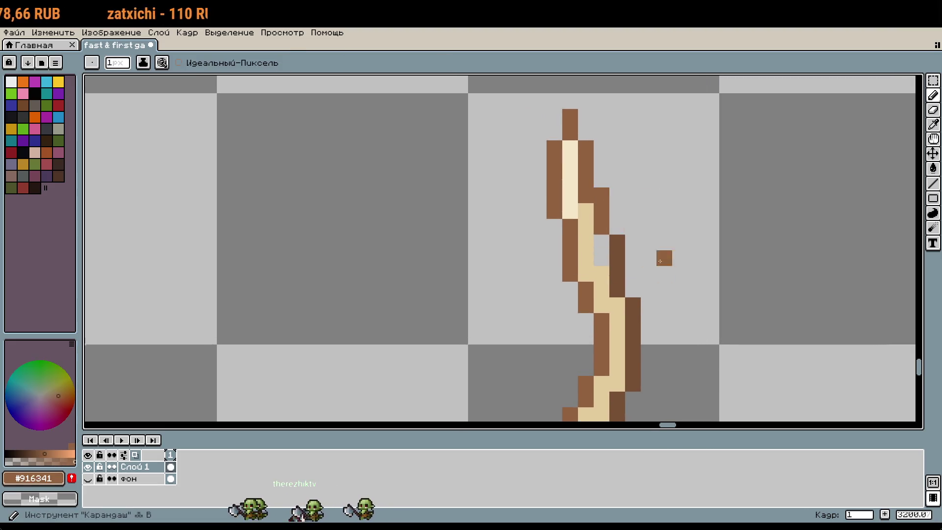
Step: Repaint a stick pixel tan #e2cb9d, then undo that change
scroll(644, 225, "down", 2)
scroll(644, 225, "up", 2)
scroll(614, 298, "up", 2)
left_click(557, 242, "alt")
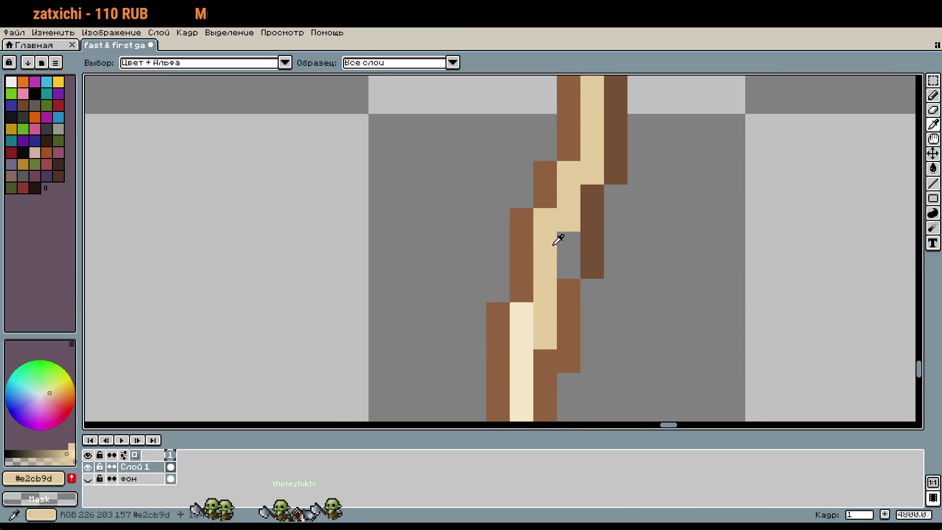
left_click(567, 262)
scroll(643, 351, "up", 3)
scroll(598, 306, "down", 4)
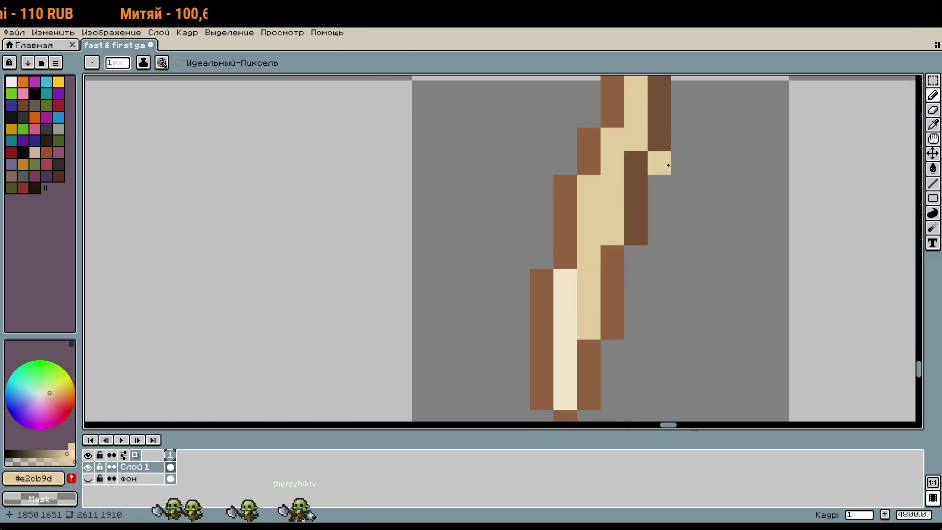
scroll(668, 166, "down", 2)
scroll(656, 315, "up", 3)
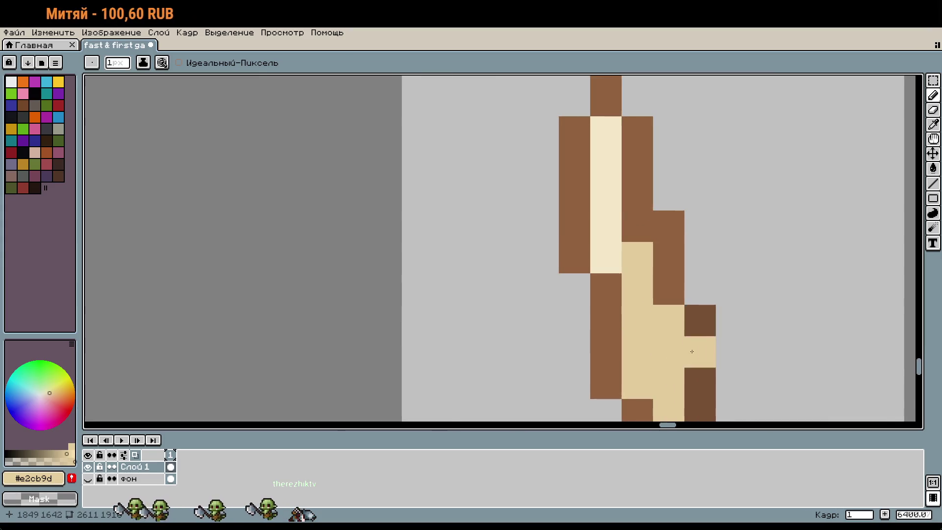
scroll(692, 351, "down", 3)
key("ctrl+z")
Step: Swap alternating brown and cream pixels along the stick to shape its wavy pattern
left_click(628, 178, "alt")
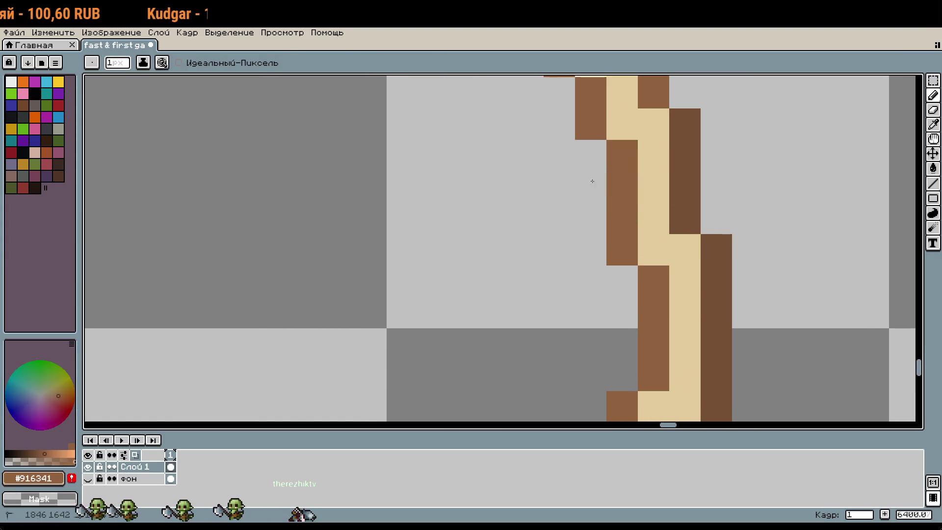
scroll(711, 273, "down", 3)
scroll(649, 237, "up", 3)
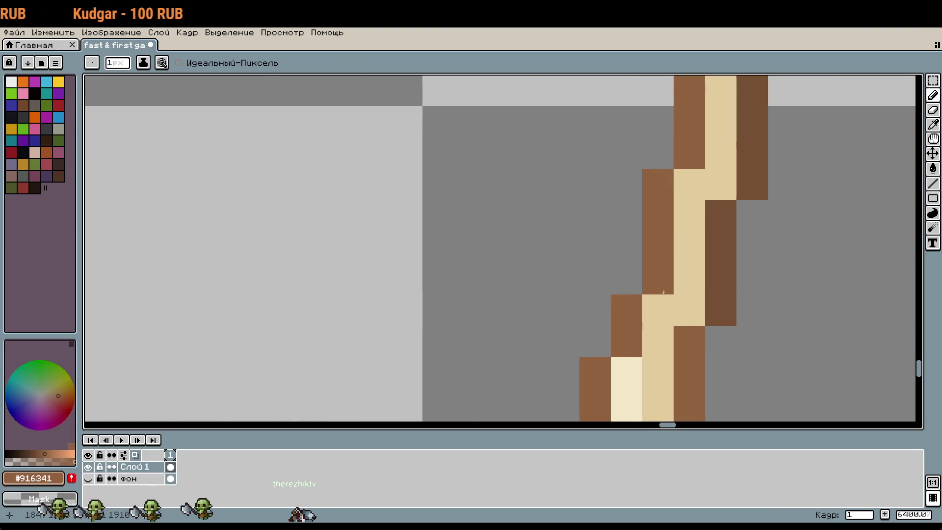
scroll(664, 293, "down", 2)
scroll(641, 329, "up", 2)
scroll(608, 370, "down", 2)
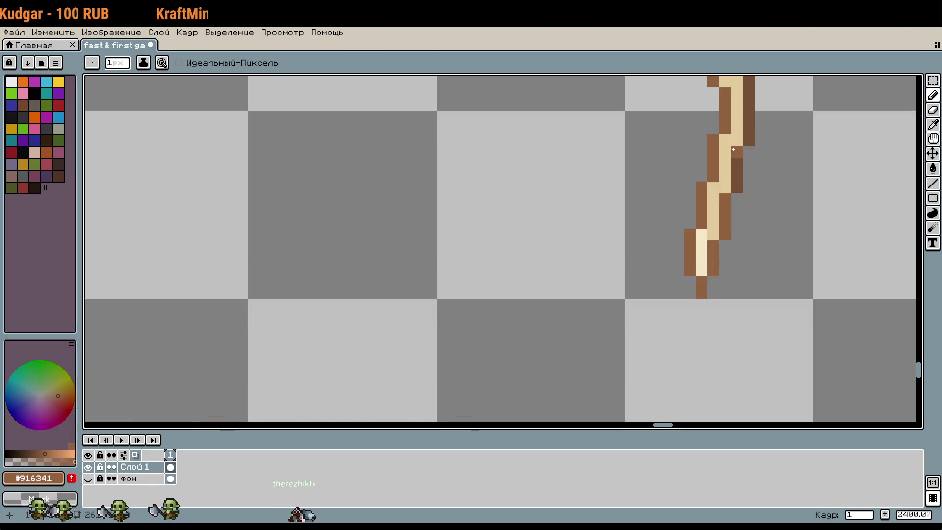
scroll(729, 255, "up", 1)
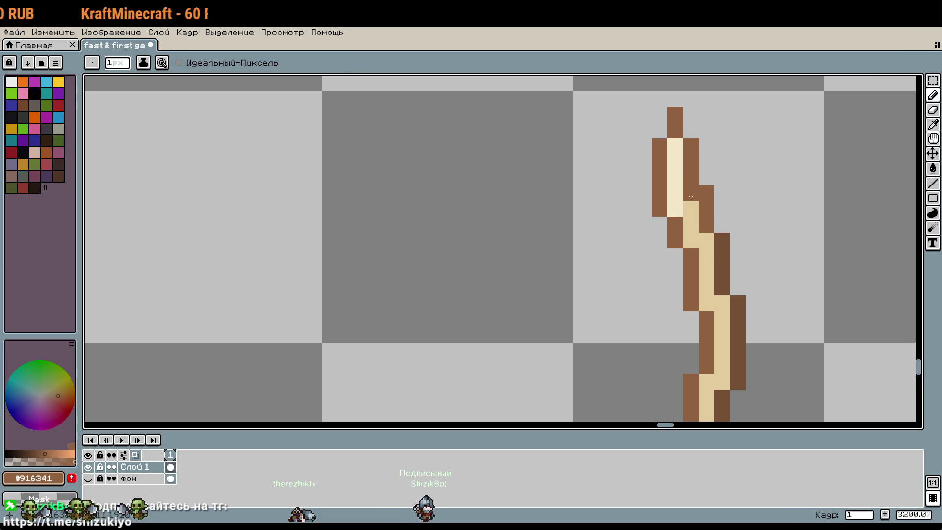
left_click(690, 210, "alt")
left_click(691, 194)
left_click(680, 226, "alt")
left_click(677, 213)
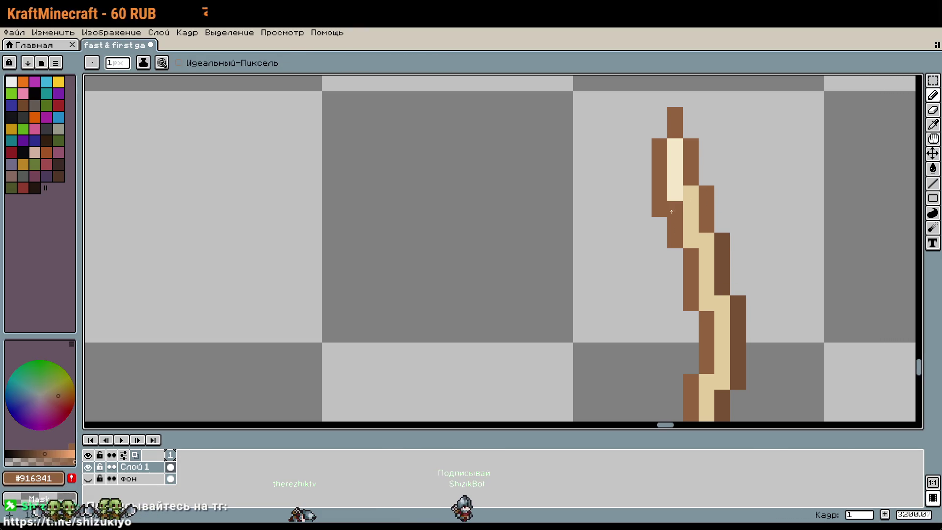
scroll(671, 212, "down", 1)
mouse_move(698, 218)
left_mouse_down()
mouse_move(687, 183)
mouse_move(684, 223)
left_mouse_up()
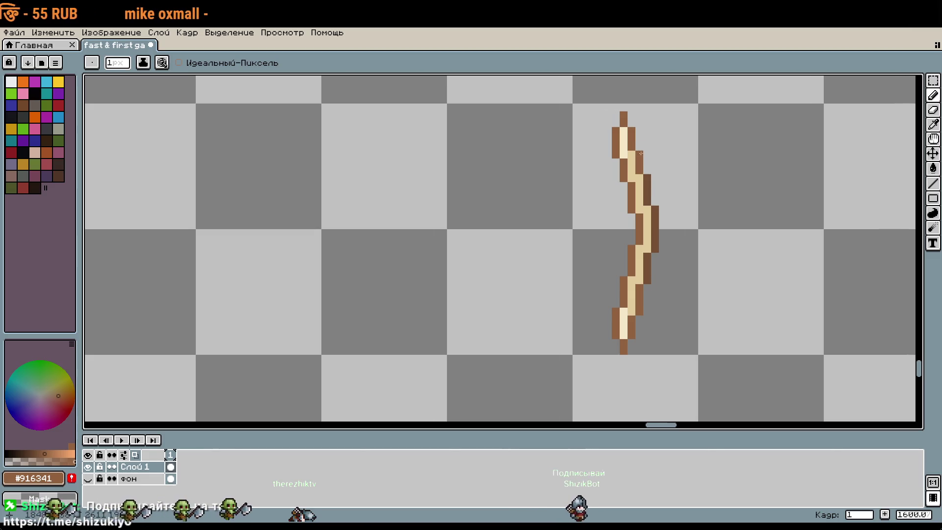
scroll(641, 154, "up", 2)
Step: Fill the empty stick pixel with sampled tan; a trial brown base line is undone
key("alt")
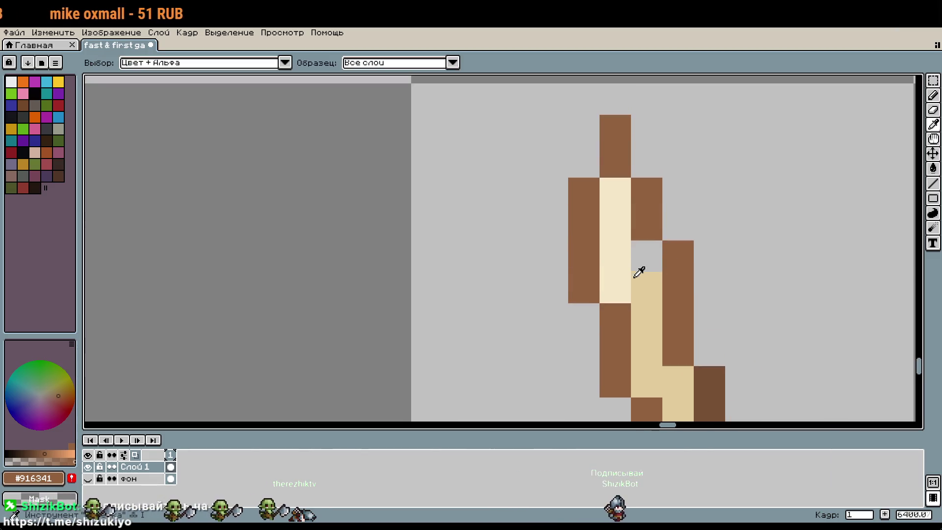
left_click(635, 277)
left_click(646, 262)
left_click(620, 292, "alt")
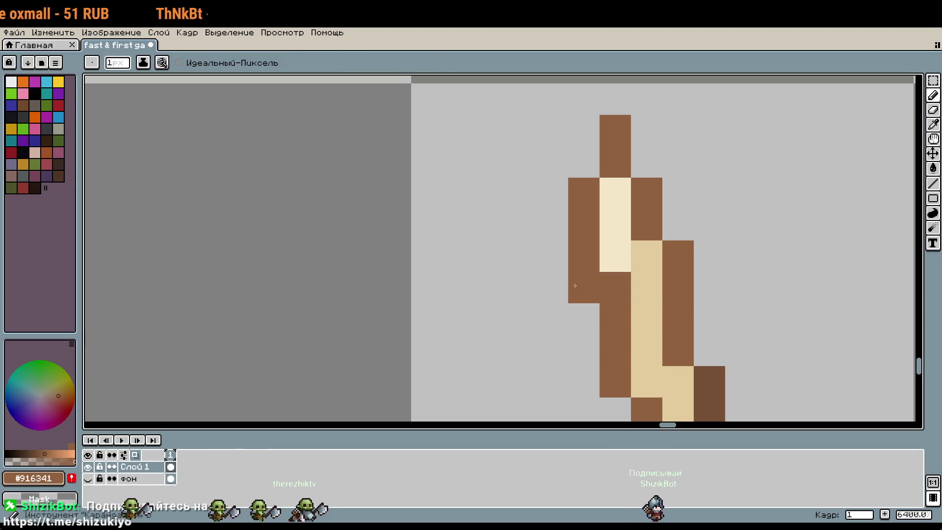
scroll(721, 328, "down", 2)
left_click_drag(721, 329, 688, 166)
scroll(688, 167, "down", 1)
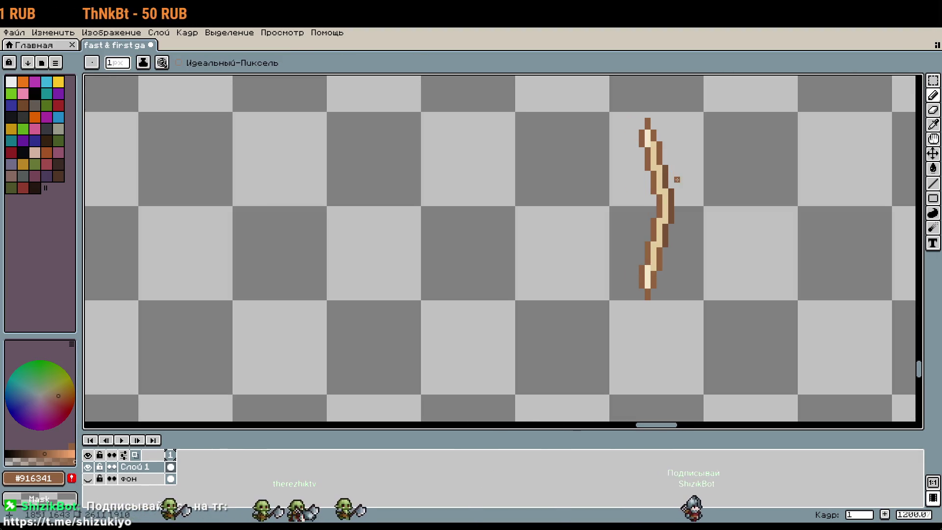
scroll(658, 120, "up", 1)
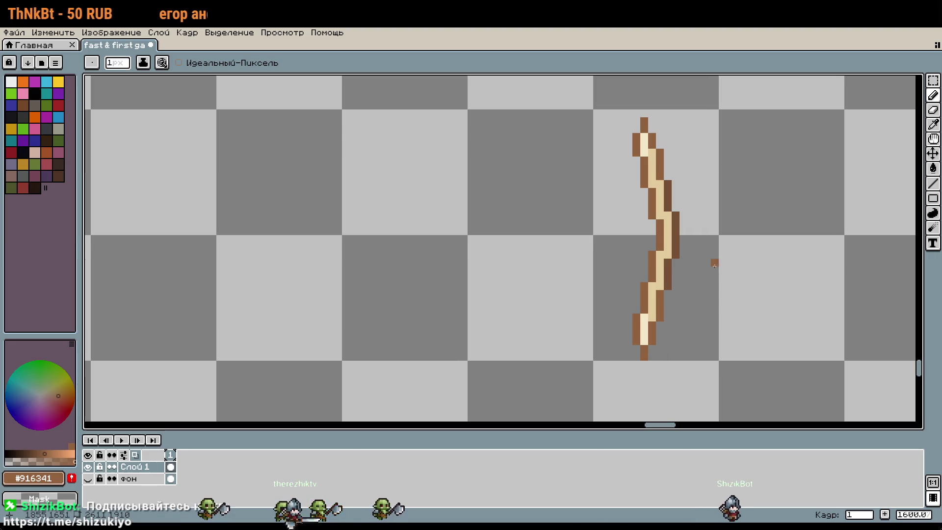
left_click_drag(660, 357, 617, 357)
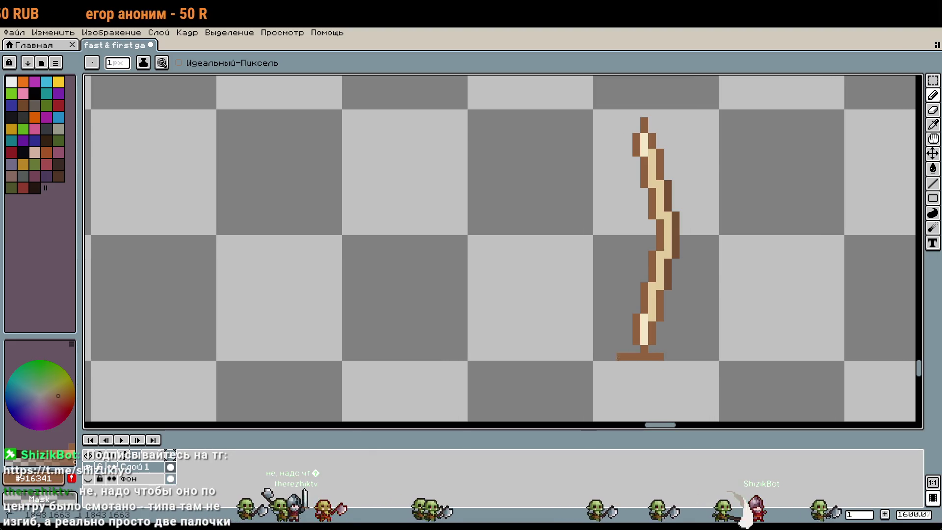
key("ctrl+z")
key("v")
key("b")
Step: Nudge the stick's top section up one pixel and fill the gap row with brown and cream
scroll(667, 121, "up", 3)
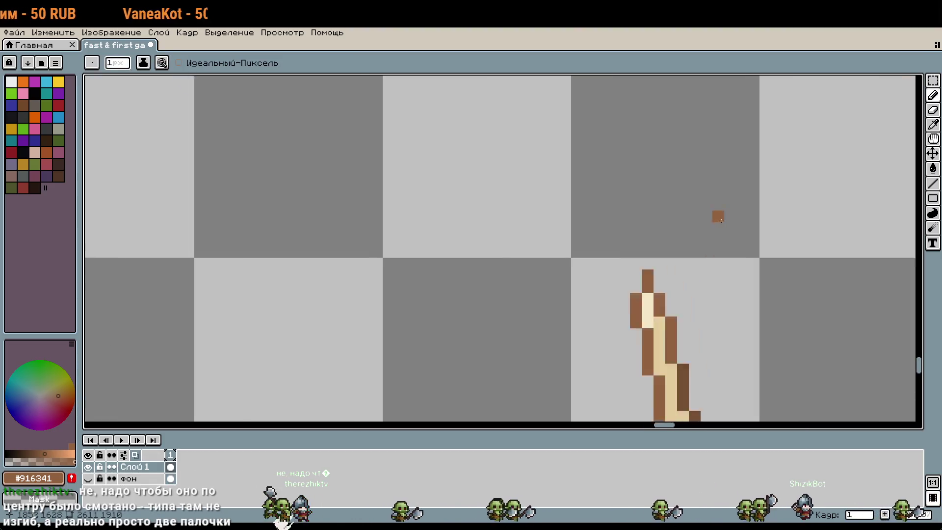
key("m")
mouse_move(558, 225)
left_mouse_down()
mouse_move(629, 320)
mouse_move(613, 274)
left_mouse_up()
key("b")
scroll(597, 307, "up", 1)
left_click(597, 306)
left_click_drag(541, 304, 574, 305)
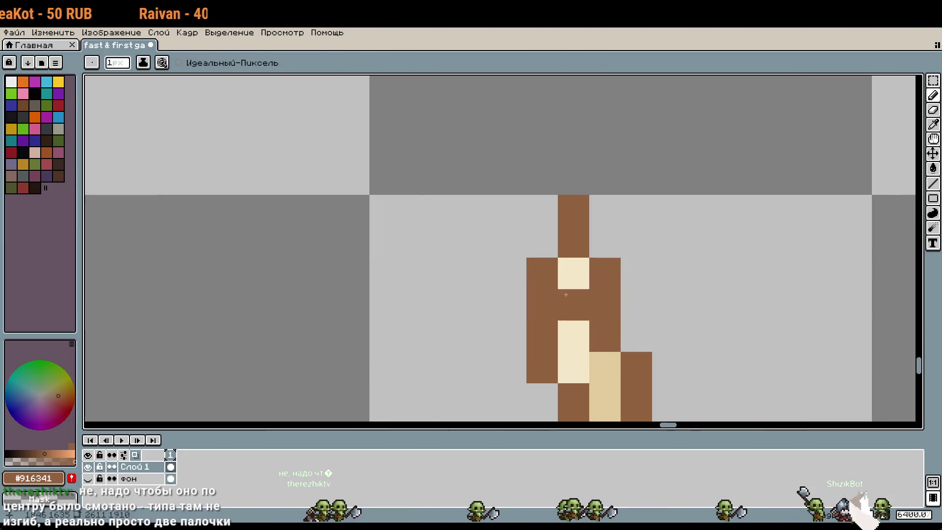
left_click(574, 273, "alt")
left_click(574, 305)
Step: Sample slate grey #4b5563 from the ring outline and place a grey pixel on the stick
scroll(650, 244, "down", 5)
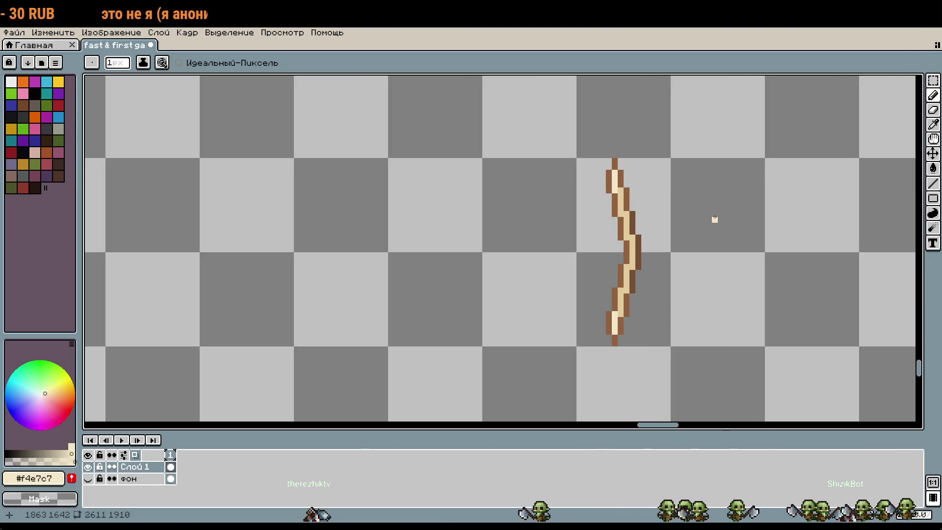
scroll(617, 295, "up", 3)
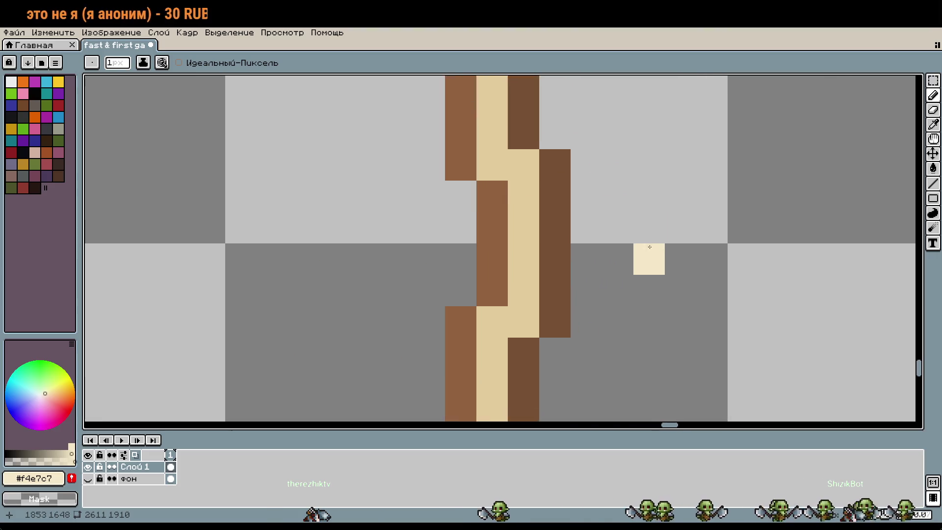
scroll(612, 215, "down", 5)
scroll(675, 246, "up", 3)
key("i")
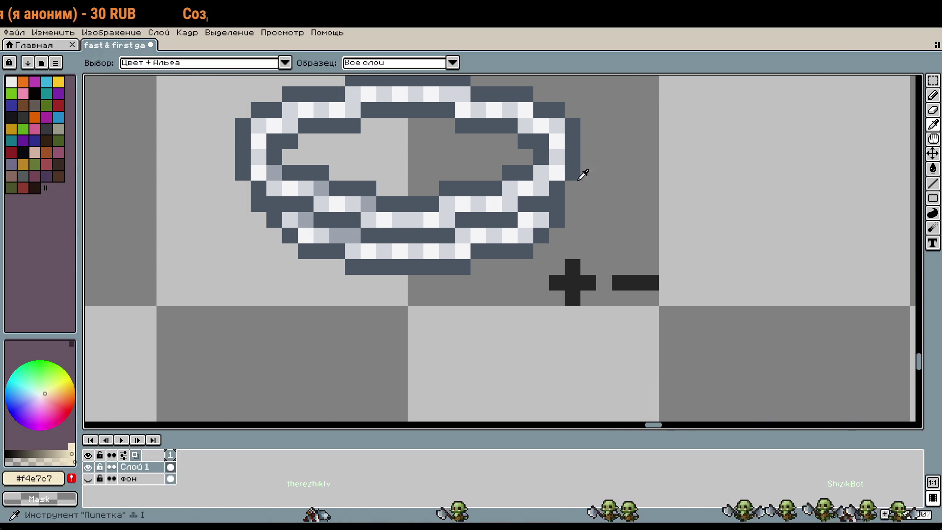
left_click(583, 173)
scroll(686, 271, "down", 3)
scroll(679, 143, "up", 5)
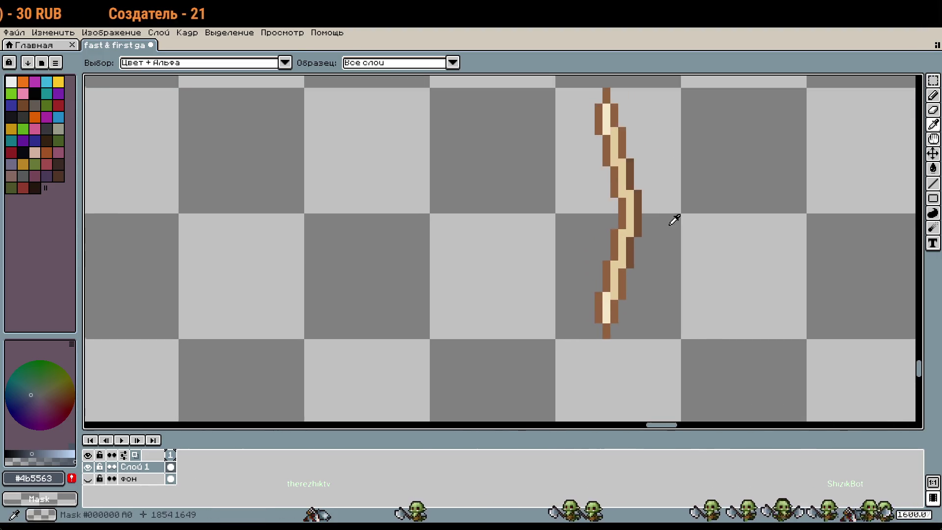
key("b")
left_click(622, 229)
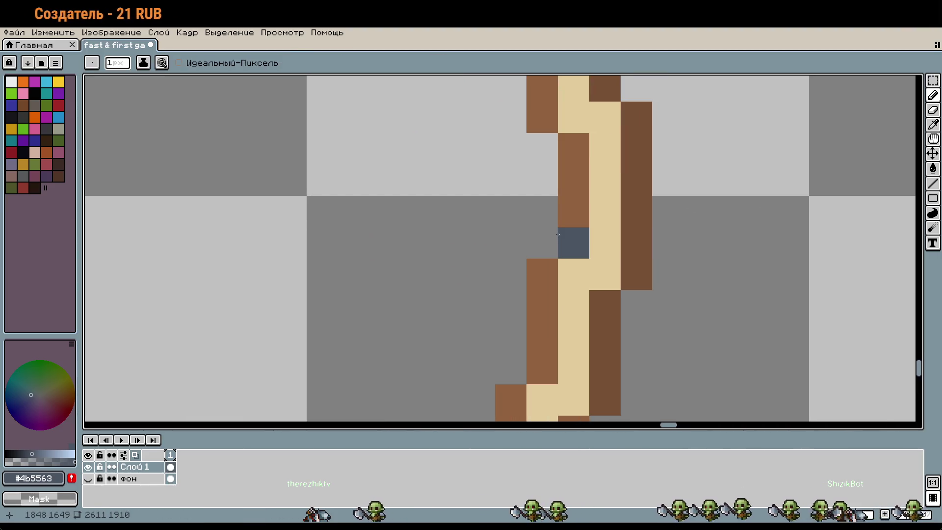
Step: Paint a dark grey #4b5563 band across the bow's middle, with dark pixels on both grip sides
left_click_drag(557, 234, 636, 240)
key("ctrl+z")
left_click(578, 149)
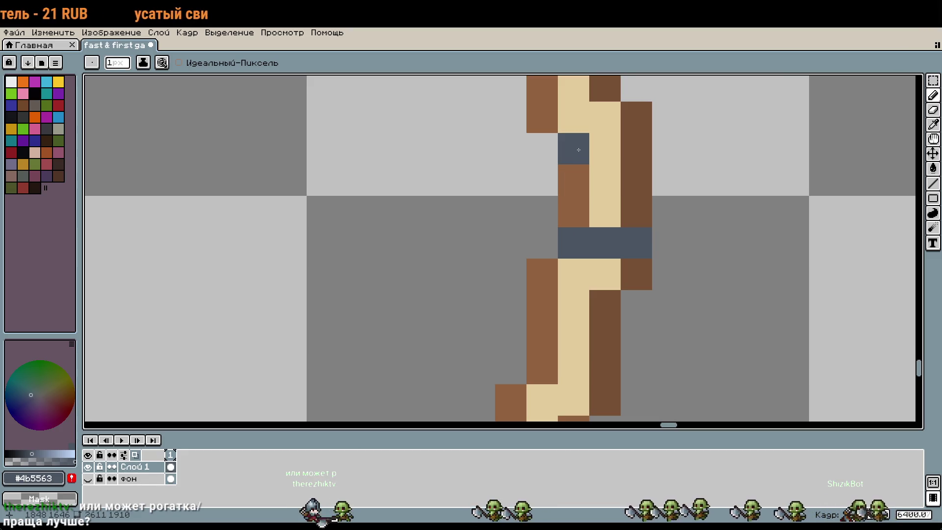
left_click_drag(578, 150, 619, 151)
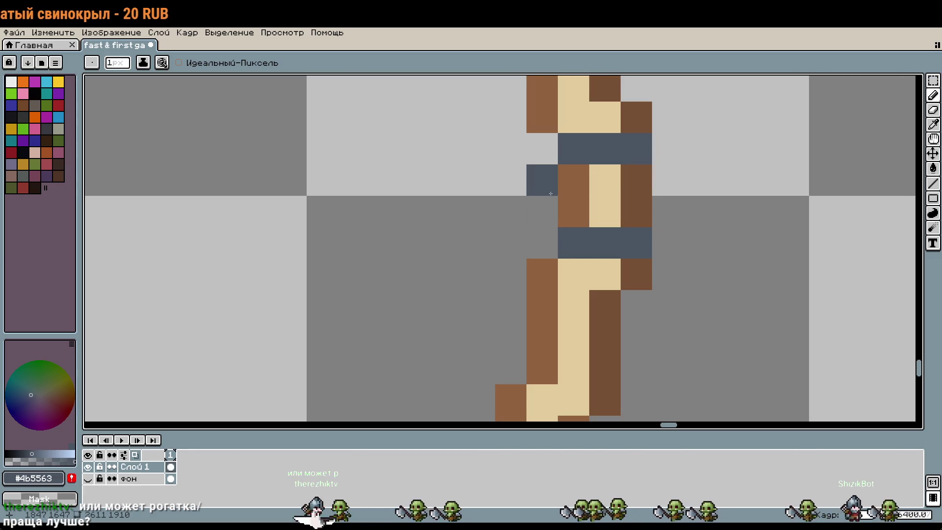
left_click(543, 211)
left_click_drag(667, 212, 667, 180)
scroll(682, 224, "down", 5)
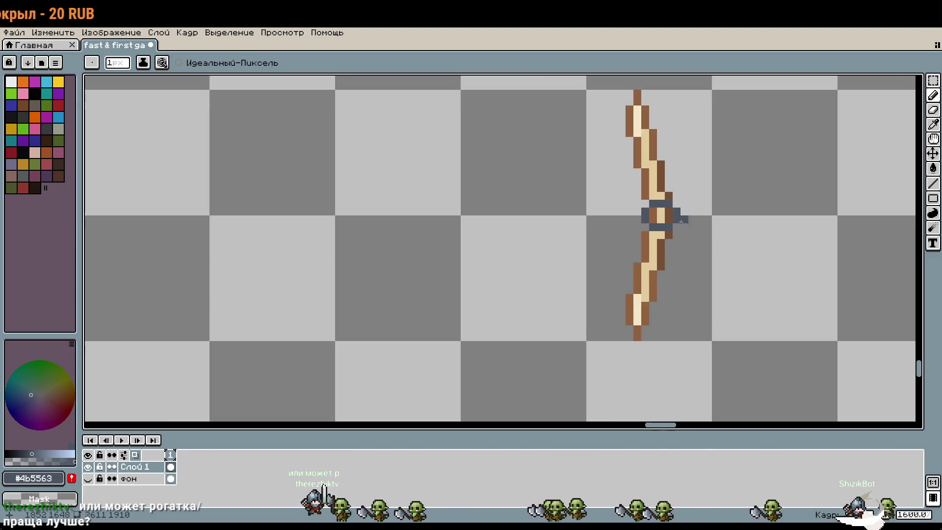
scroll(532, 273, "up", 5)
scroll(683, 393, "up", 5)
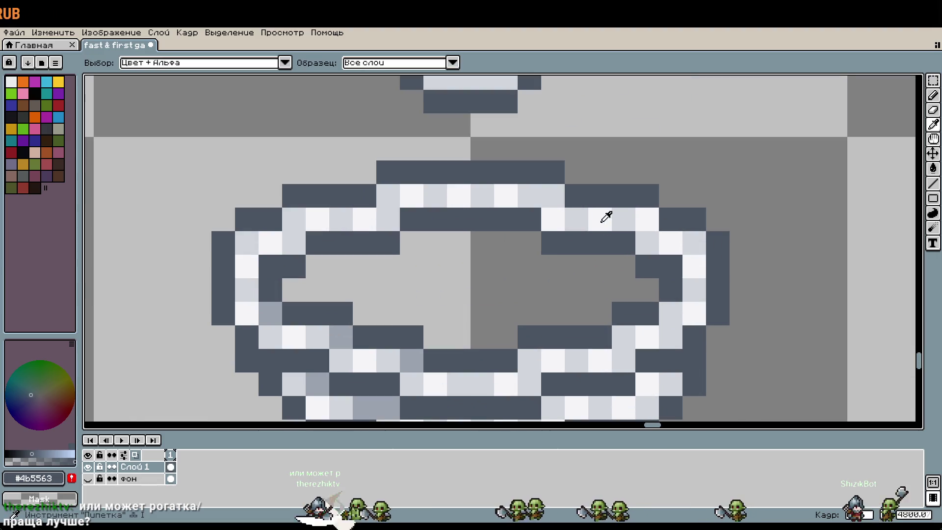
Step: Sample light grey from the rope knot and checker two light grey pixels into the grip centre
left_click(605, 216, "alt")
scroll(735, 300, "down", 6)
left_click_drag(736, 301, 547, 157)
scroll(546, 239, "up", 10)
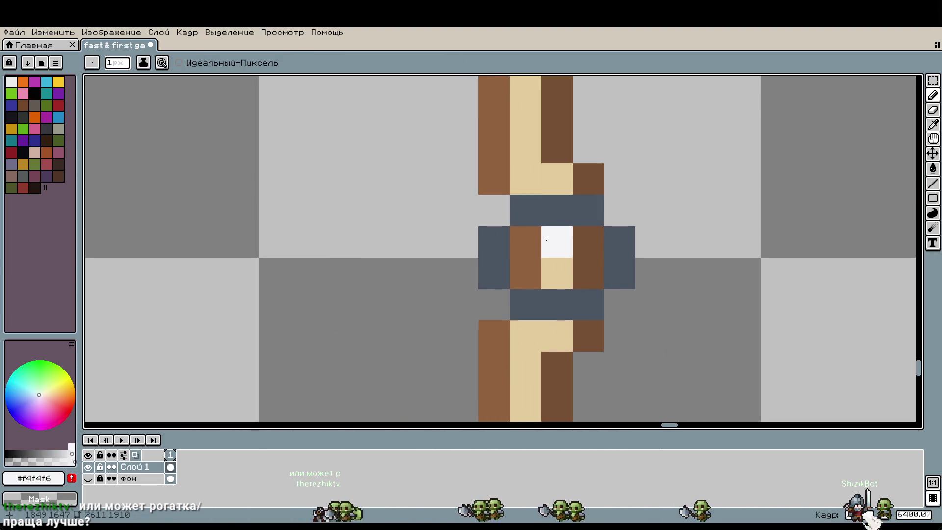
scroll(537, 266, "down", 5)
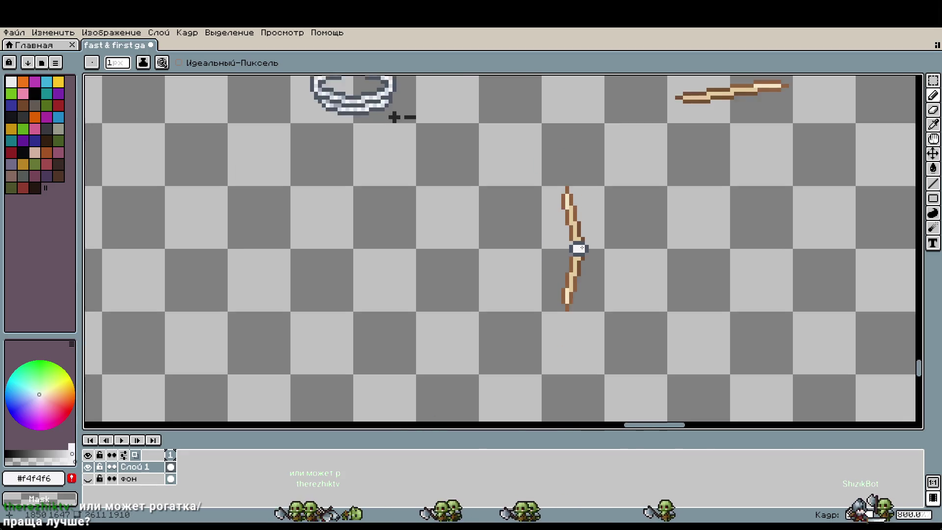
scroll(579, 248, "up", 5)
left_click(579, 323, "alt")
scroll(588, 275, "down", 4)
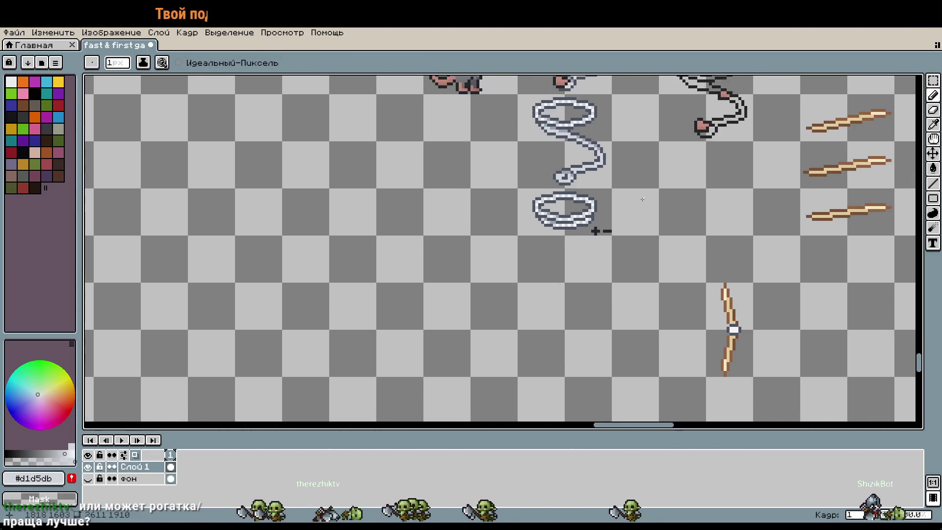
scroll(481, 141, "up", 5)
left_click(683, 308)
left_click(714, 292)
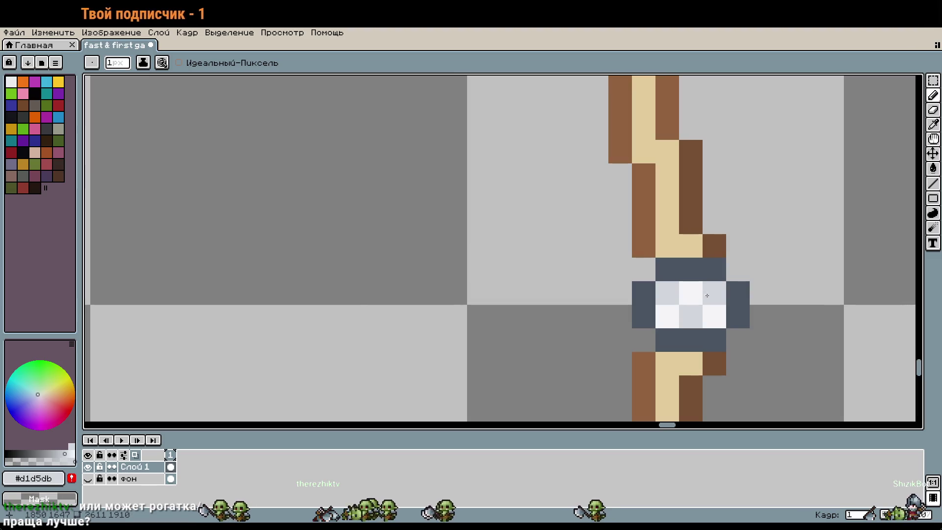
scroll(694, 295, "down", 3)
scroll(722, 296, "up", 2)
scroll(751, 322, "up", 3)
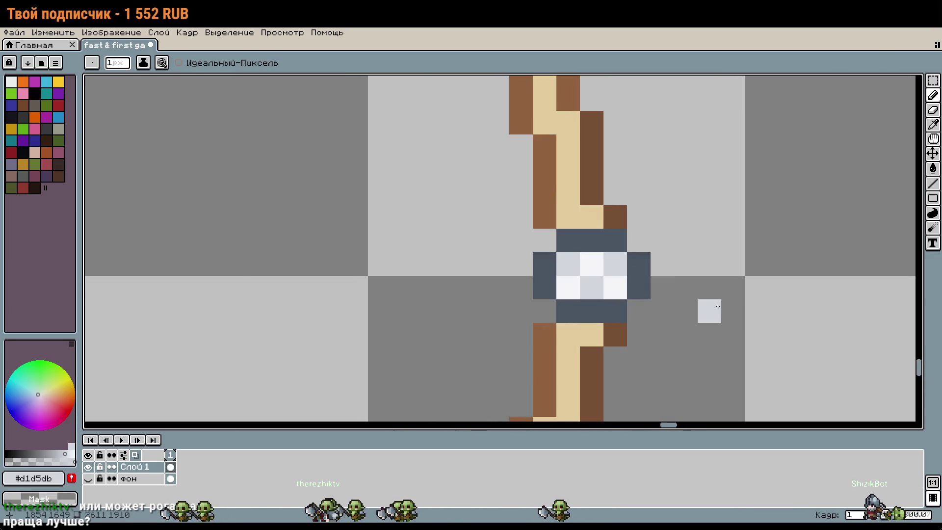
Step: Repaint the grip's left column dark grey, erase two outer dark pixels, and add a brown accent pixel
left_click(568, 240, "alt")
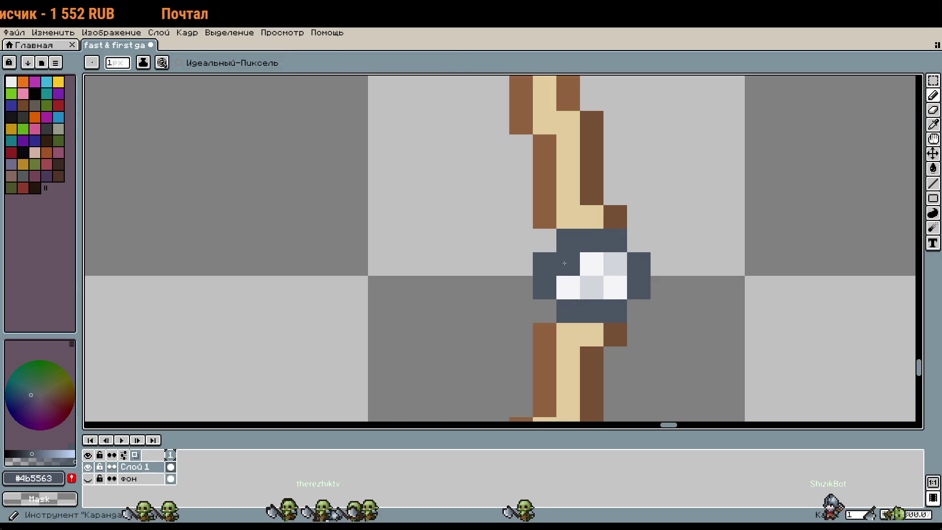
left_click_drag(568, 240, 568, 287)
right_click(544, 263)
right_click(545, 287)
scroll(695, 316, "down", 3)
scroll(696, 318, "down", 1)
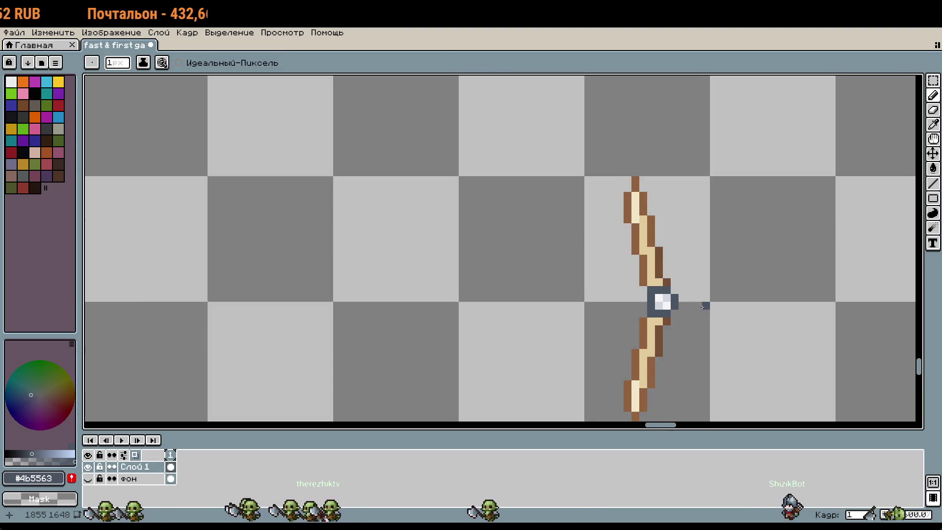
scroll(633, 326, "up", 3)
left_click(596, 332, "alt")
left_click(620, 260)
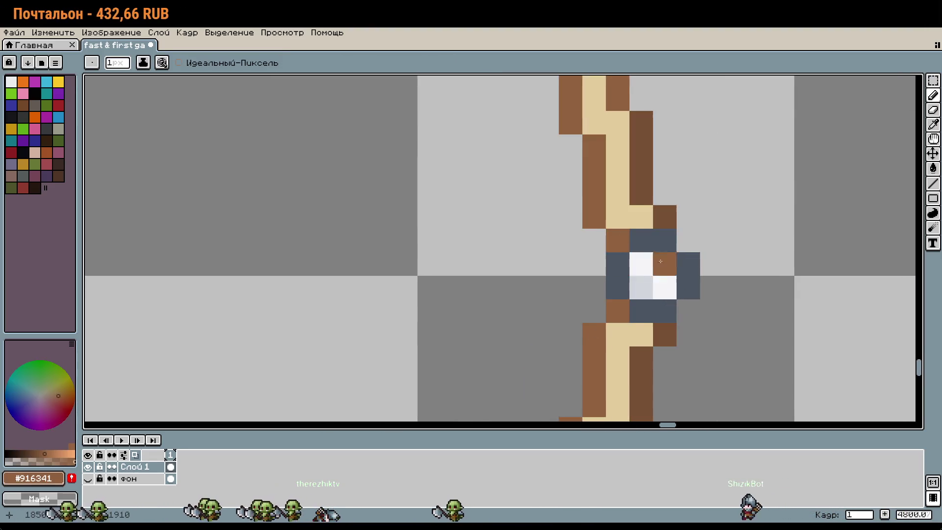
scroll(668, 264, "down", 2)
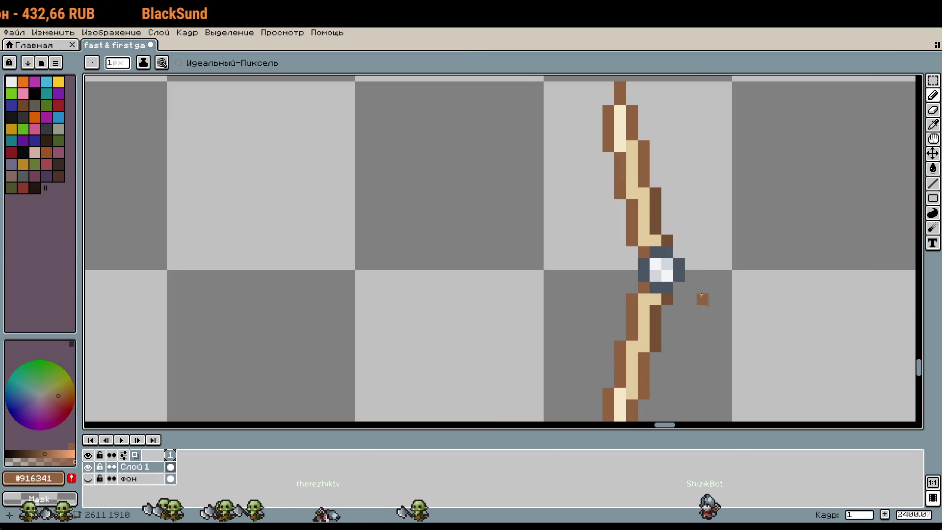
scroll(668, 273, "down", 2)
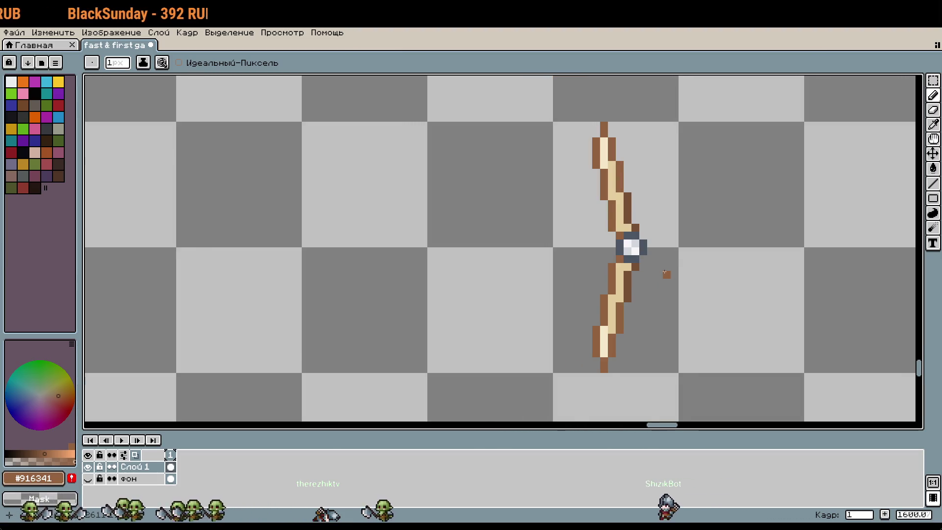
scroll(666, 273, "down", 1)
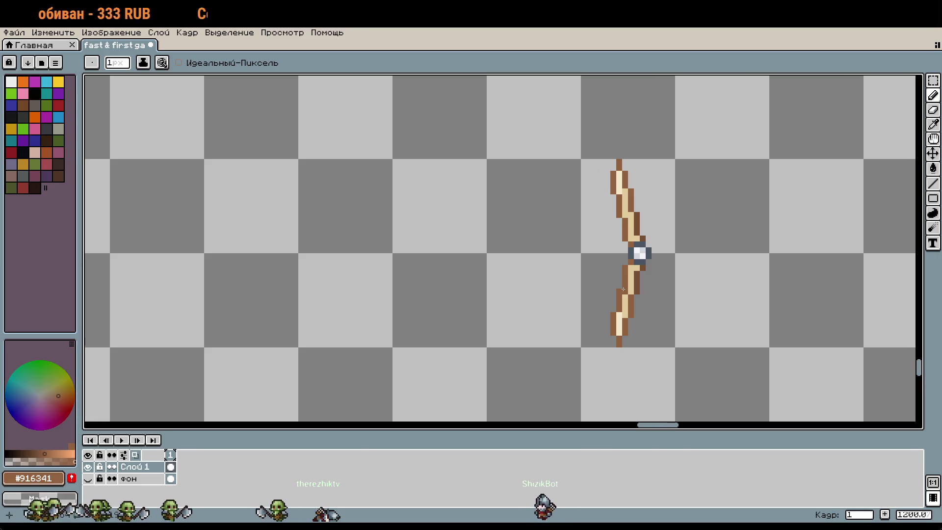
Step: Add a light grey pixel beside the grip and three dark grey pixels right of the gem
scroll(650, 269, "up", 5)
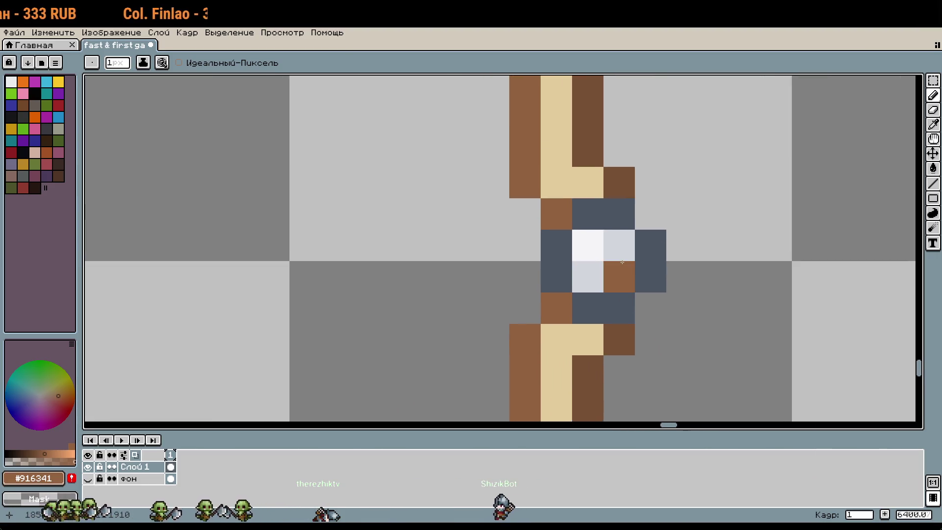
key("i")
left_click(624, 248)
key("b")
left_click(642, 223)
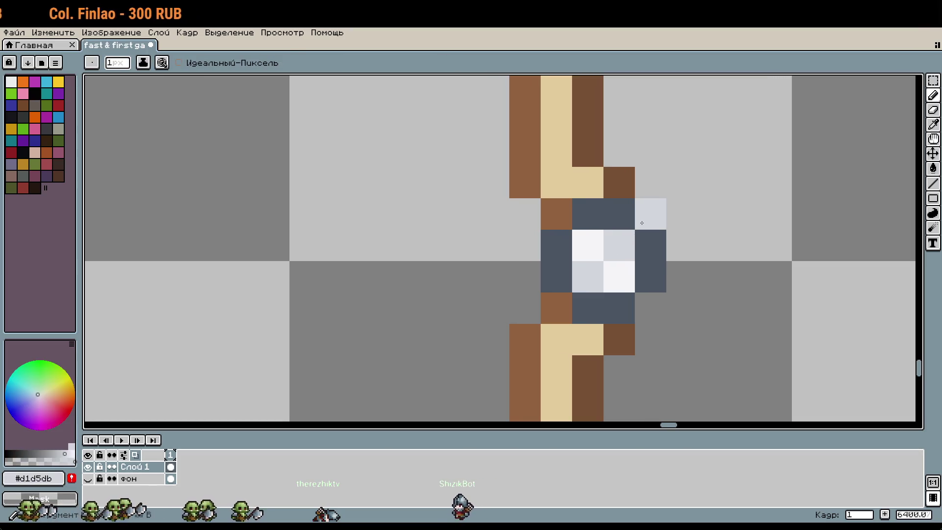
key("i")
left_click(623, 214)
key("b")
left_click_drag(651, 182, 688, 218)
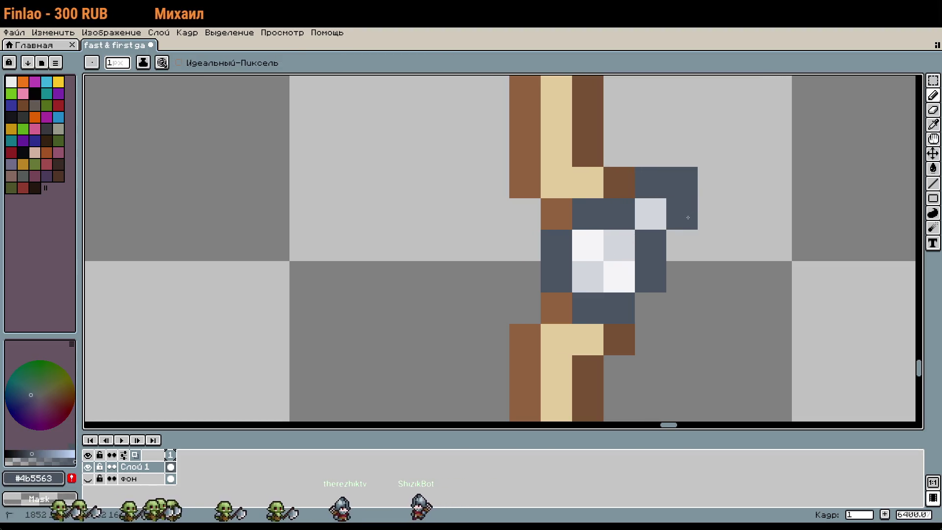
Step: Add a white pixel at the gem's lower right with dark grey outline pixels beside it
key("i")
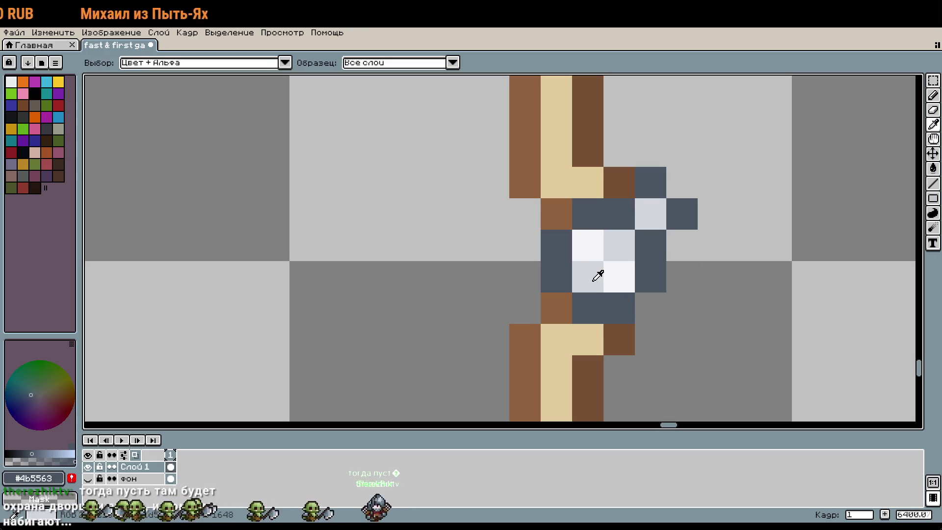
left_click(597, 275)
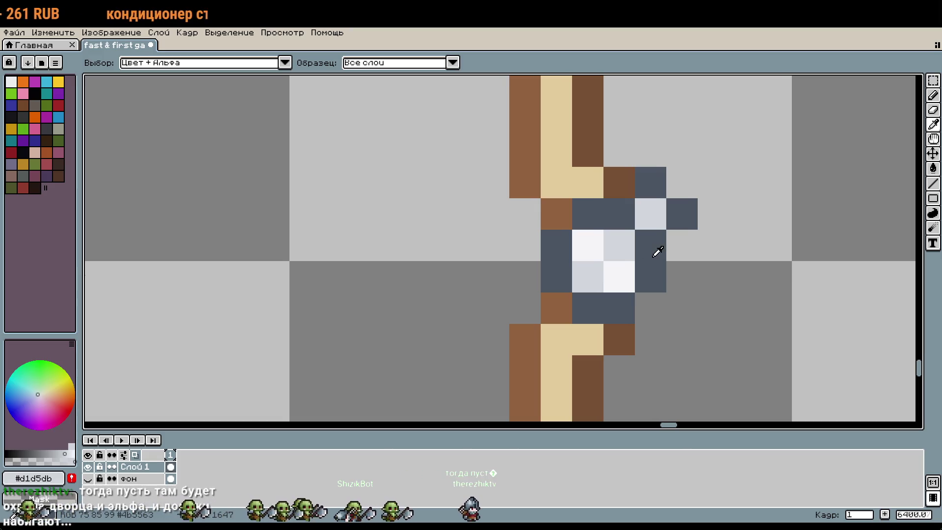
left_click(620, 275)
key("b")
left_click(650, 308)
left_click(651, 277, "alt")
left_click(673, 310)
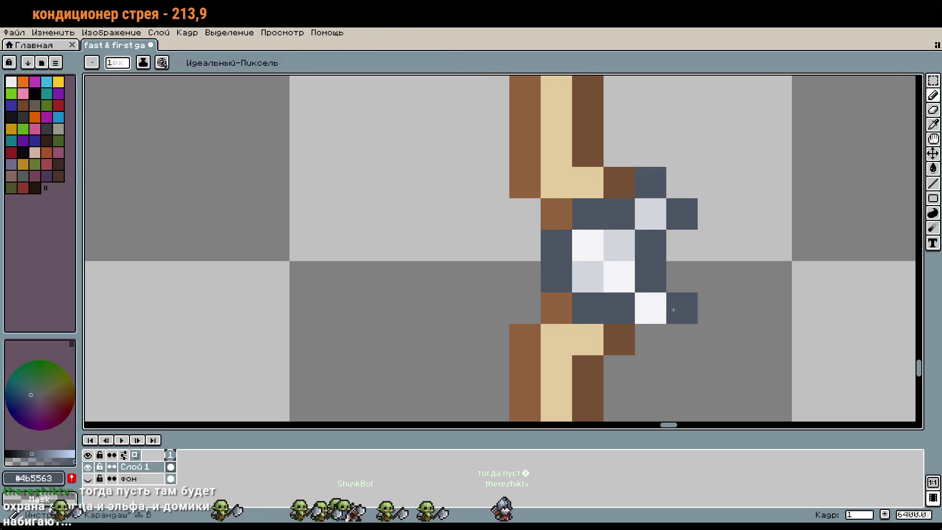
scroll(674, 329, "down", 1)
left_click(728, 337)
scroll(733, 319, "down", 1)
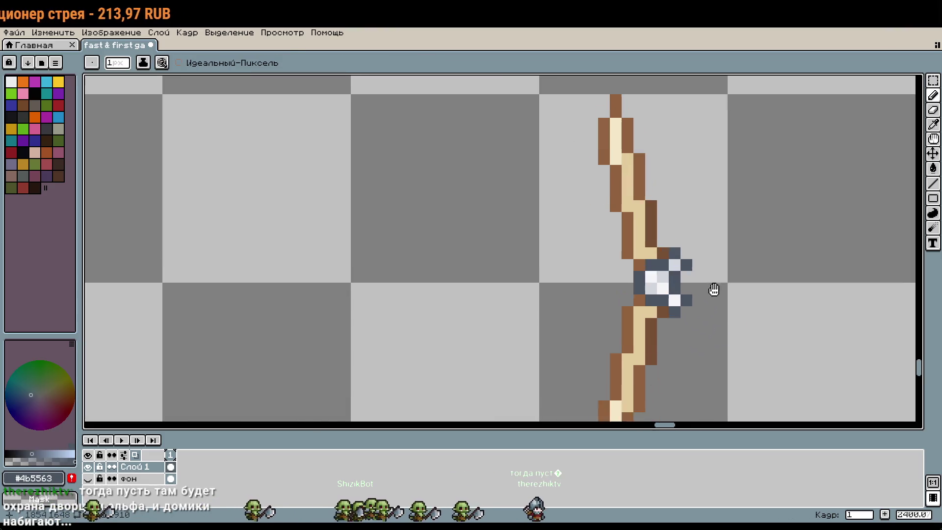
scroll(713, 290, "up", 2)
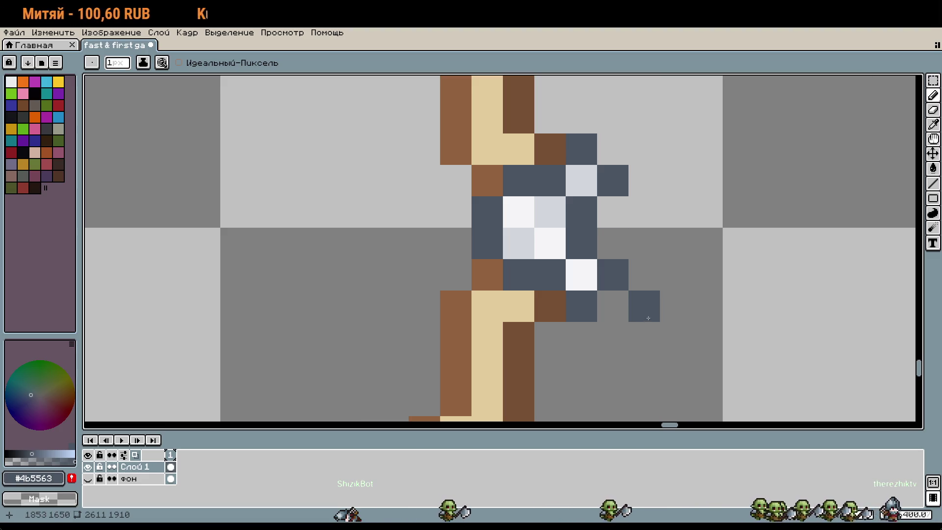
Step: Select part of the gem with the Rectangular Marquee and move it into a taller shape
key("m")
mouse_move(581, 304)
left_mouse_down()
mouse_move(614, 306)
mouse_move(595, 280)
mouse_move(568, 305)
mouse_move(589, 179)
left_mouse_up()
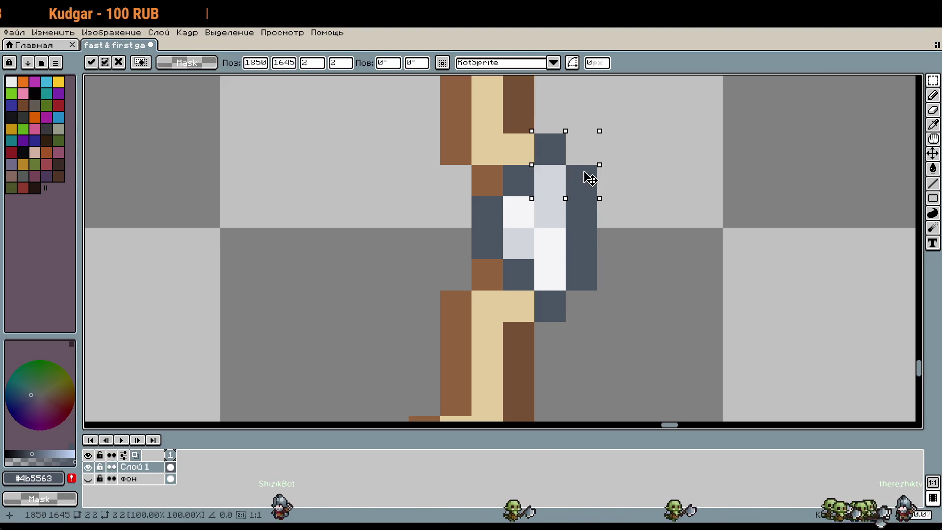
key("Return")
scroll(675, 243, "down", 3)
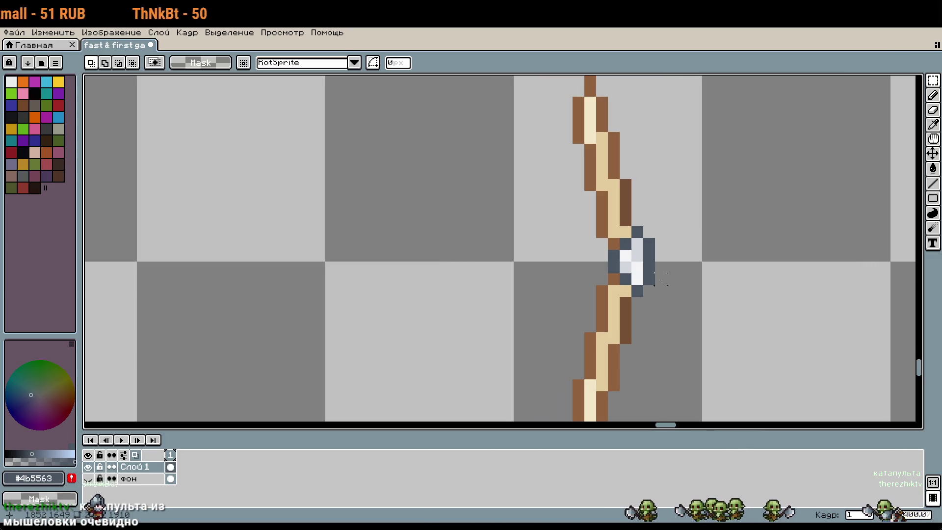
scroll(662, 278, "up", 2)
Step: Repaint a gem pixel white and pick the gem's light grey
key("b")
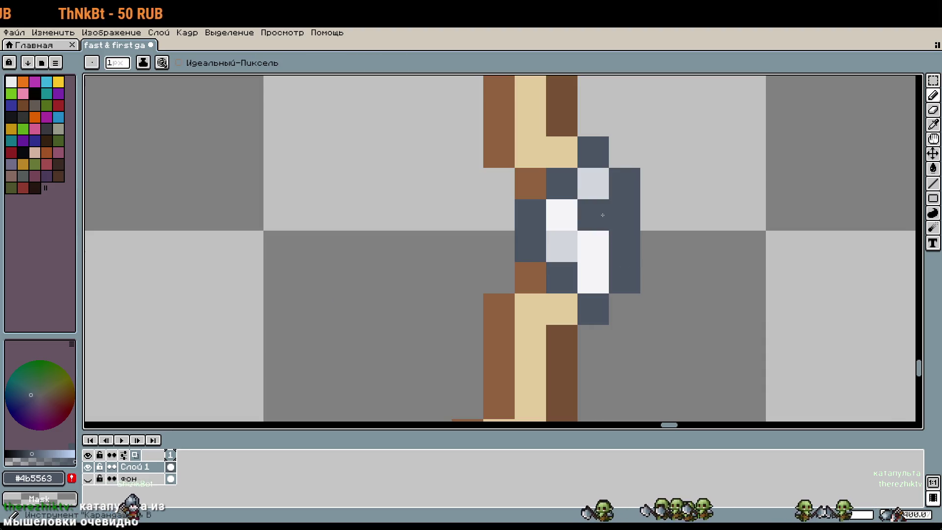
left_click(604, 242, "alt")
left_click(593, 184)
left_click(573, 248, "alt")
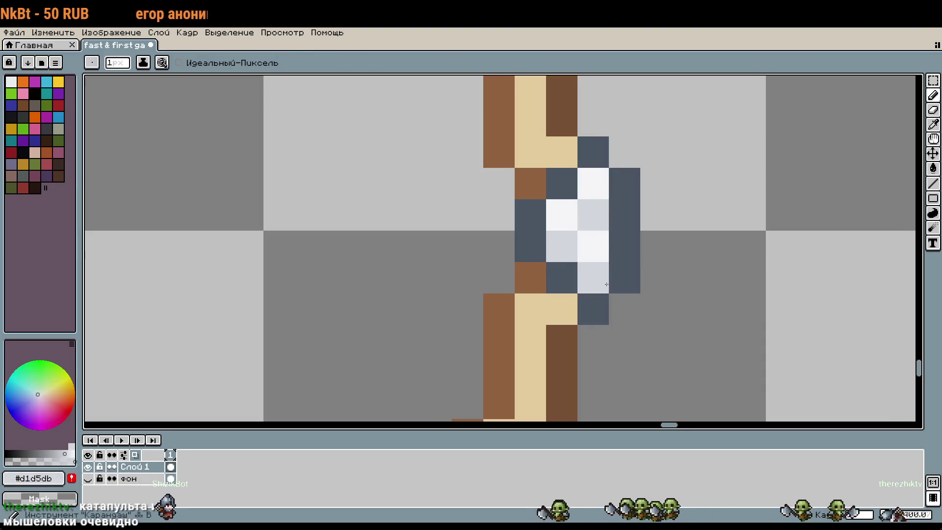
scroll(635, 251, "down", 4)
scroll(634, 251, "up", 1)
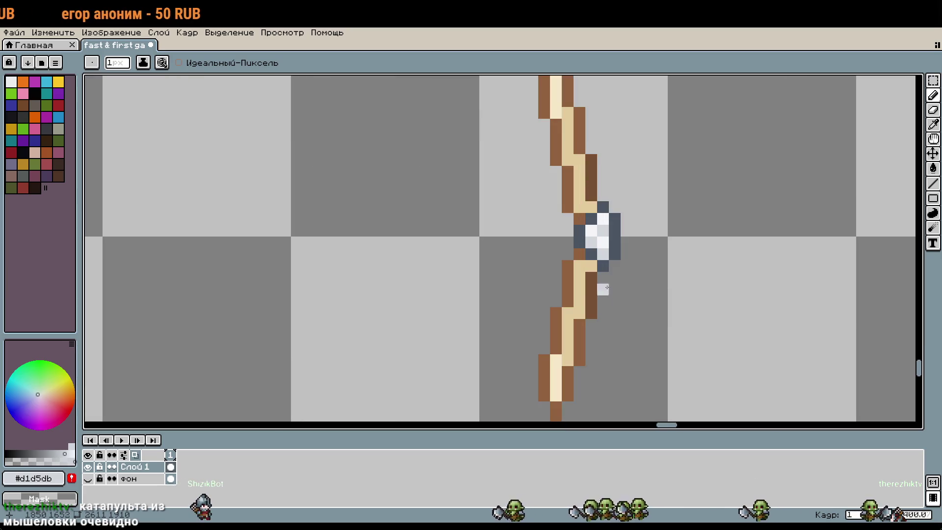
scroll(637, 287, "down", 1)
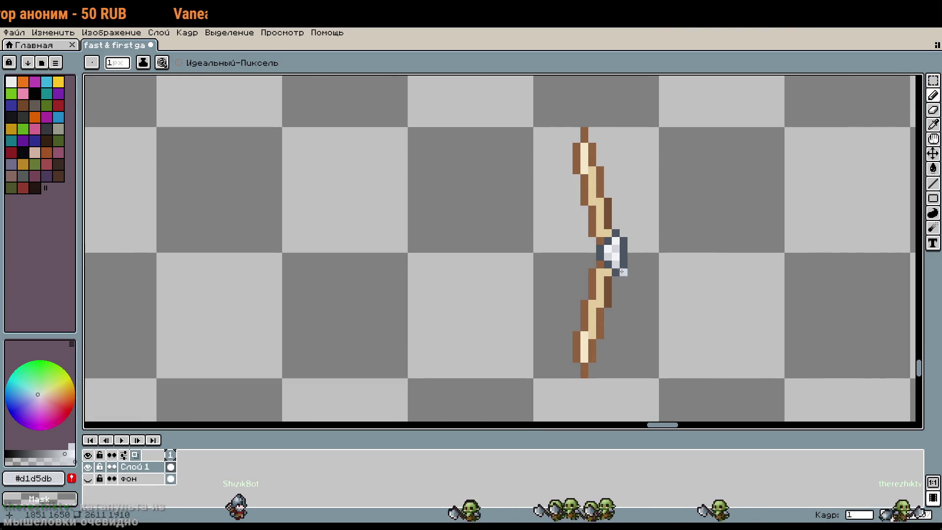
scroll(614, 253, "up", 3)
Step: Reselect the gem on the grip and nudge it one pixel right
key("m")
mouse_move(595, 226)
left_mouse_down()
mouse_move(629, 275)
mouse_move(594, 201)
left_mouse_up()
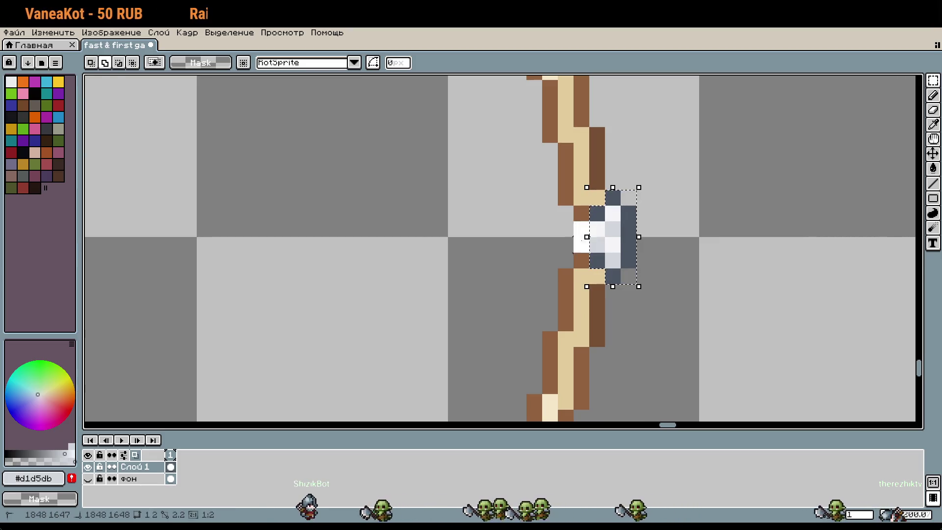
scroll(670, 260, "down", 2)
key("ctrl+d")
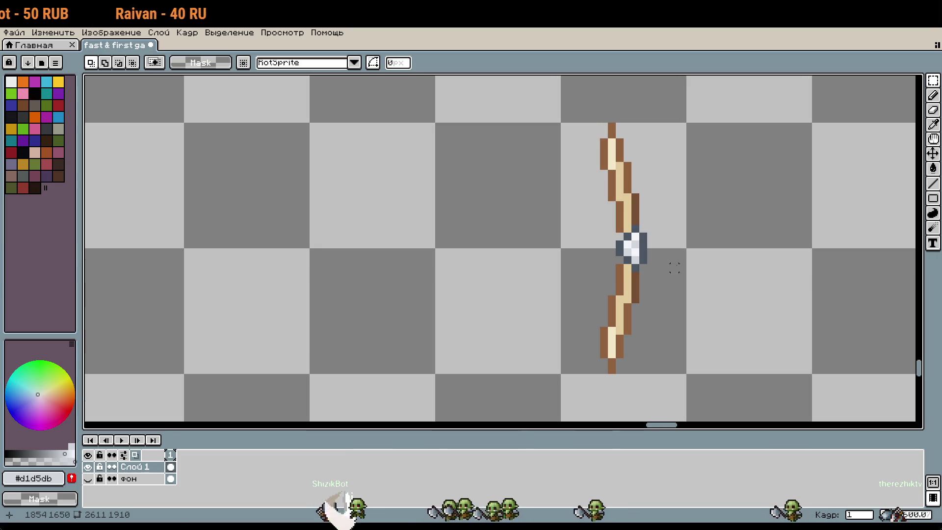
key("ctrl+z")
key("Right")
Step: Copy the whole bow and drop the duplicate one sprite-width to the right on the sheet
key("ctrl+d")
key("ctrl+a")
key("ctrl+c")
key("ctrl+v")
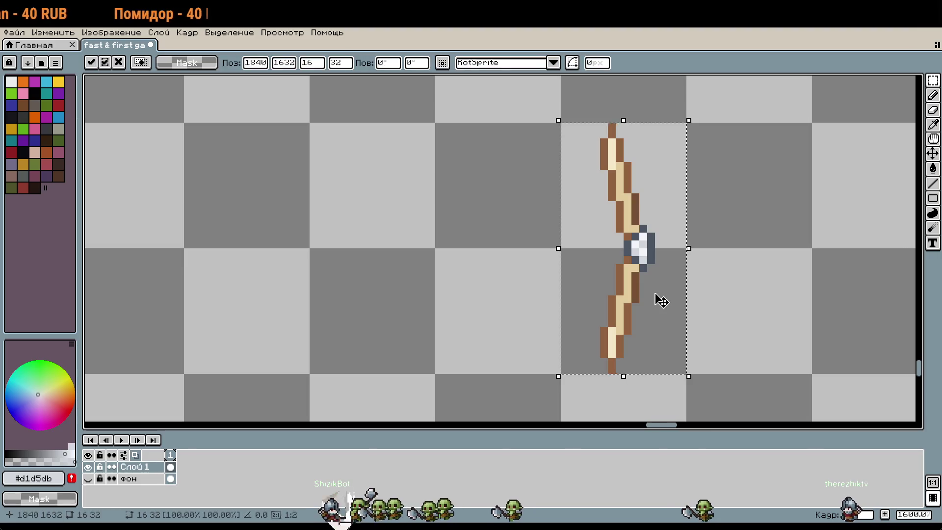
key("shift+Right")
key("ctrl+d")
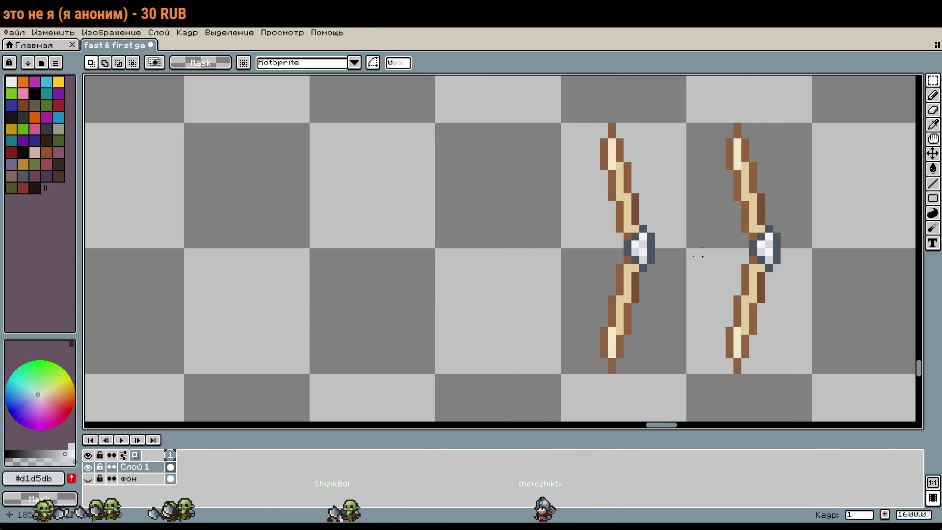
scroll(698, 253, "down", 6)
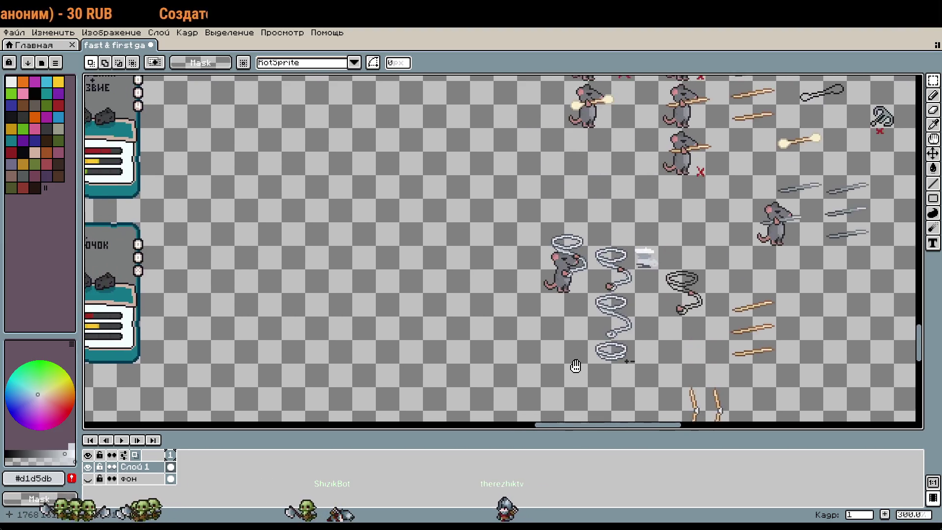
mouse_move(572, 350)
left_mouse_down()
mouse_move(427, 281)
mouse_move(443, 220)
left_mouse_up()
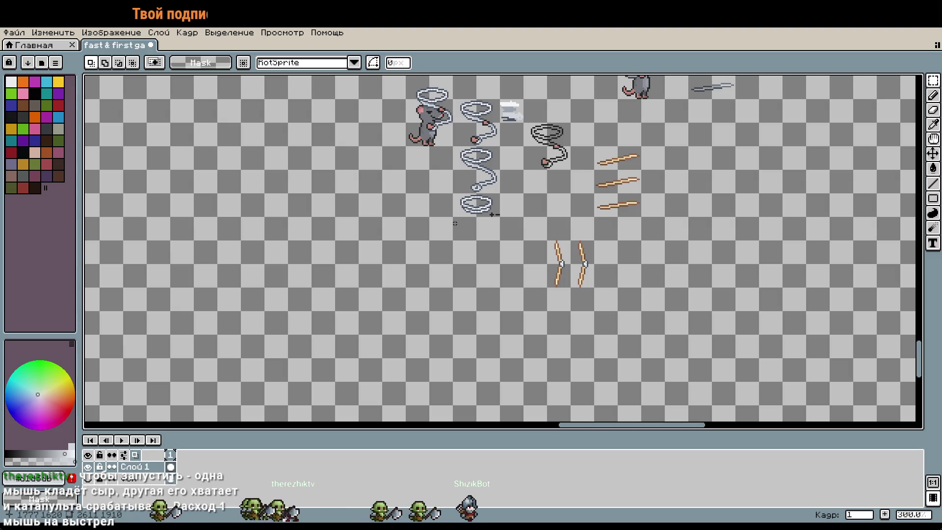
Step: Select the right bow's gem and shift it one pixel left into the grip
scroll(593, 270, "up", 7)
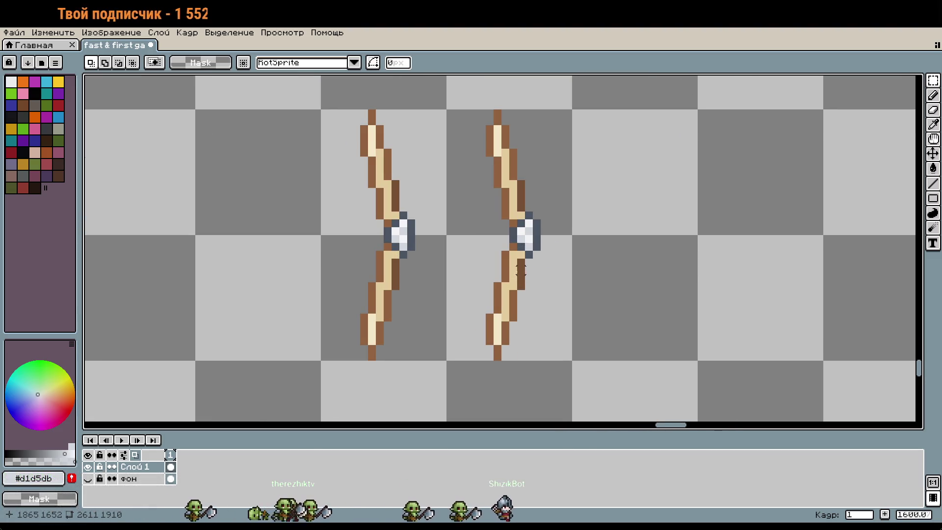
scroll(520, 265, "up", 1)
left_click_drag(559, 257, 511, 162)
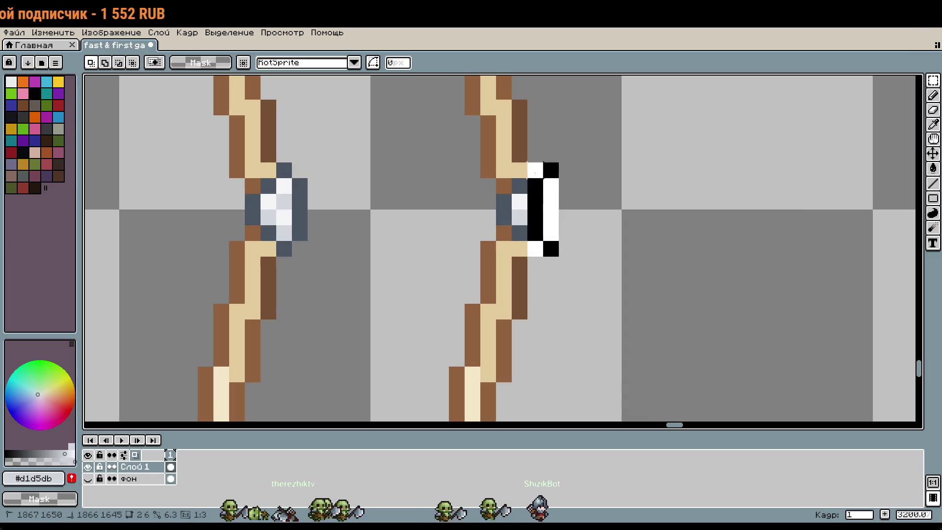
left_click_drag(534, 211, 519, 211)
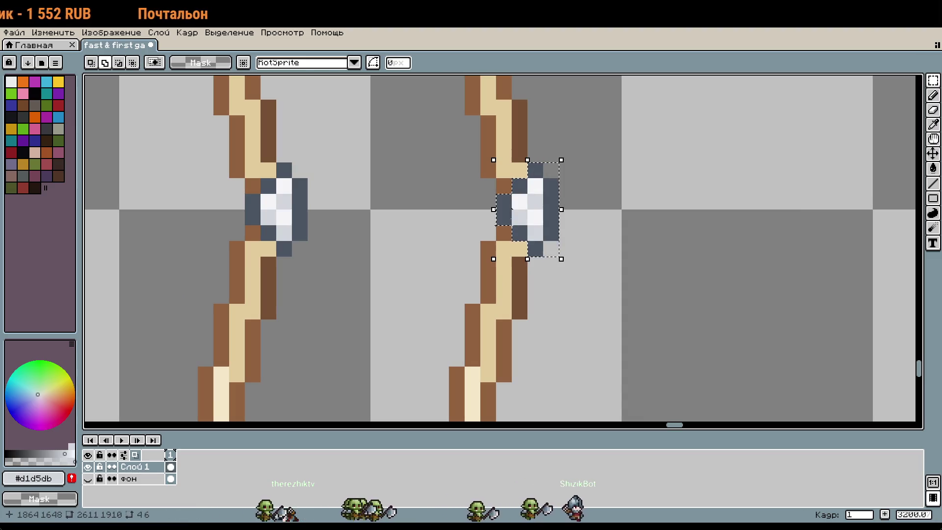
left_click(583, 216)
Step: Add a pixel at the right bow's upper tip and pick the wood brown
scroll(643, 282, "down", 3)
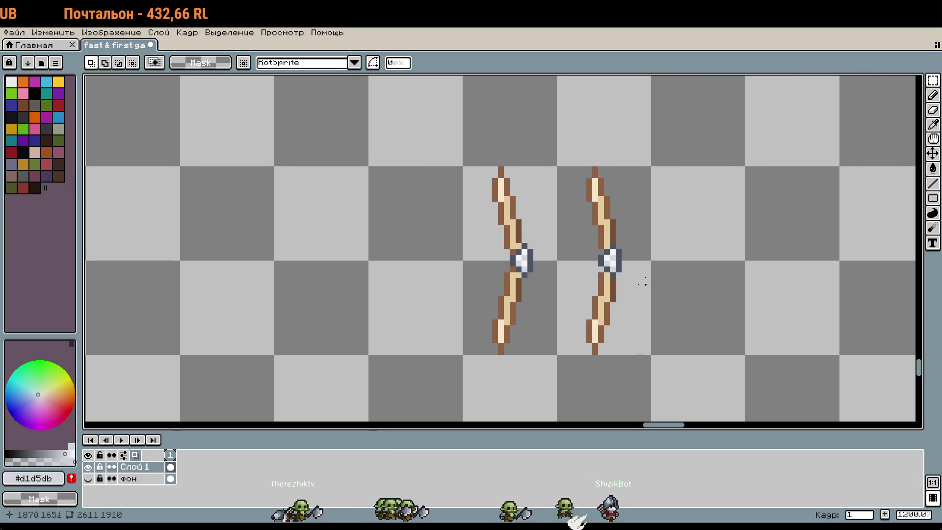
scroll(641, 276, "up", 2)
left_click_drag(641, 273, 767, 252)
scroll(781, 255, "down", 2)
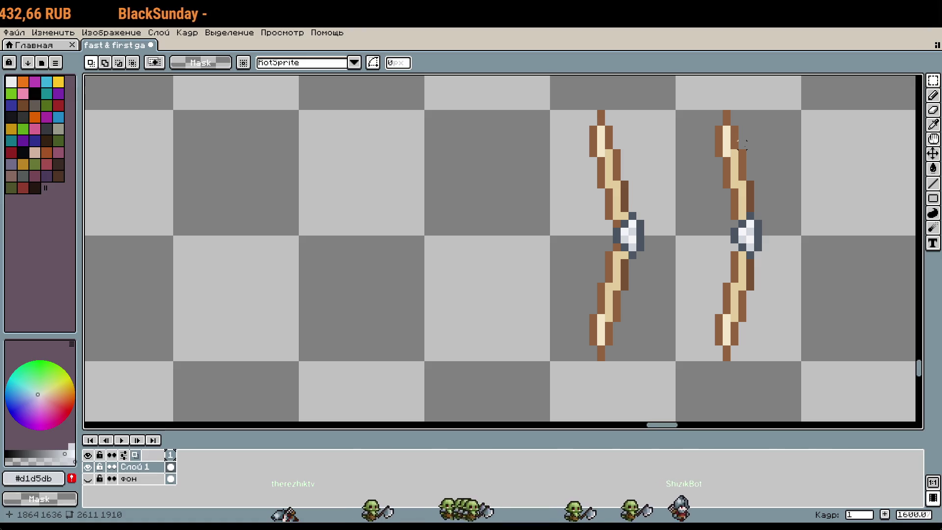
scroll(741, 143, "down", 2)
left_click_drag(743, 147, 654, 383)
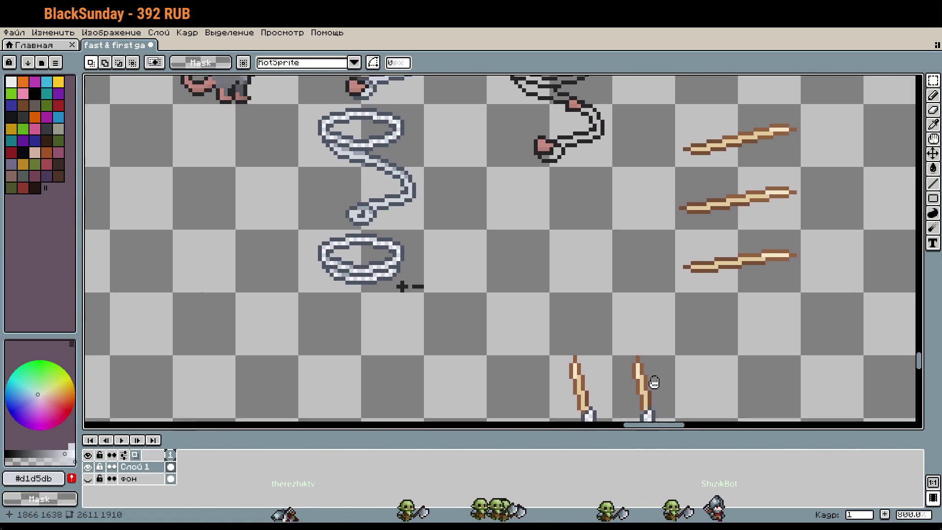
scroll(648, 380, "up", 4)
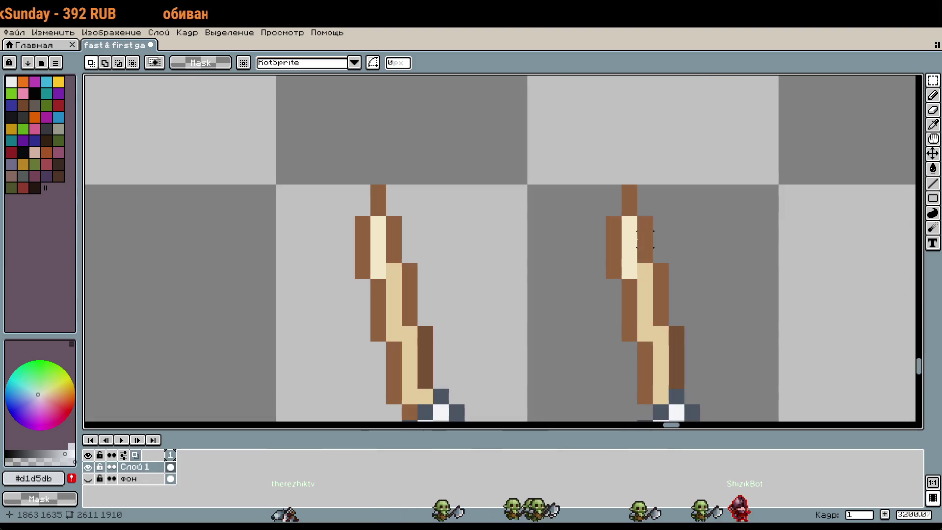
key("b")
left_click(626, 213)
left_click(630, 204, "alt")
Step: Extend the right bow's upper tip with brown pixels and a cream pixel at its top
left_click_drag(616, 207, 615, 191)
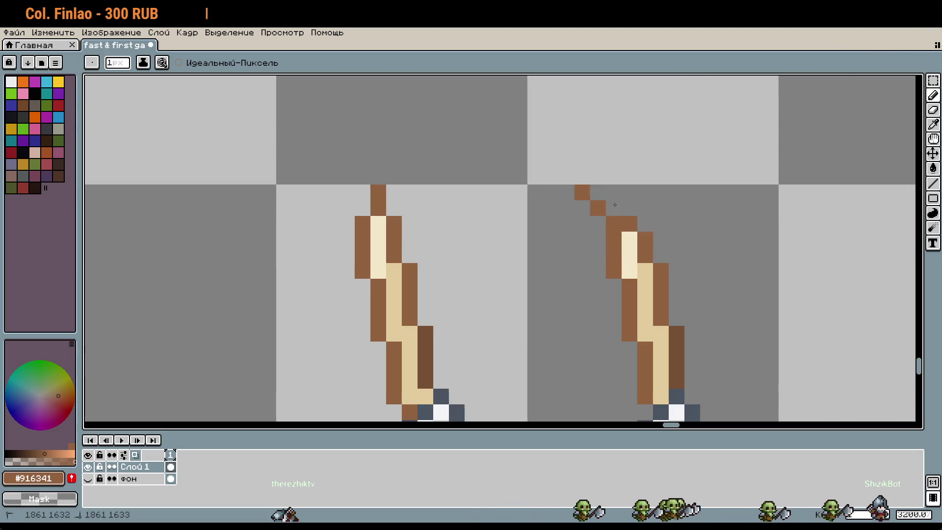
scroll(673, 246, "down", 2)
left_click(652, 205)
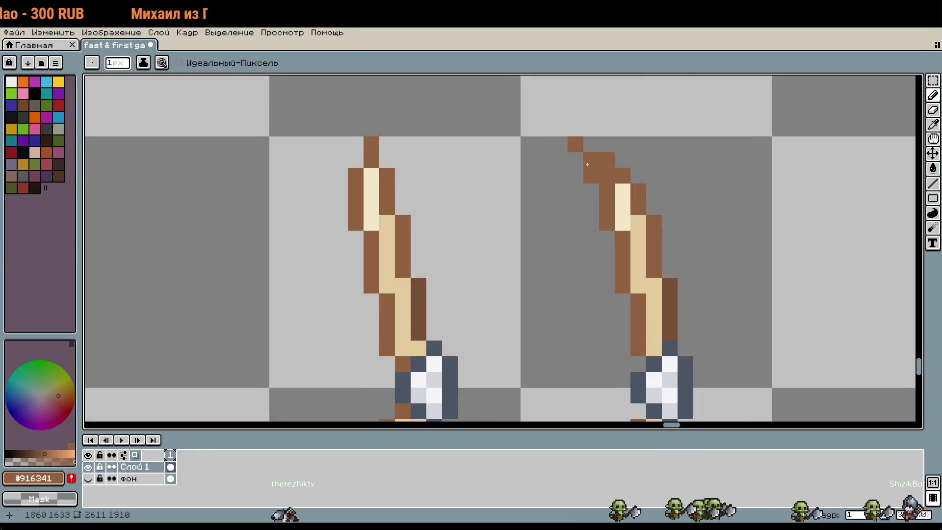
left_click(624, 190, "alt")
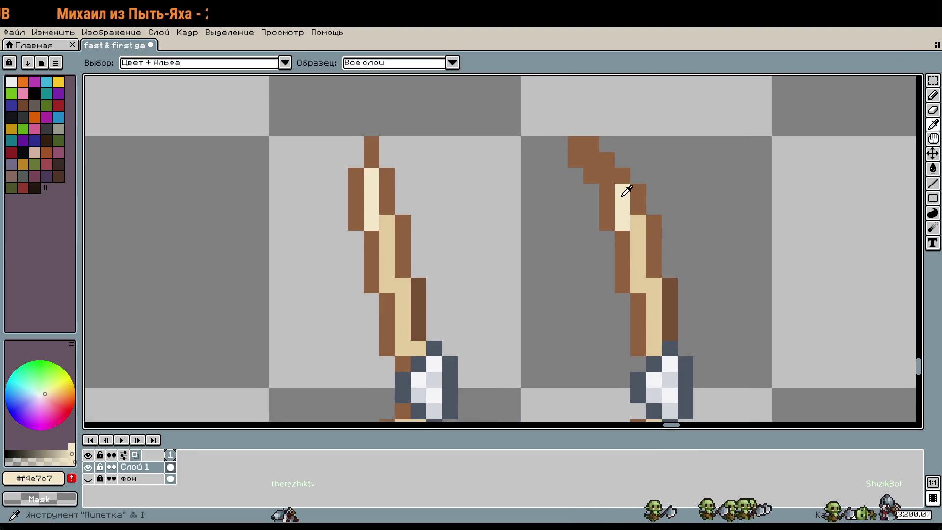
left_click(591, 160)
scroll(656, 168, "down", 3)
scroll(656, 168, "up", 3)
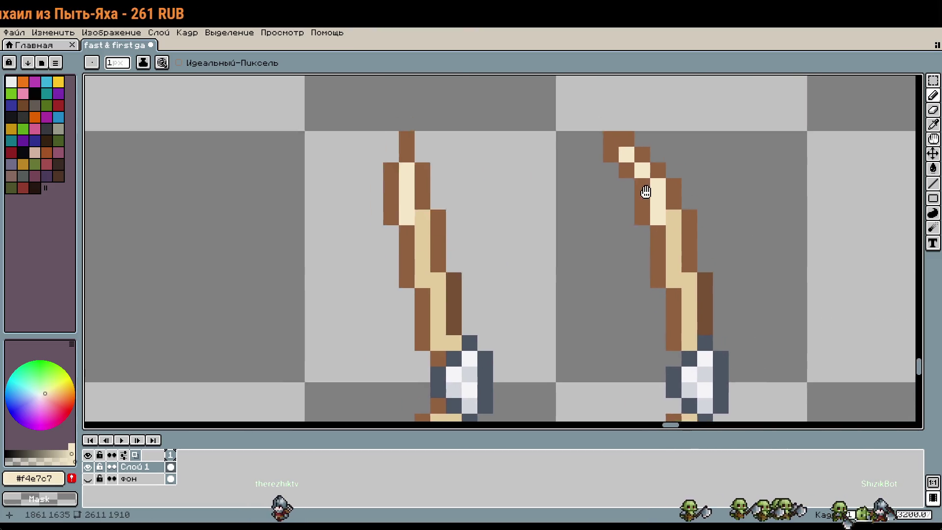
Step: Recolour a tan pixel on the right bow's upper limb with the cream #f4e7c7 highlight
left_click(647, 238, "alt")
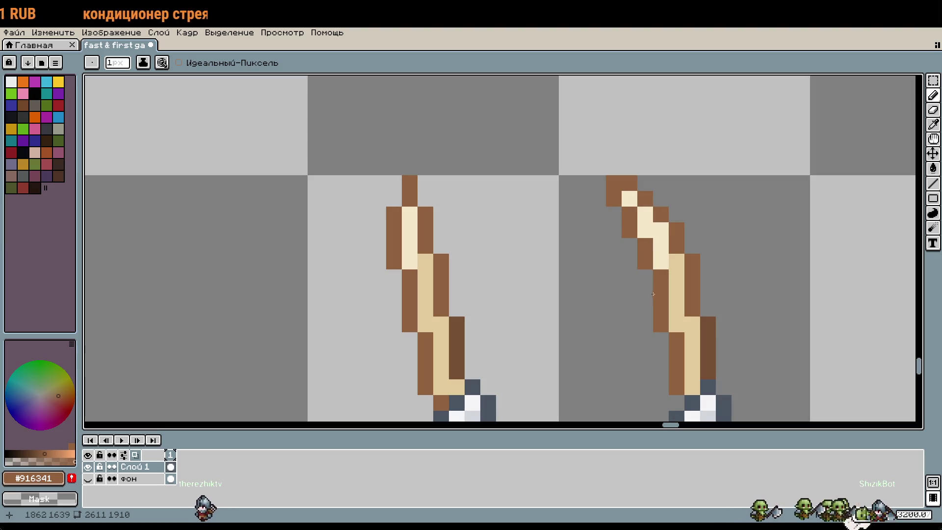
scroll(736, 330, "down", 3)
scroll(709, 228, "up", 5)
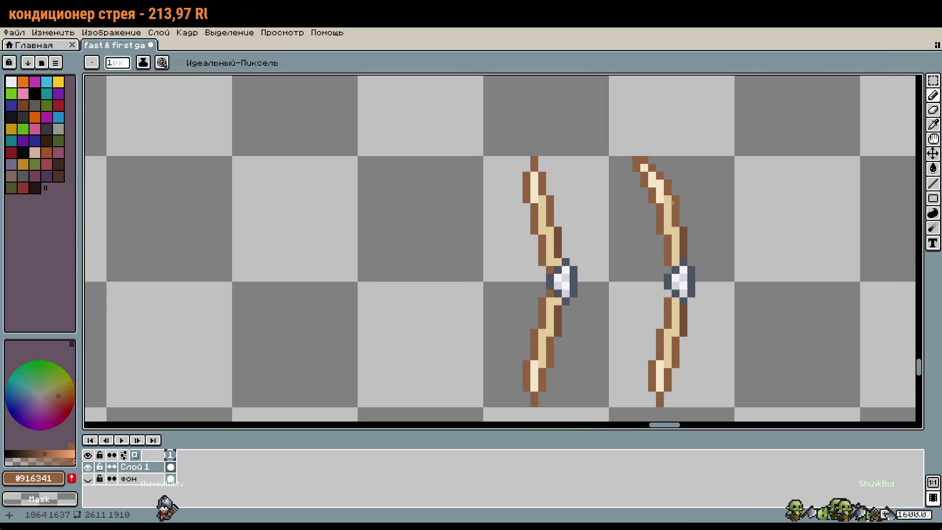
key("ctrl+z")
key("i")
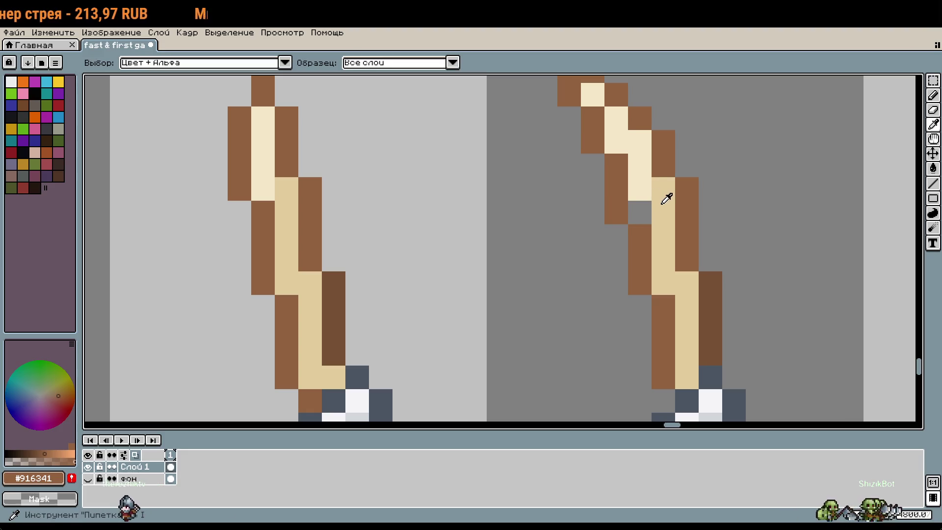
left_click(640, 212)
key("b")
left_click(652, 199, "alt")
left_click(663, 235)
scroll(678, 252, "down", 3)
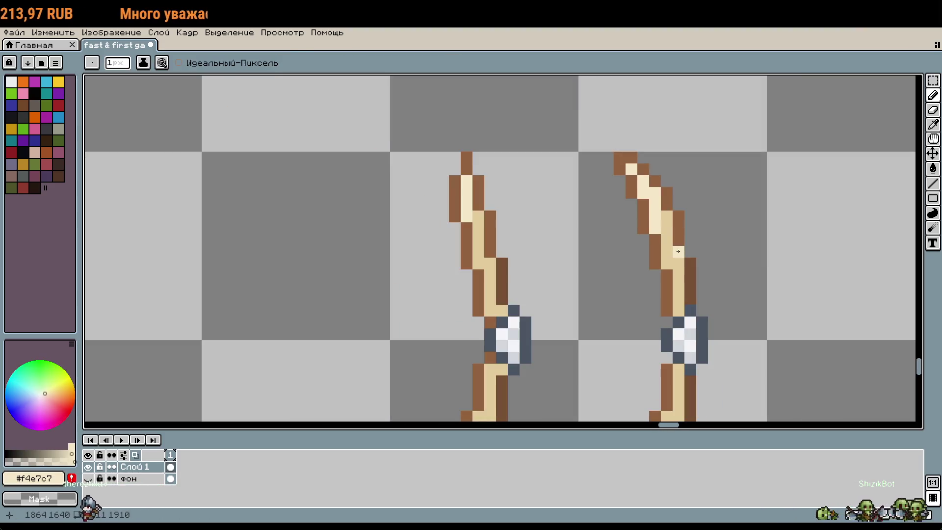
scroll(746, 249, "down", 2)
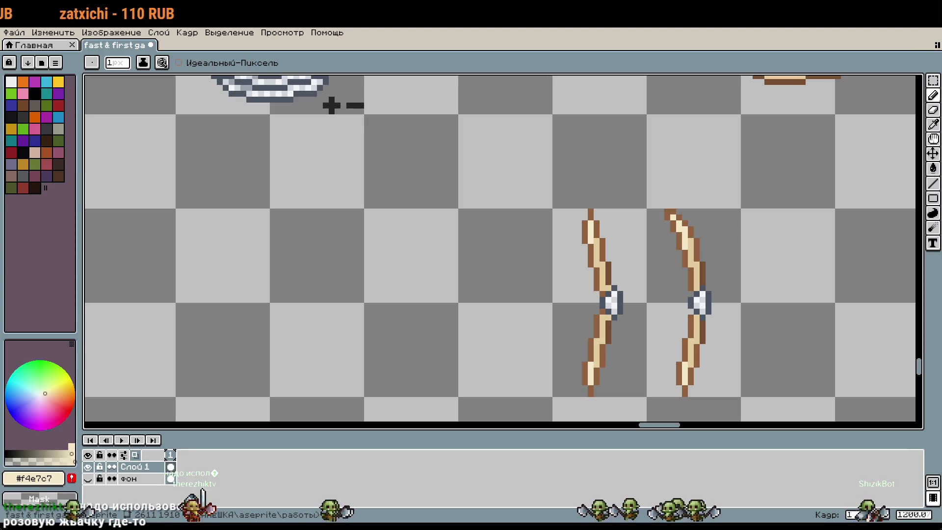
Step: Scribble a cream test blob on the sheet, then undo it
scroll(721, 189, "right", 2)
scroll(721, 190, "down", 1)
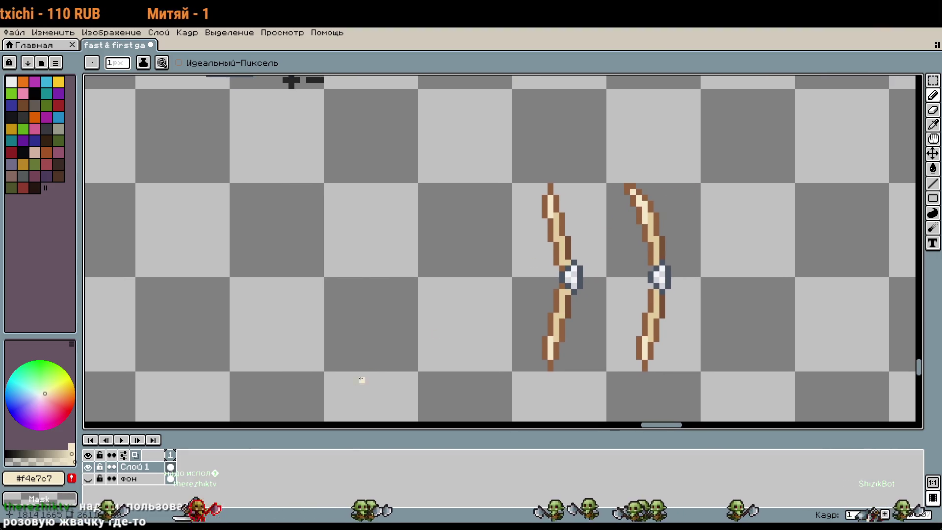
left_click_drag(362, 362, 387, 358)
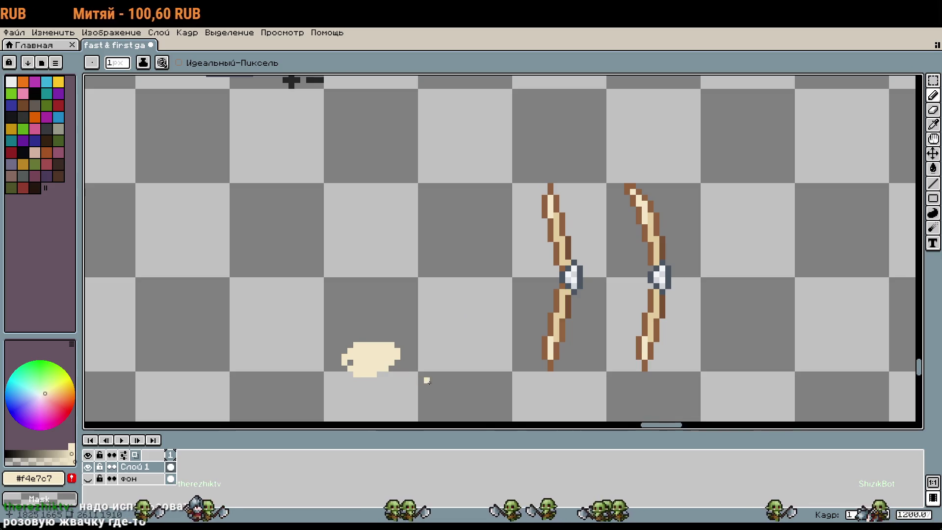
key("v")
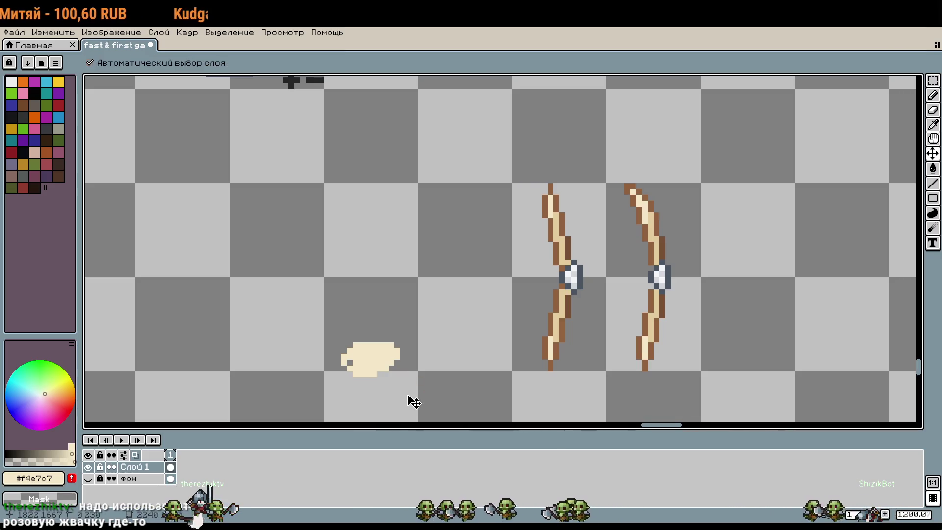
key("ctrl+z")
key("b")
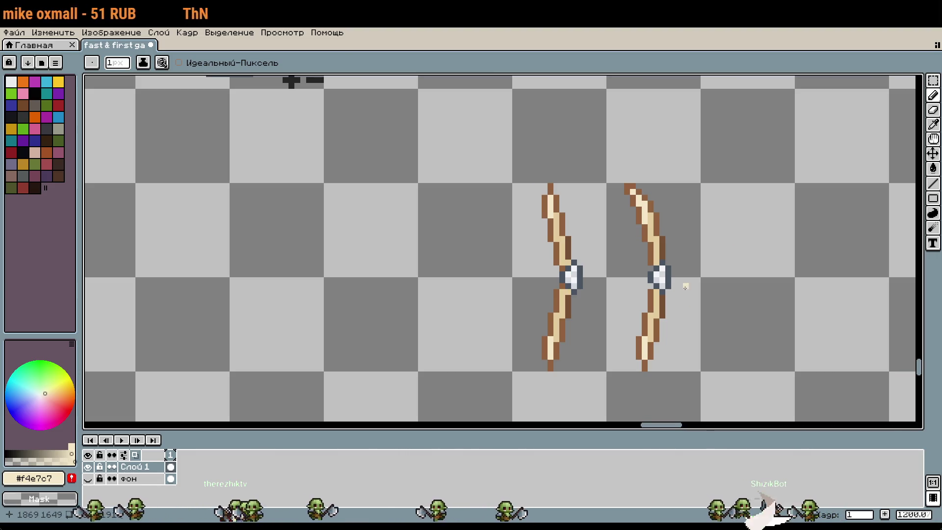
Step: Select the right bow's upper tip and duplicate it downward
scroll(636, 181, "up", 4)
scroll(623, 216, "up", 2)
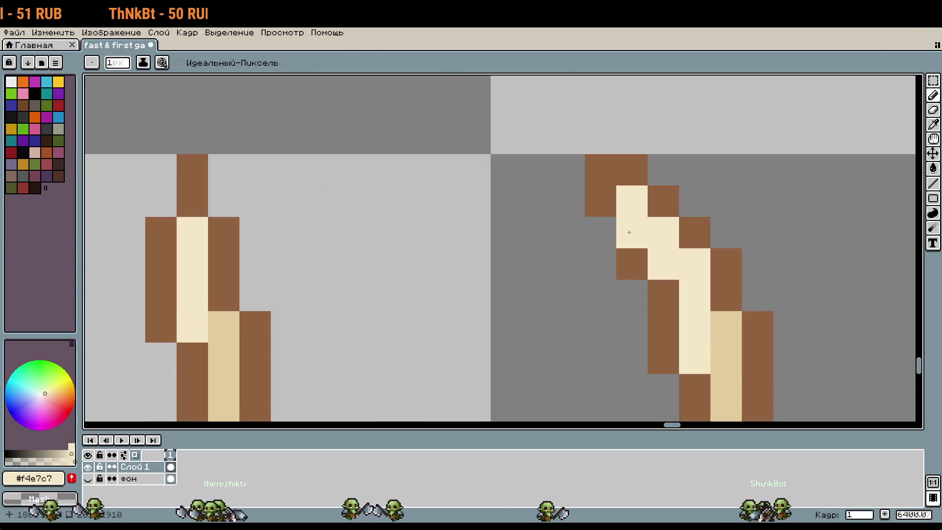
scroll(707, 262, "down", 10)
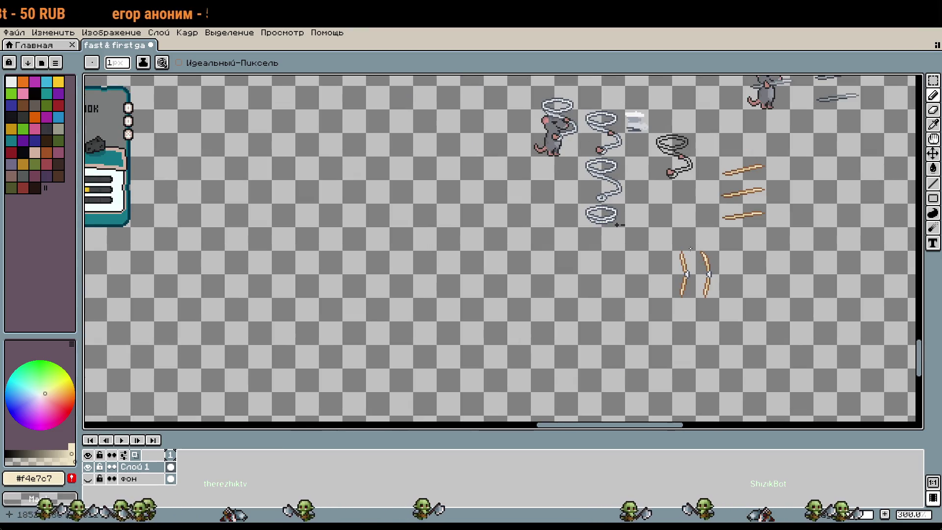
scroll(739, 297, "up", 4)
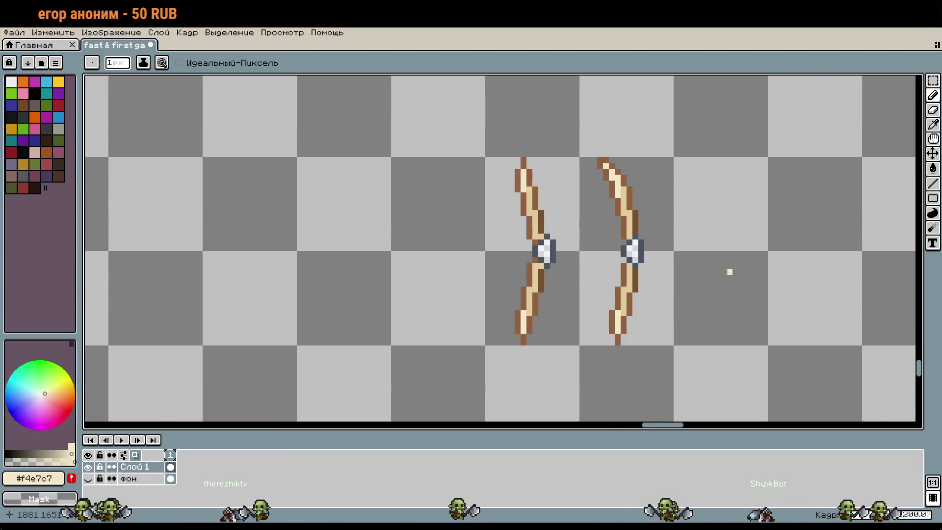
scroll(675, 235, "up", 1)
key("m")
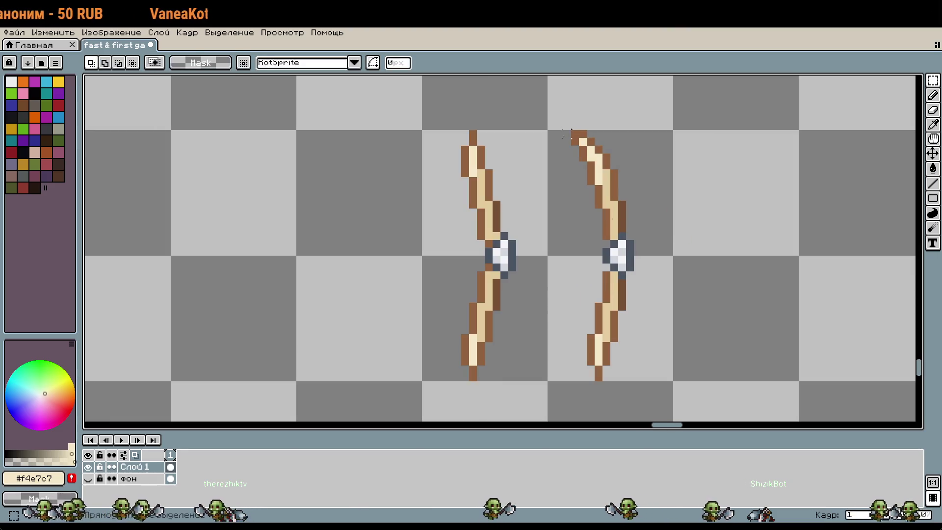
left_click_drag(570, 145, 675, 178)
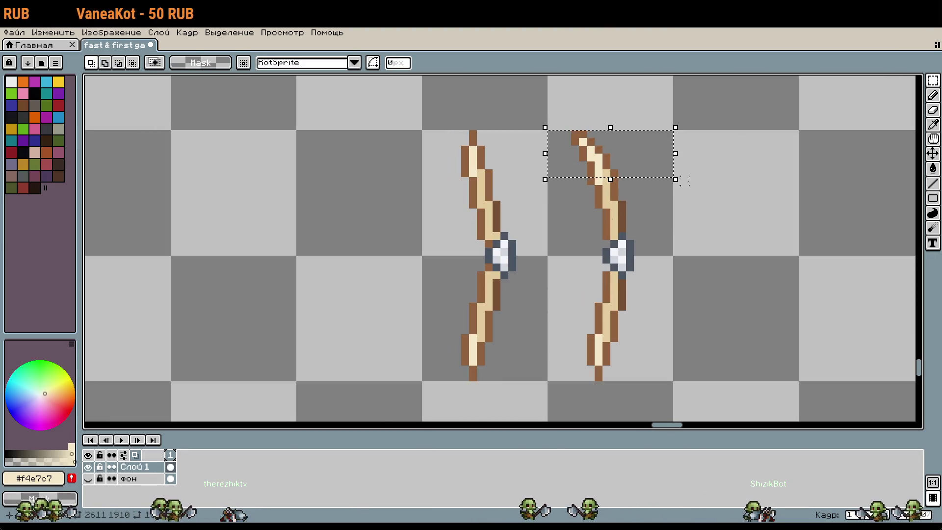
left_click_drag(553, 183, 672, 130)
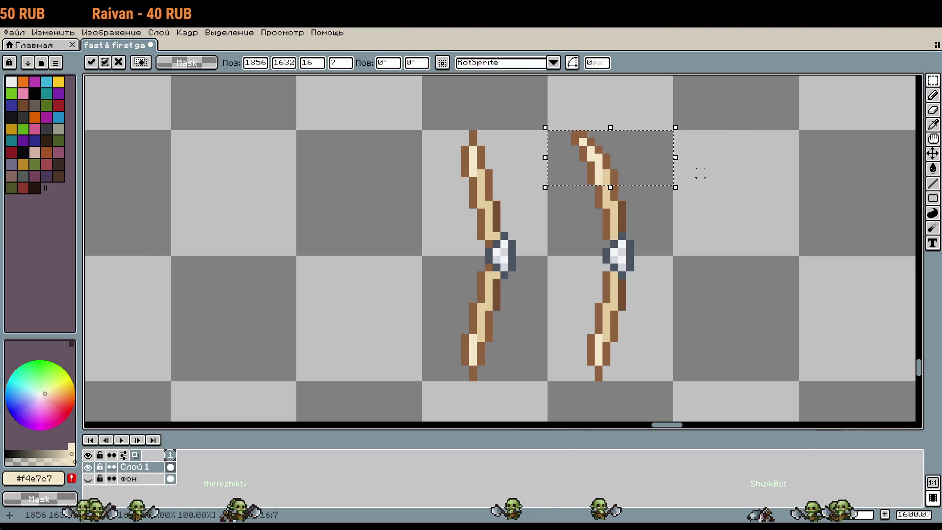
key("shift+Right")
key("shift+Down")
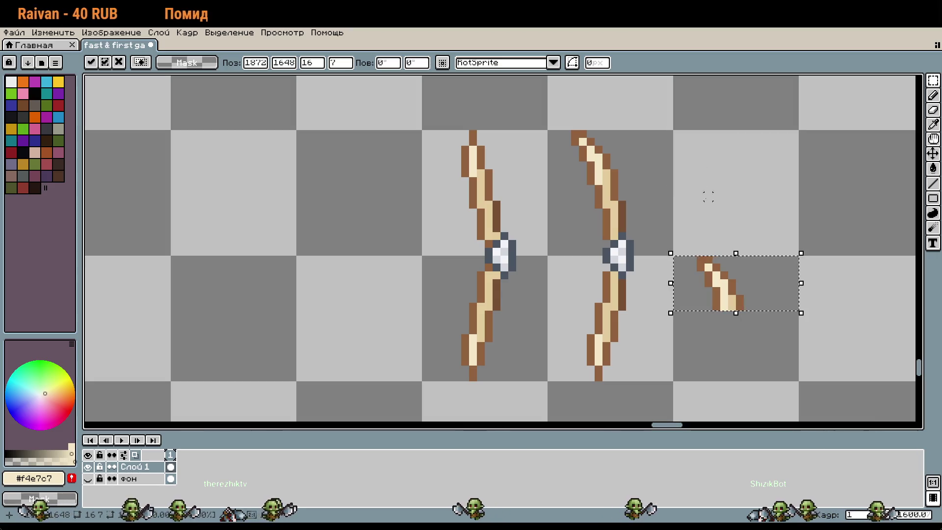
Step: Flip the copied tip upside down and commit it at the right bow's lower end
scroll(730, 268, "up", 1)
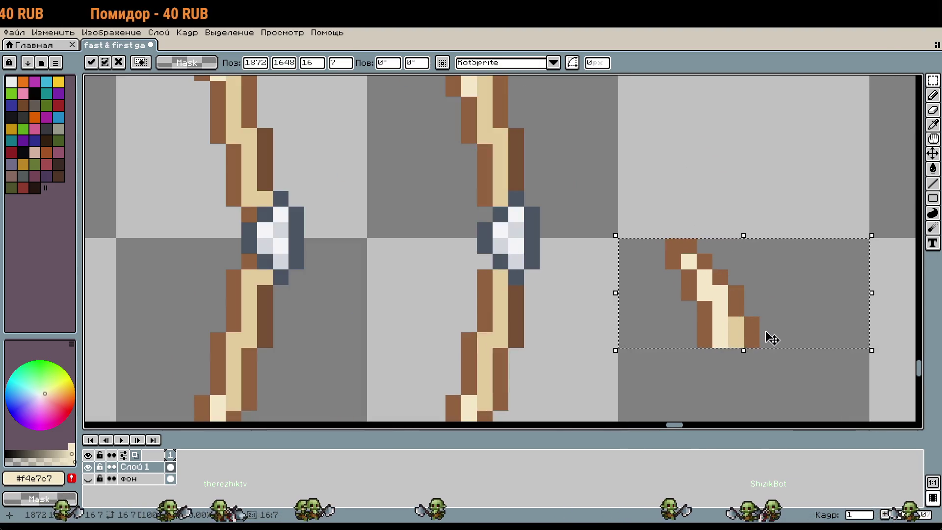
mouse_move(742, 353)
left_mouse_down()
mouse_move(753, 154)
mouse_move(769, 114)
mouse_move(767, 122)
left_mouse_up()
scroll(770, 164, "down", 1)
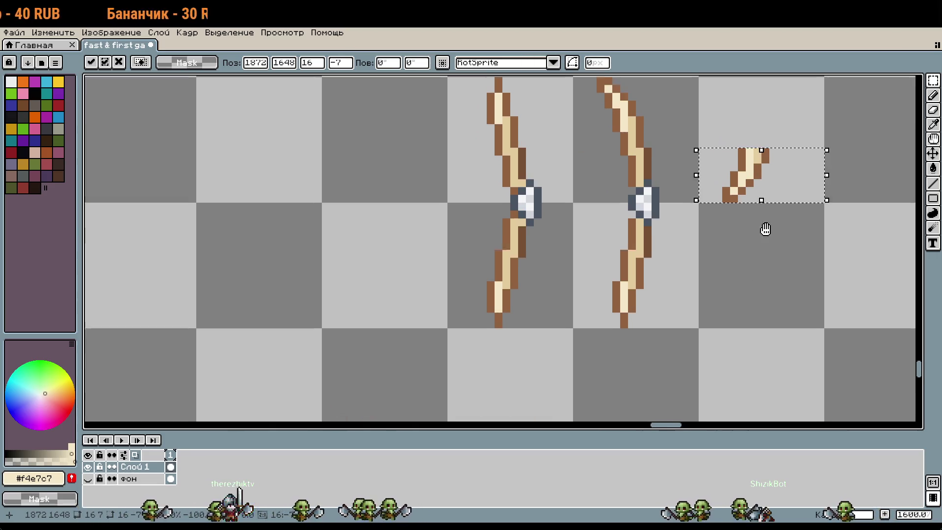
mouse_move(787, 172)
left_mouse_down()
mouse_move(722, 273)
mouse_move(665, 298)
left_mouse_up()
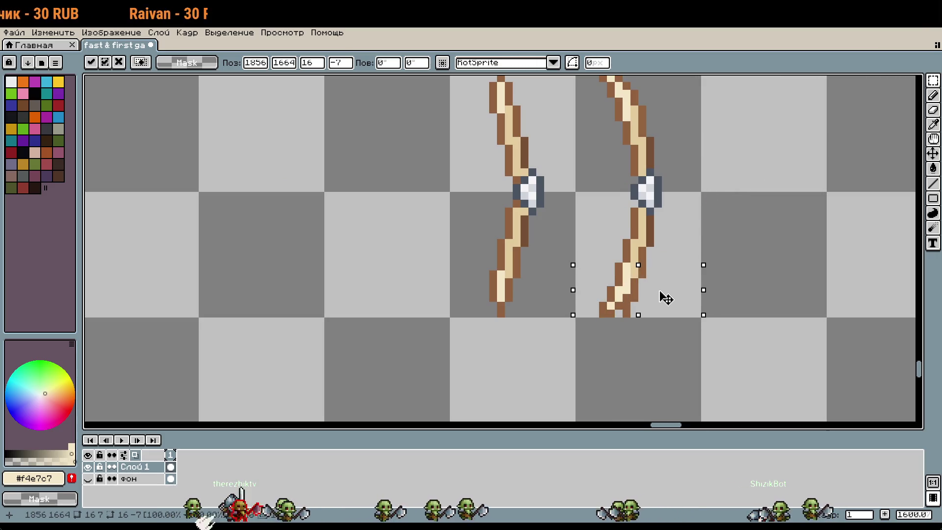
scroll(665, 297, "up", 5)
key("b")
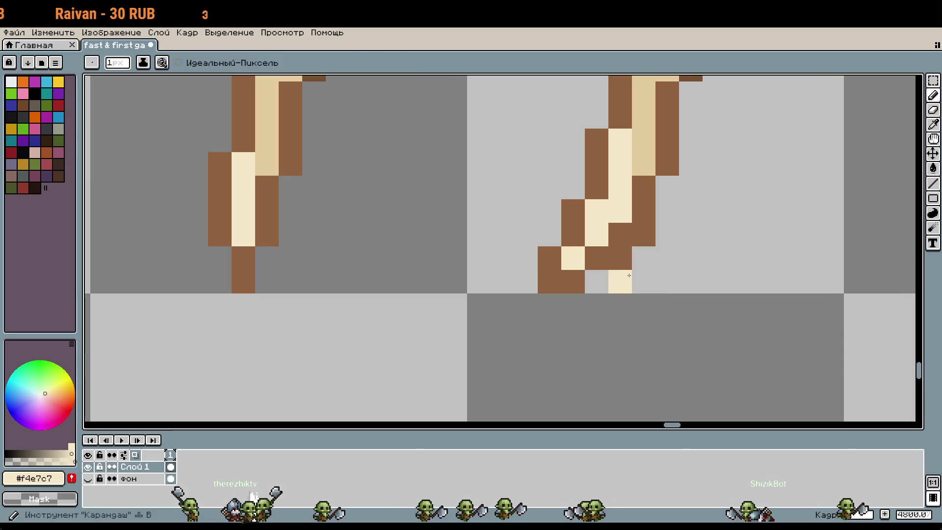
scroll(651, 339, "down", 5)
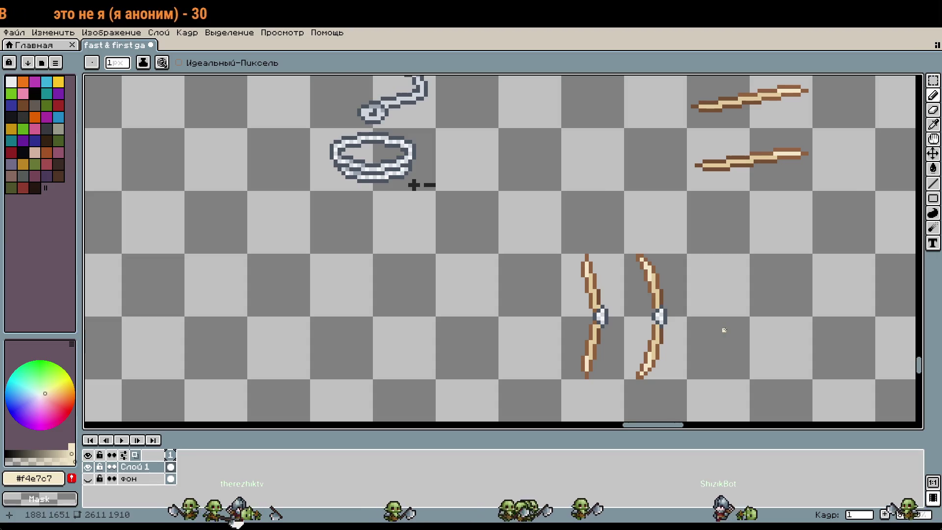
scroll(724, 330, "up", 2)
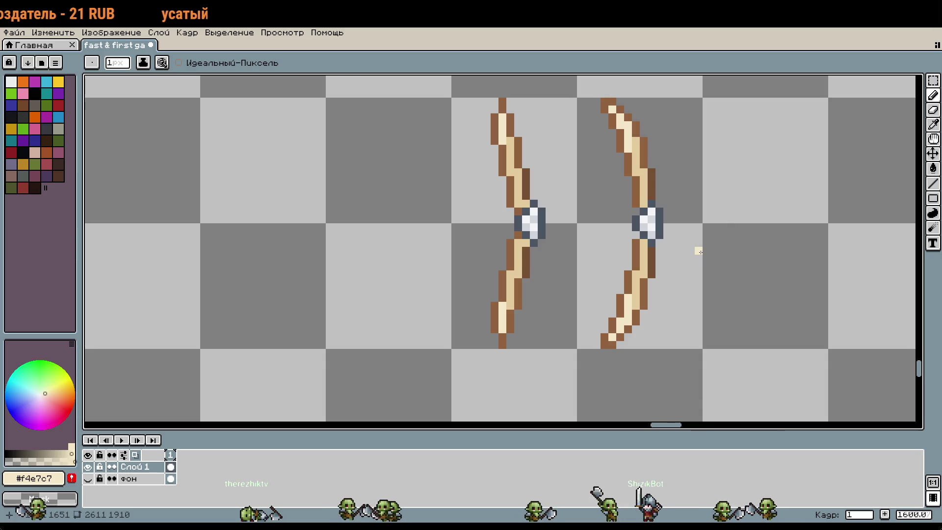
Step: Pick the grip's dark grey and nudge the right bow three pixels right
key("i")
left_click(662, 219)
key("m")
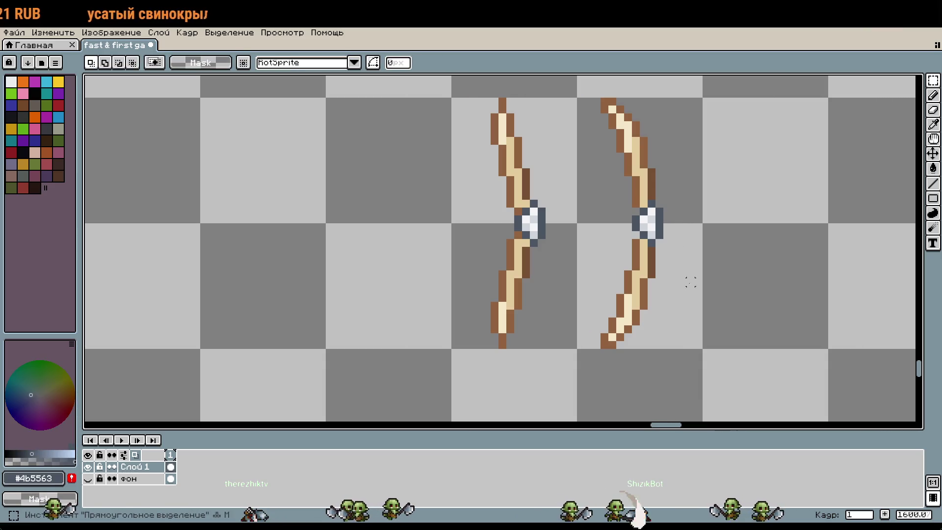
left_click(682, 281)
left_click_drag(667, 180, 674, 254)
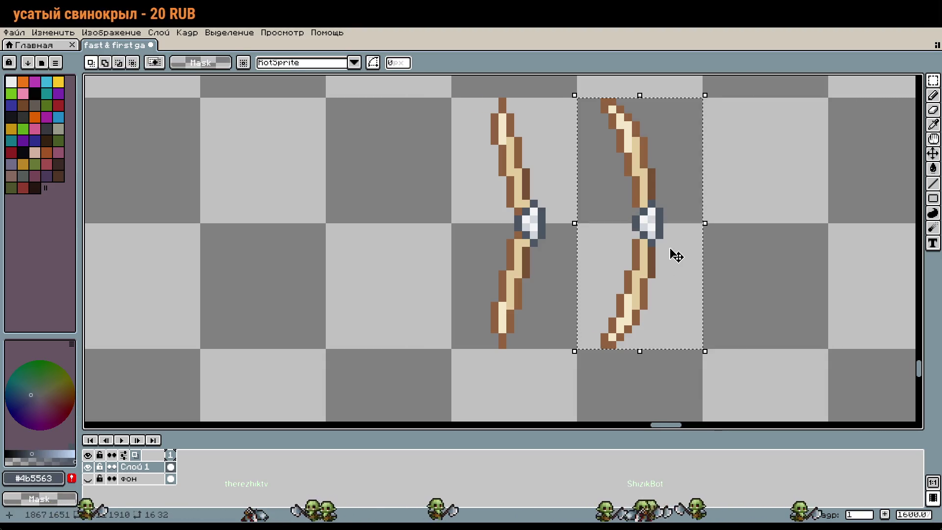
key("Right")
key("Right")
key("Right")
key("b")
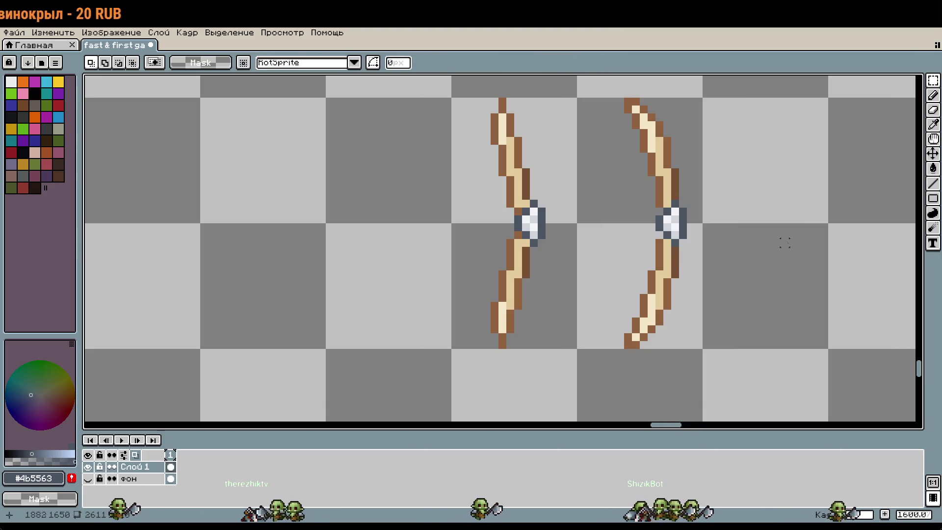
Step: Draw a straight dark grey vertical bowstring inside the right bow's curve
scroll(616, 115, "up", 2)
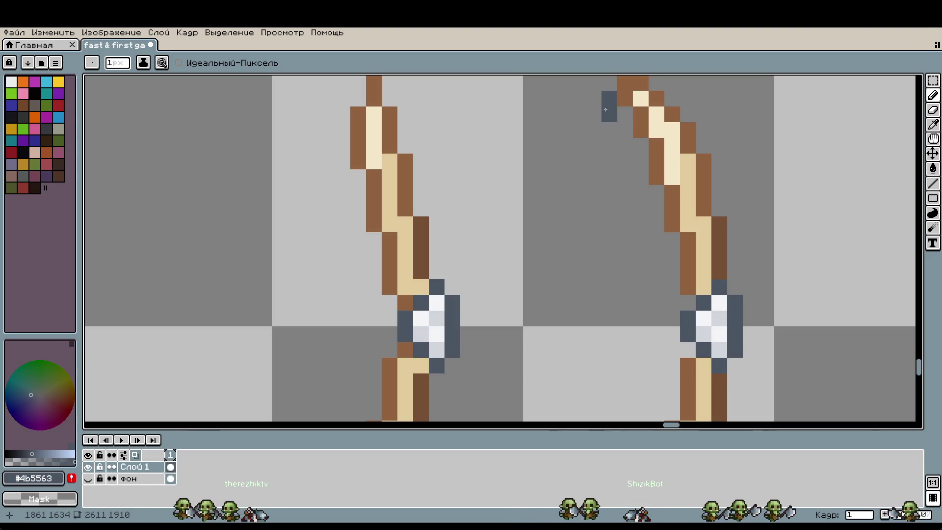
scroll(599, 120, "down", 3)
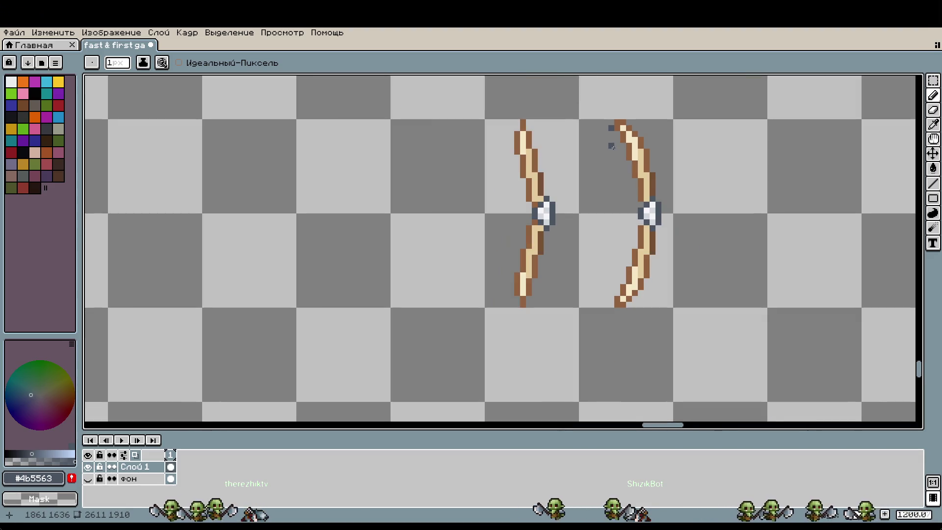
scroll(611, 152, "up", 4)
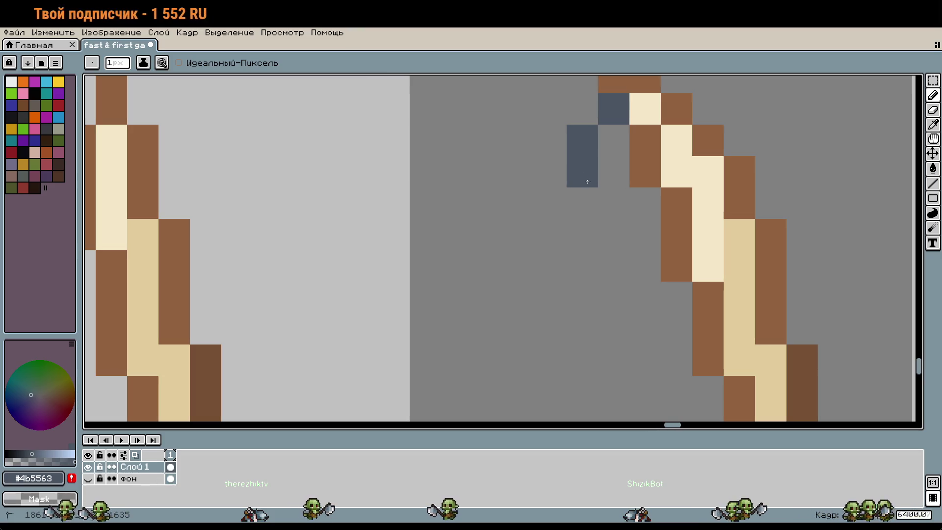
left_click_drag(586, 207, 583, 265)
scroll(589, 204, "down", 3)
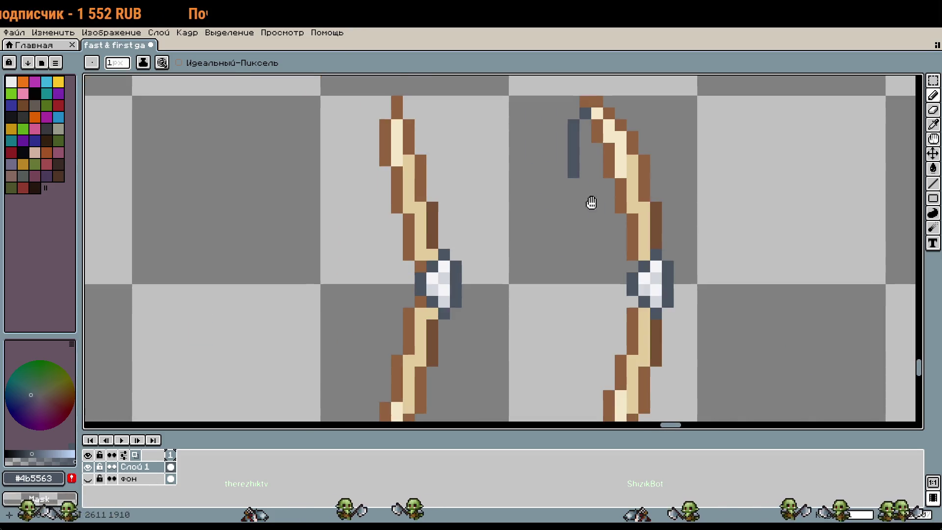
scroll(588, 152, "down", 1)
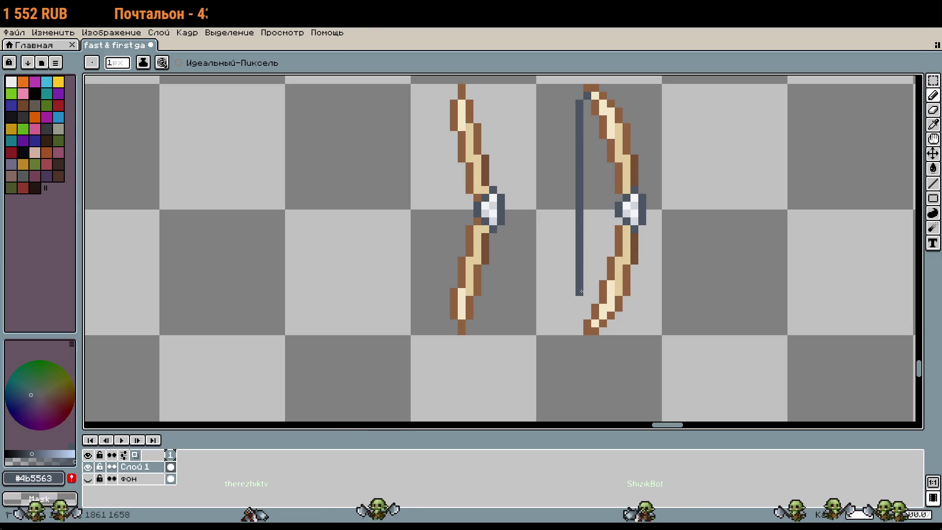
scroll(582, 323, "up", 1)
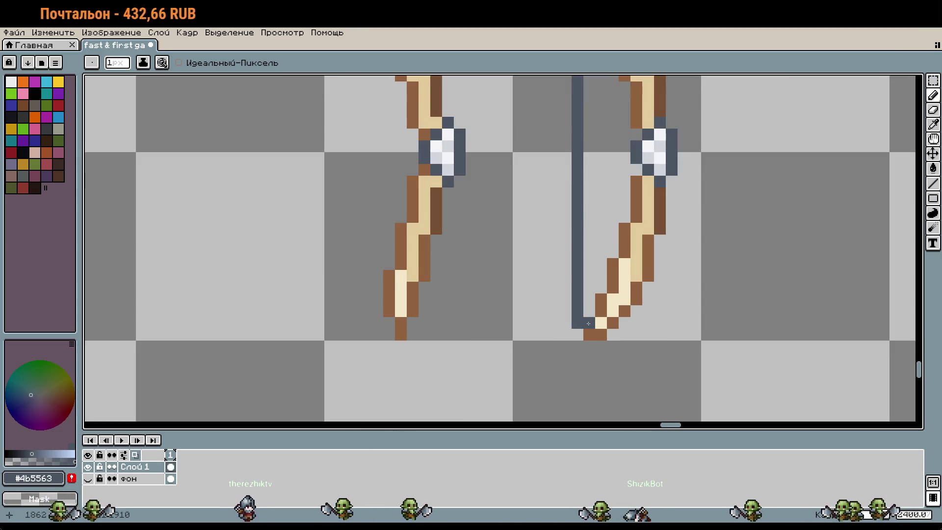
scroll(601, 293, "down", 2)
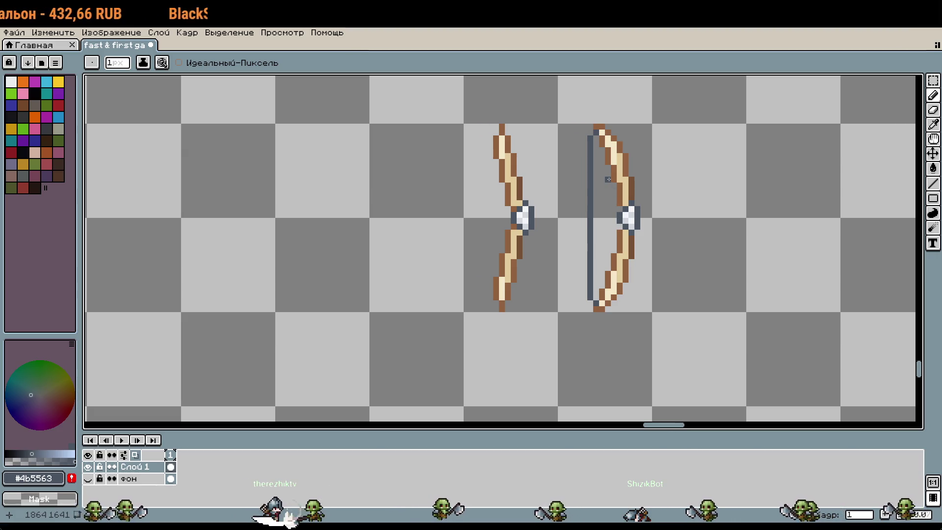
scroll(608, 180, "up", 3)
left_click_drag(609, 125, 609, 345)
Step: Extend the dark bowstring down to the right bow's lower tip
scroll(609, 325, "down", 2)
left_click_drag(617, 274, 617, 399)
scroll(617, 393, "down", 1)
scroll(679, 335, "down", 1)
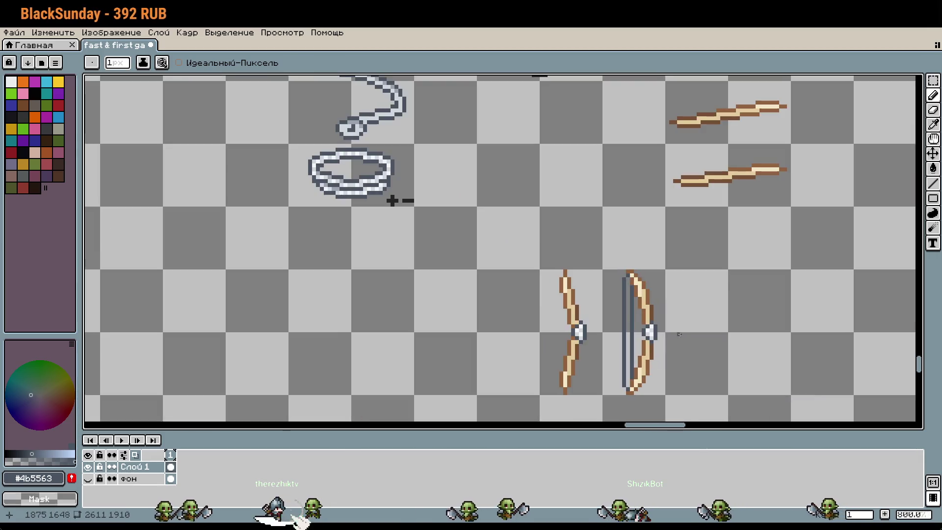
scroll(673, 314, "down", 1)
scroll(638, 322, "up", 1)
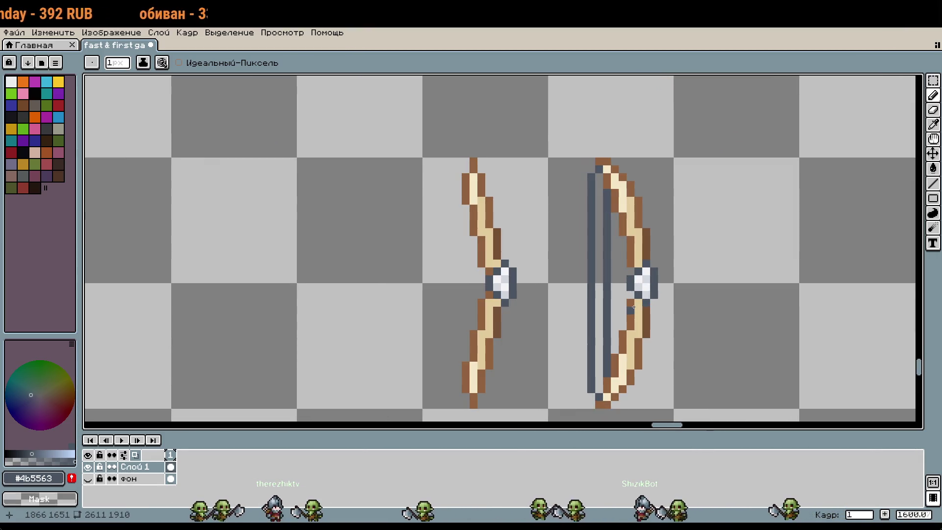
scroll(627, 283, "up", 3)
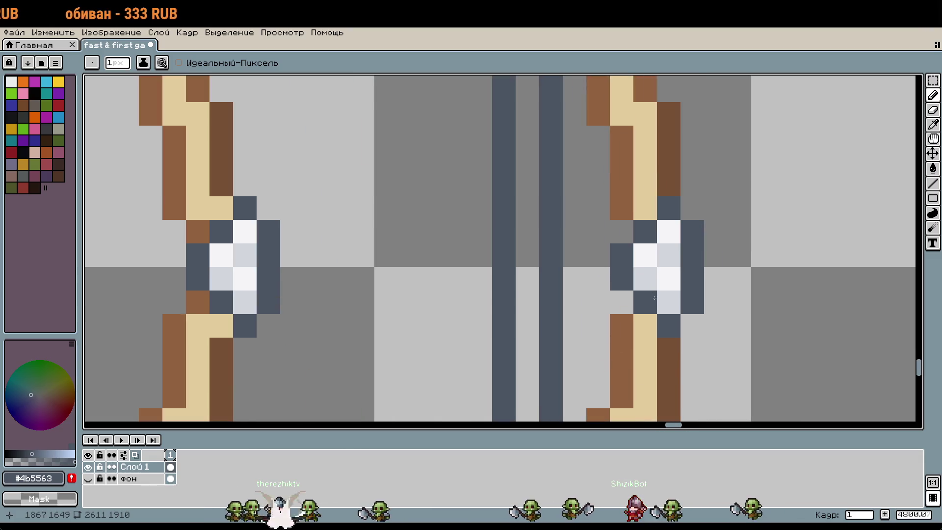
Step: Draw a light grey column, sampled from the grip, down the bowstring
key("i")
left_click(657, 274)
scroll(638, 295, "up", 3)
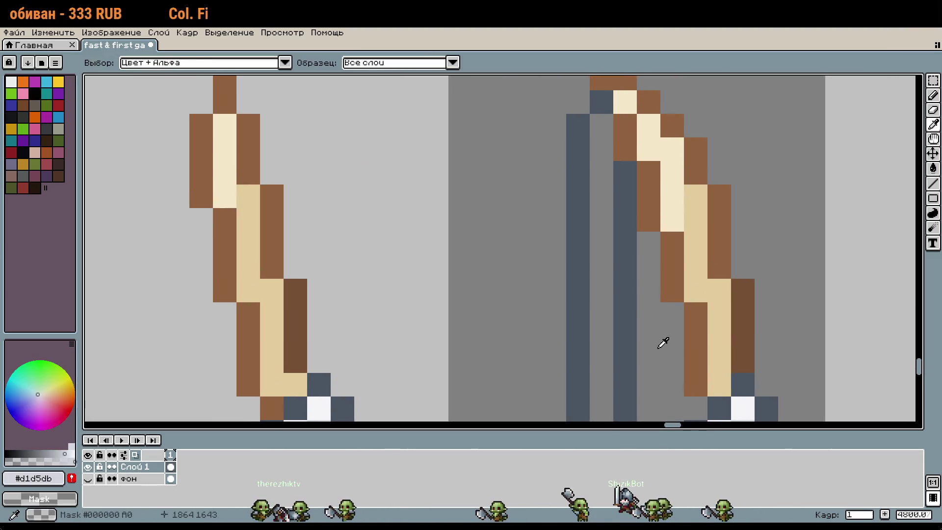
key("b")
left_click(599, 261, "shift")
scroll(654, 288, "down", 3)
Step: Add near-white pixels from the grip to the light column for a dashed highlight
key("i")
left_click(663, 338)
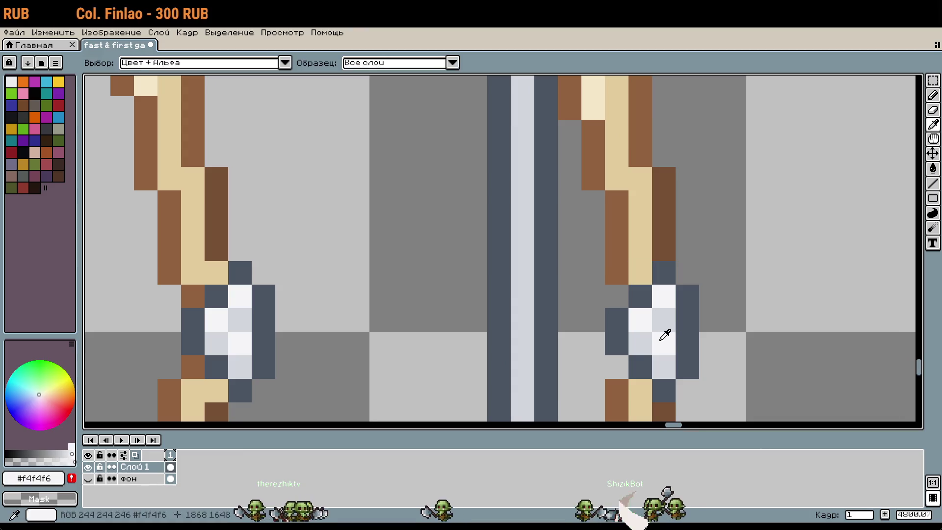
key("b")
scroll(613, 245, "up", 2)
left_click(557, 173)
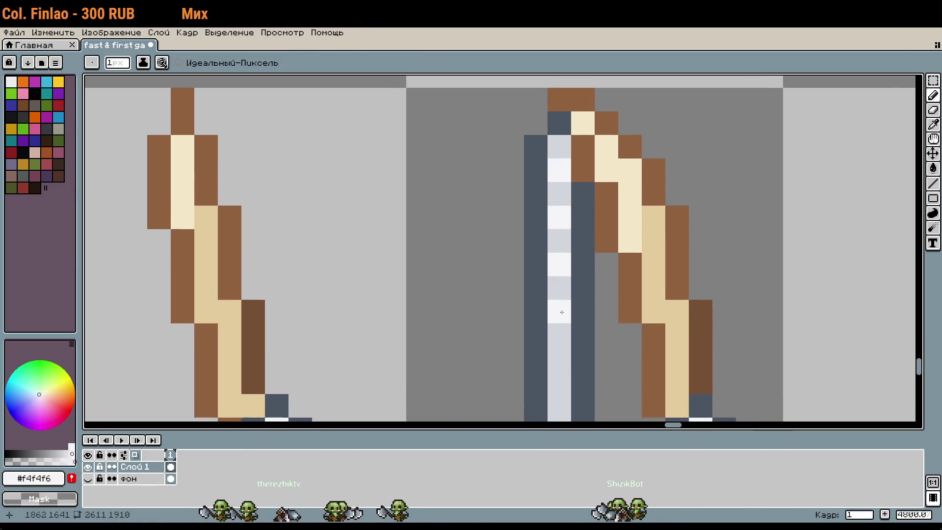
scroll(580, 384, "down", 3)
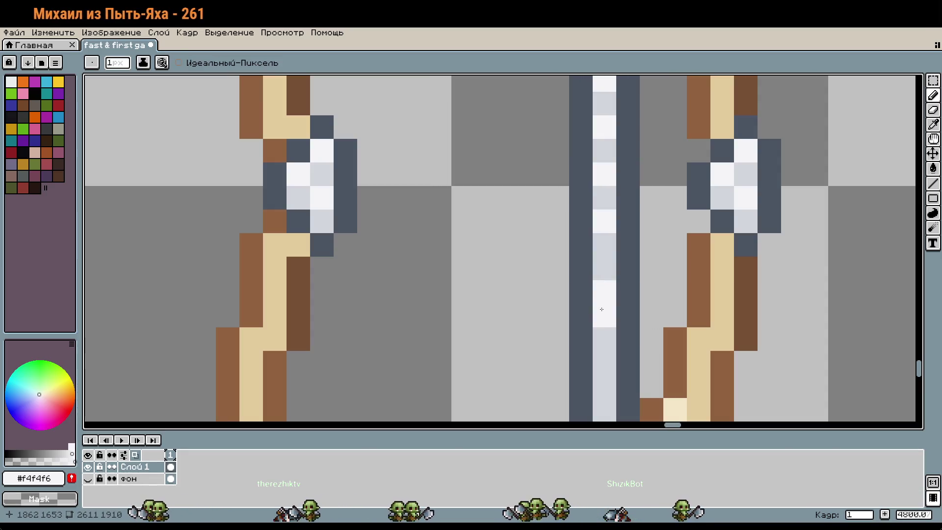
scroll(603, 326, "down", 1)
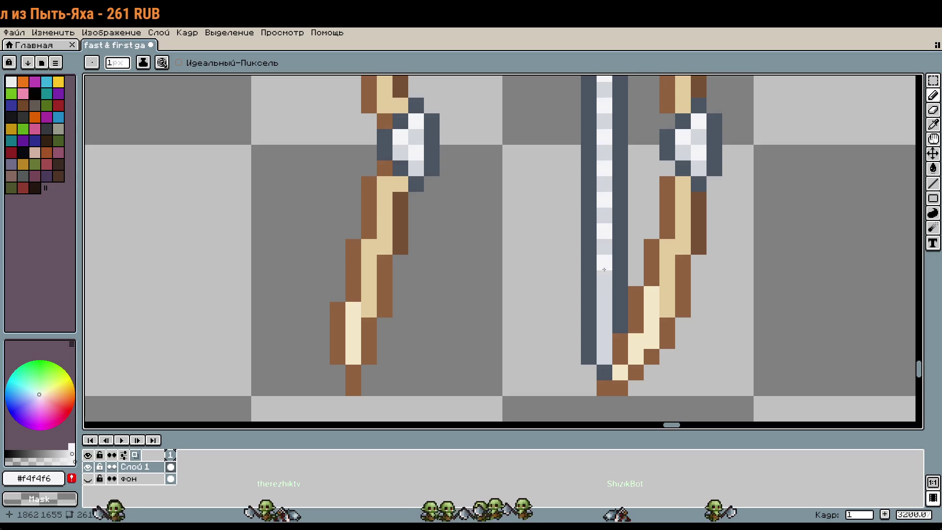
scroll(608, 346, "down", 4)
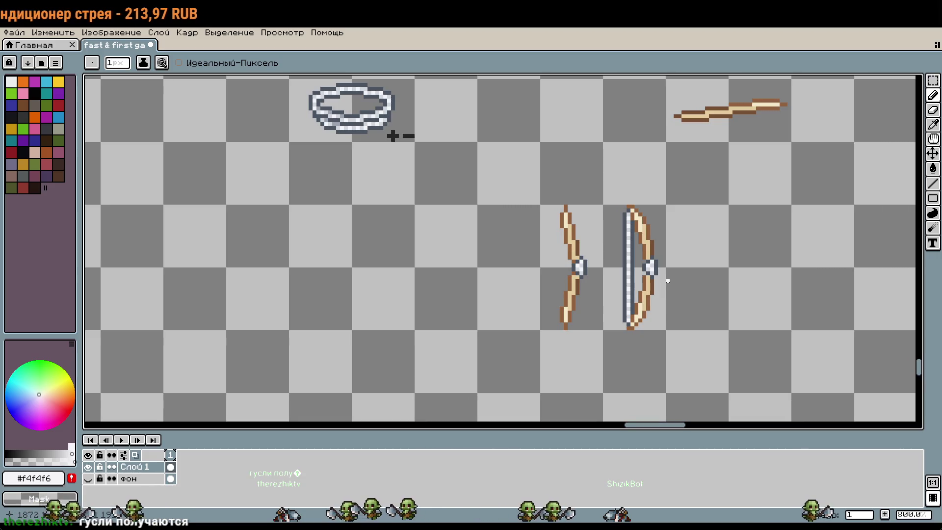
scroll(667, 277, "up", 2)
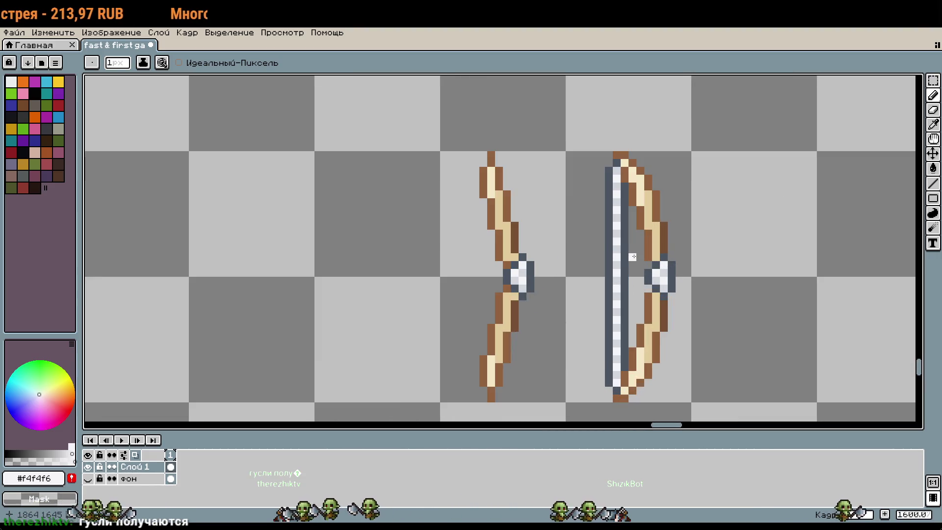
key("m")
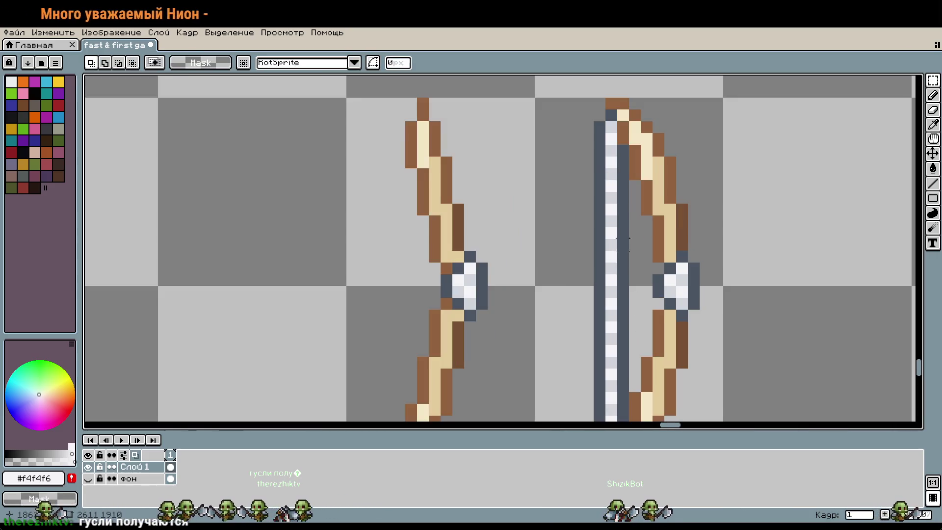
scroll(630, 275, "up", 1)
left_click_drag(605, 225, 620, 336)
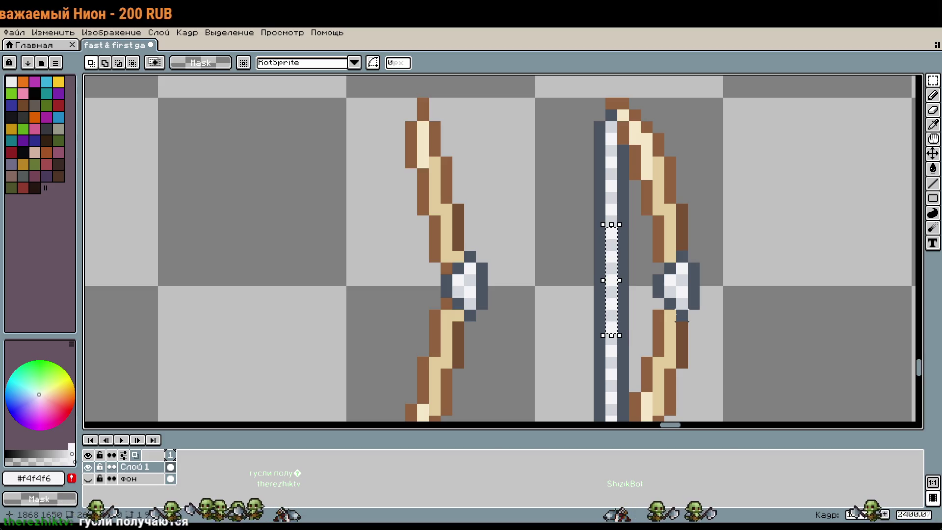
key("ctrl+z")
key("ctrl+z")
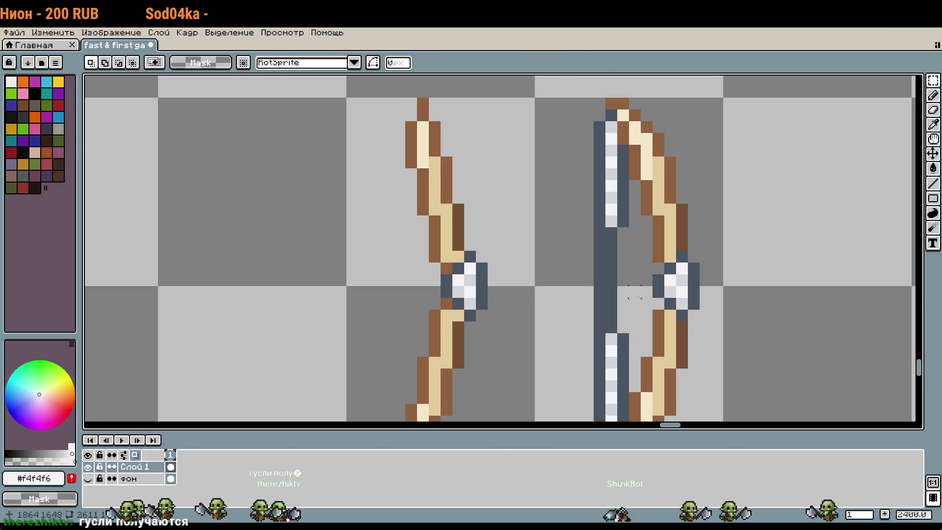
scroll(628, 289, "down", 2)
key("ctrl+z")
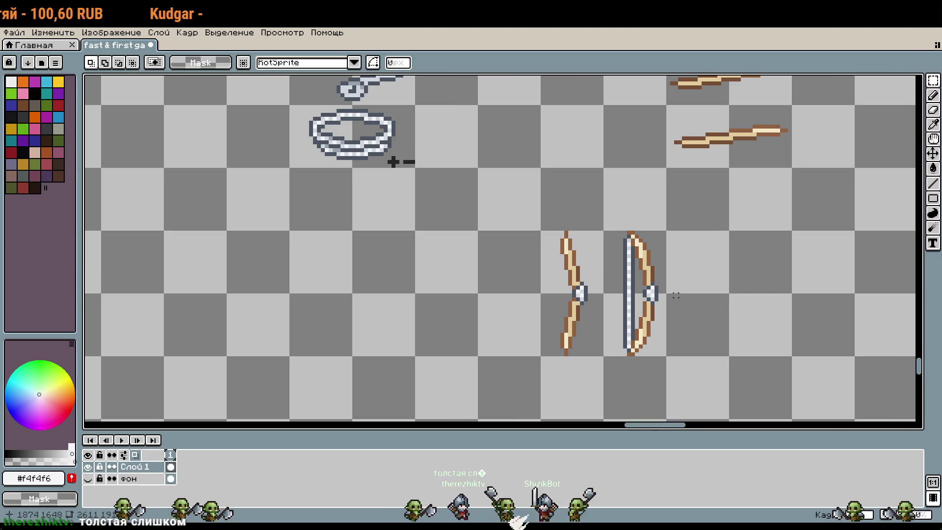
Step: Fill the bowstring's dark column with the light colour using the Paint Bucket
scroll(676, 295, "up", 3)
key("g")
left_click(569, 299)
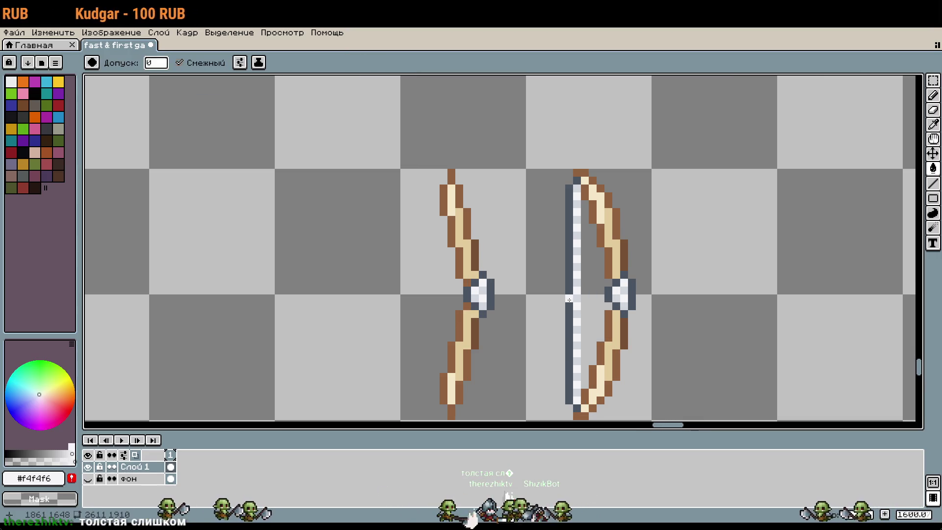
left_click(570, 299)
scroll(677, 357, "down", 3)
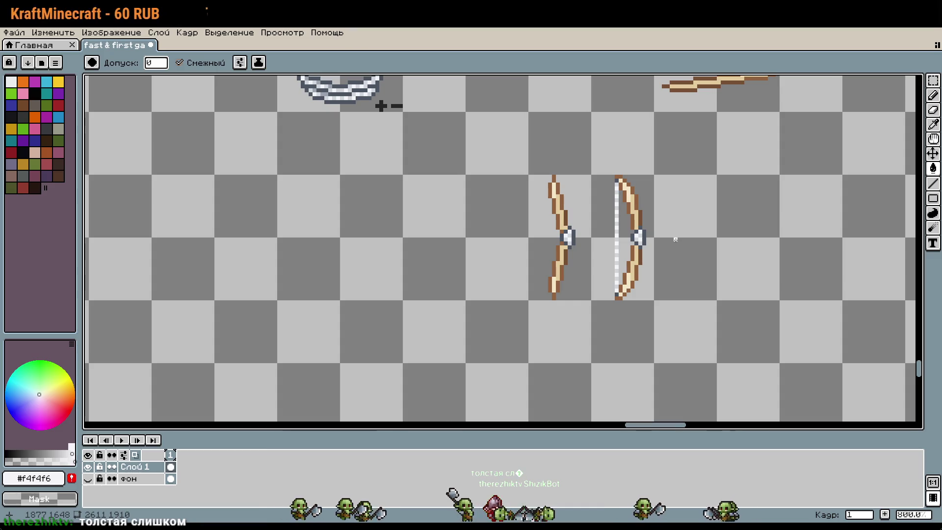
scroll(673, 237, "up", 2)
Step: Touch up the string's base with slate-grey pixels at the lower tip, undoing stray ones
key("b")
scroll(597, 308, "up", 3)
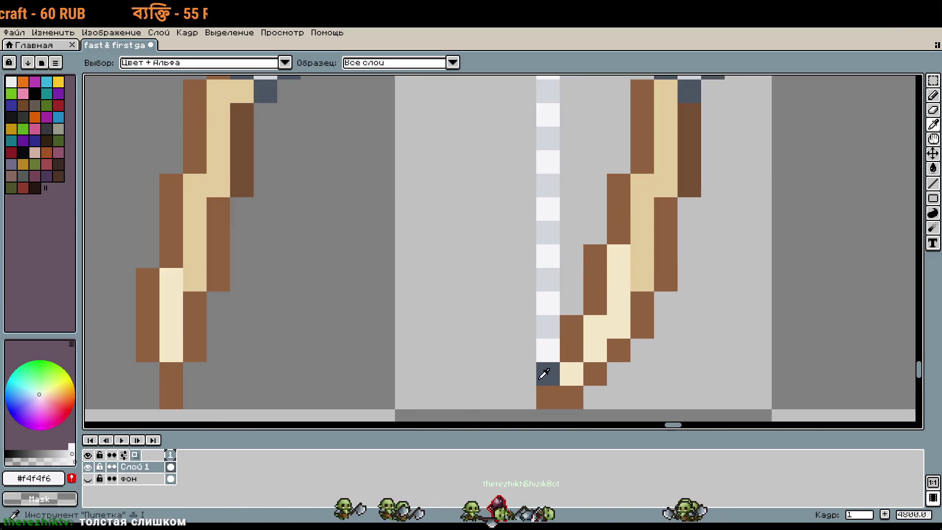
left_click(543, 374, "alt")
left_click(531, 356)
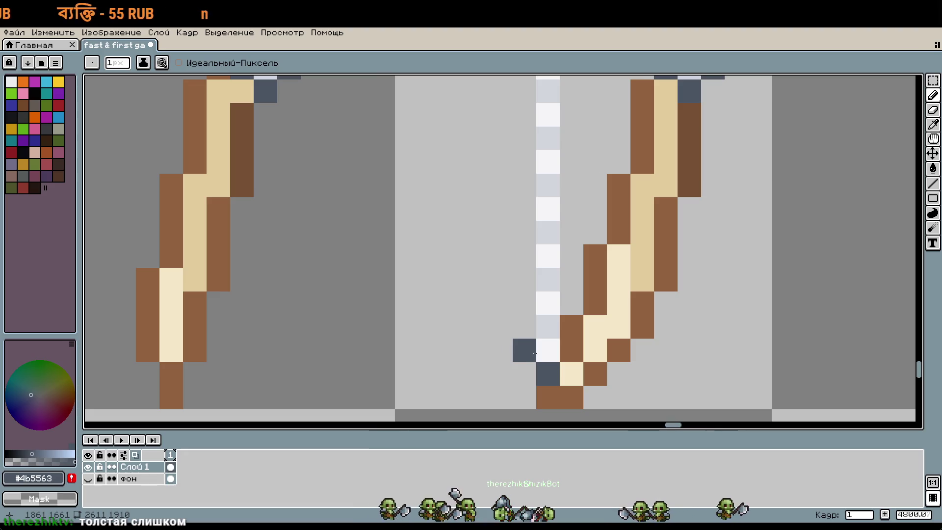
scroll(570, 354, "down", 4)
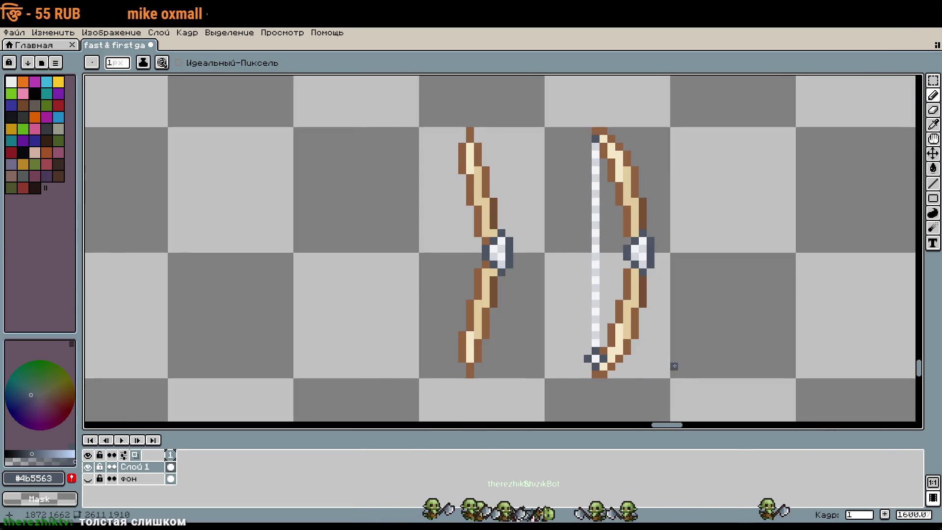
key("ctrl+z")
scroll(604, 369, "up", 3)
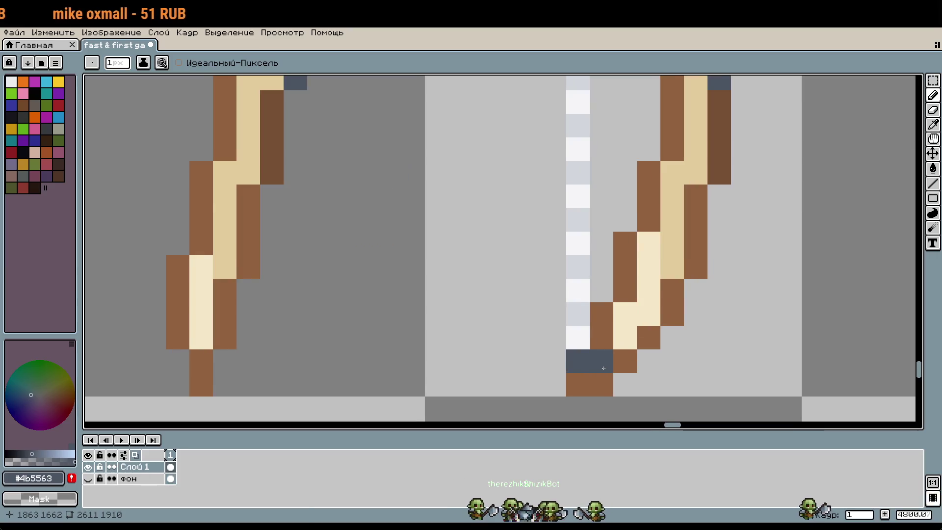
scroll(604, 370, "up", 1)
key("ctrl+z")
left_click(593, 308, "alt")
scroll(592, 307, "down", 3)
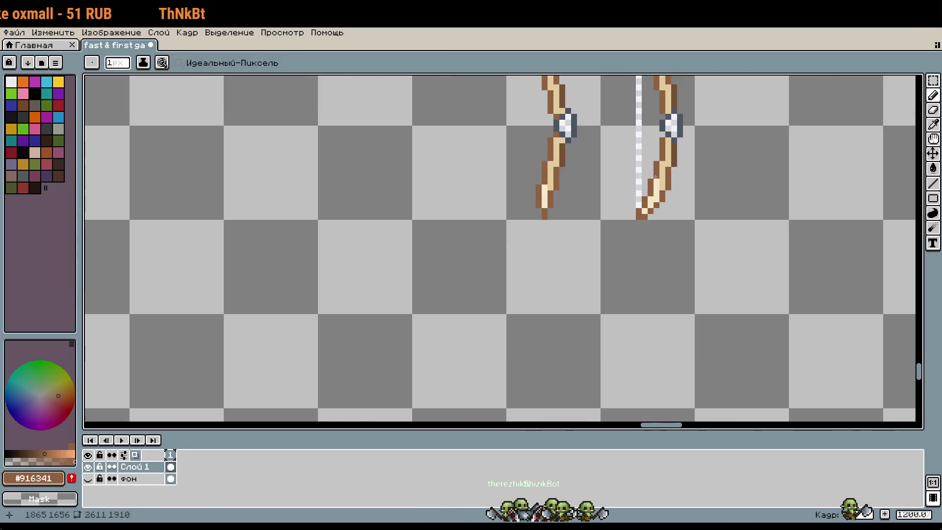
Step: Centre both bows in view and make the bow's dark brown the fill colour
left_click_drag(638, 196, 638, 393)
scroll(653, 392, "up", 3)
scroll(706, 295, "down", 2)
left_click_drag(706, 295, 653, 240)
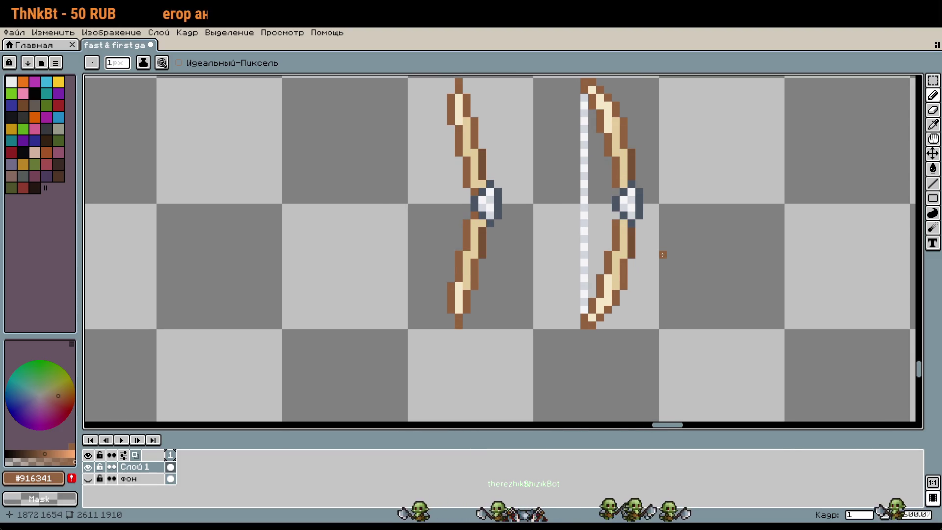
scroll(662, 255, "down", 1)
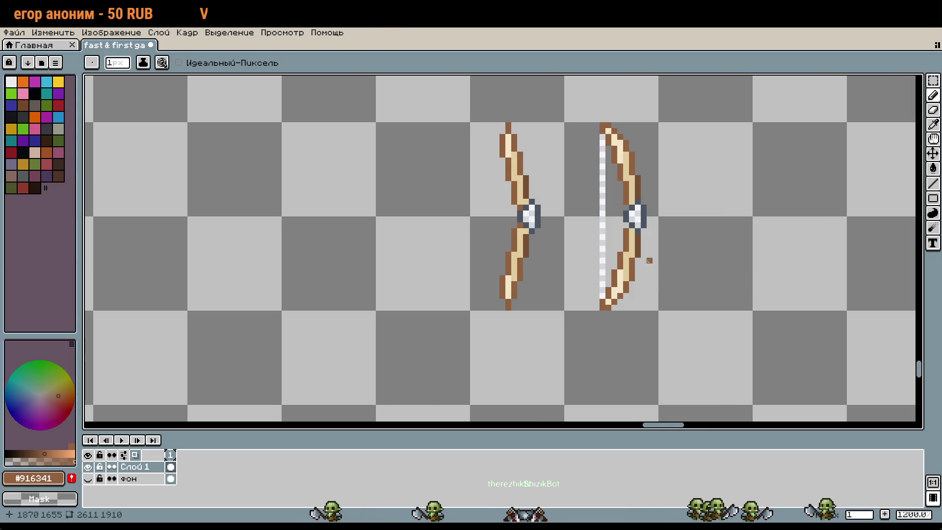
scroll(638, 256, "up", 2)
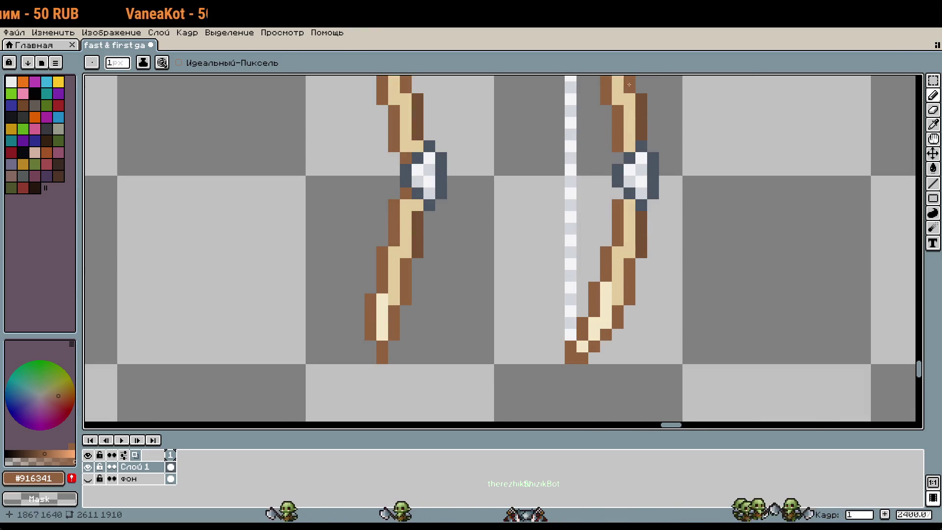
scroll(696, 217, "down", 2)
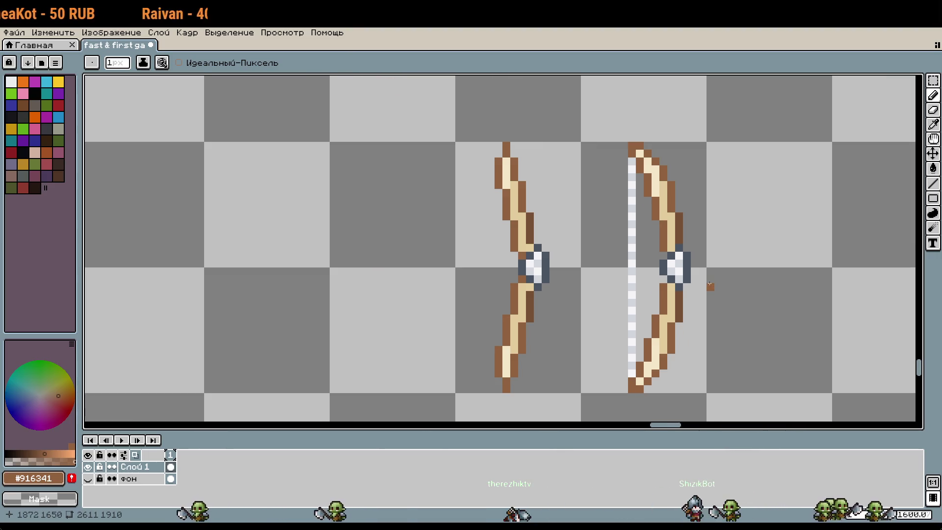
key("i")
left_click(680, 313)
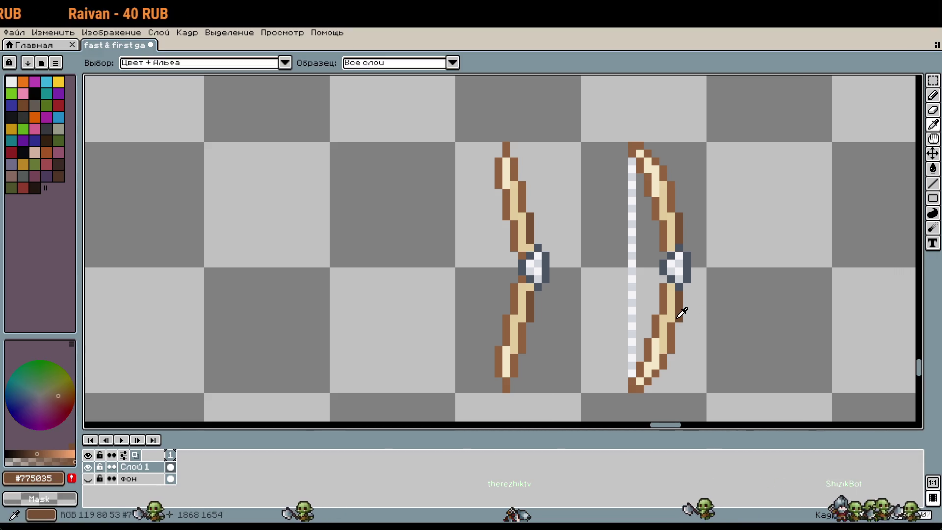
key("g")
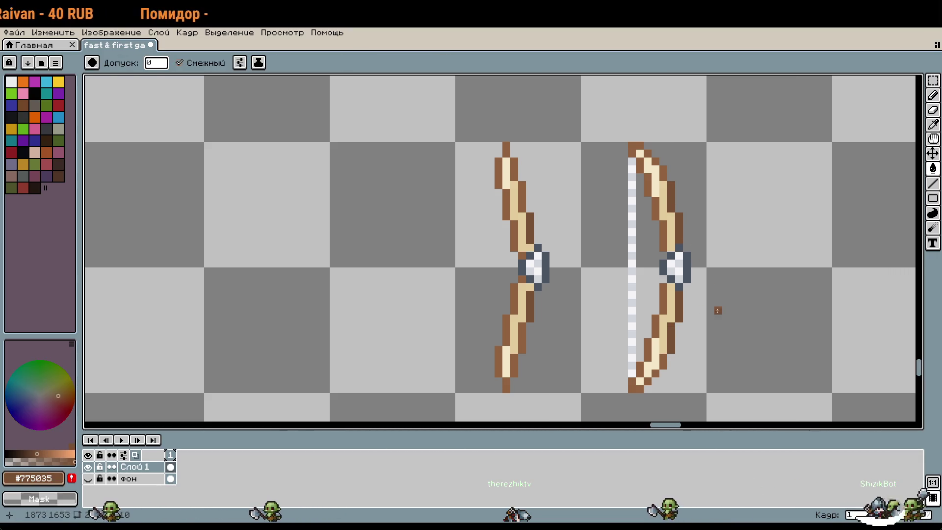
scroll(717, 316, "down", 1)
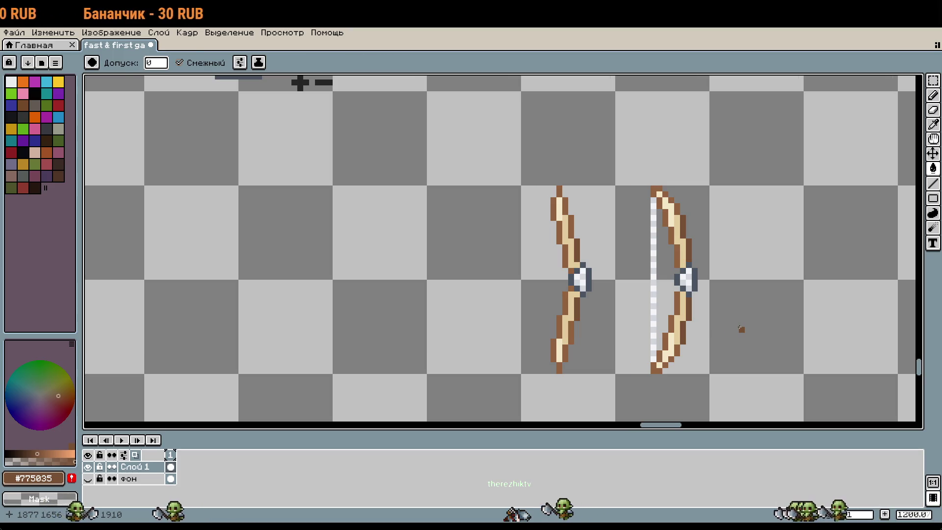
Step: Move the right bow two pixels left and drop it in place
key("m")
left_click_drag(635, 225, 670, 295)
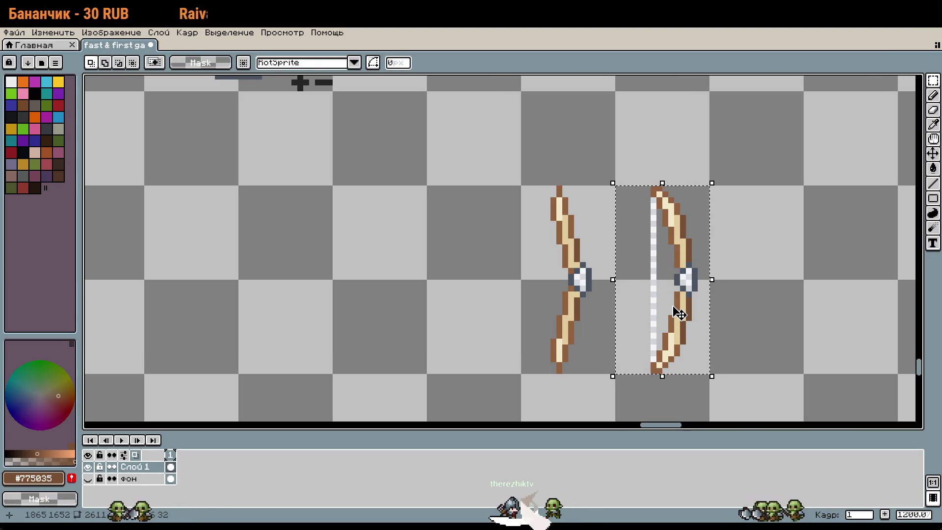
key("Left")
key("Left")
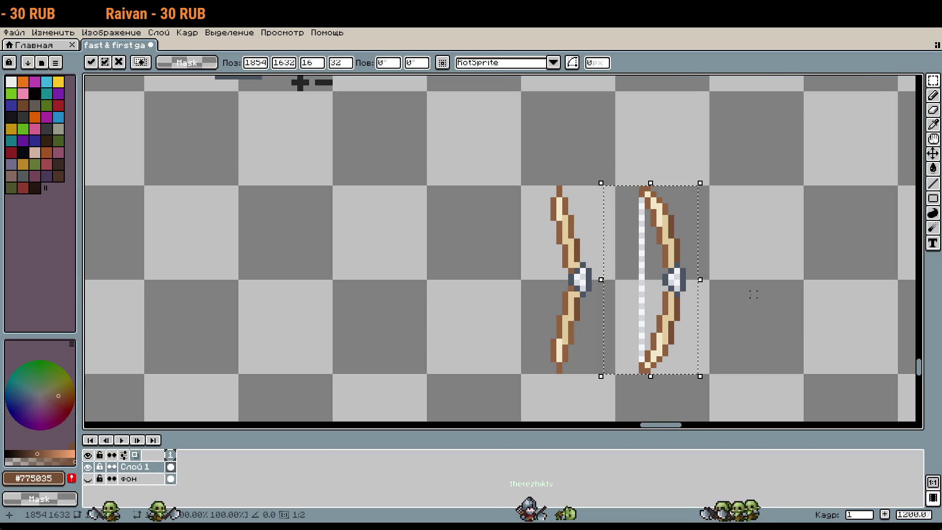
left_click(751, 294)
scroll(644, 280, "up", 1)
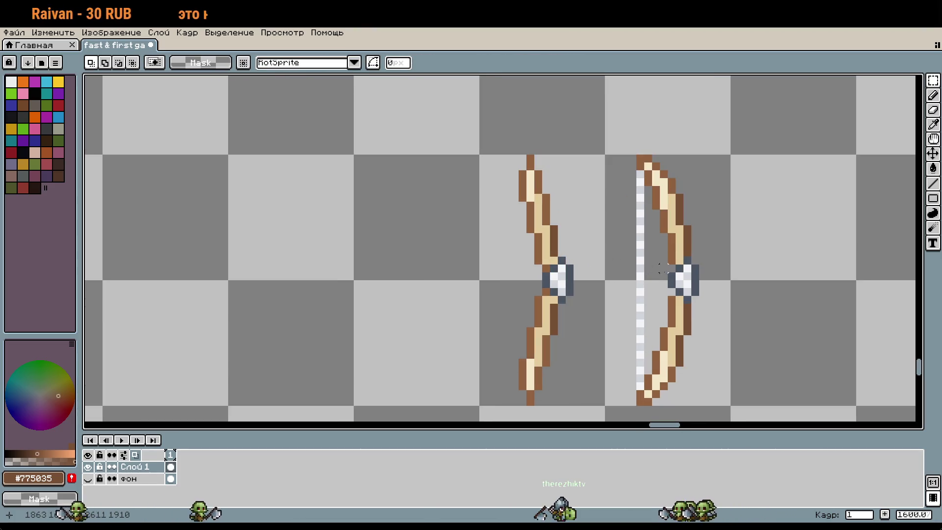
Step: Clear the selection, then select the right bow's string and the left bow's centre column
mouse_move(670, 153)
left_mouse_down()
mouse_move(660, 414)
mouse_move(610, 353)
left_mouse_up()
left_click(671, 141)
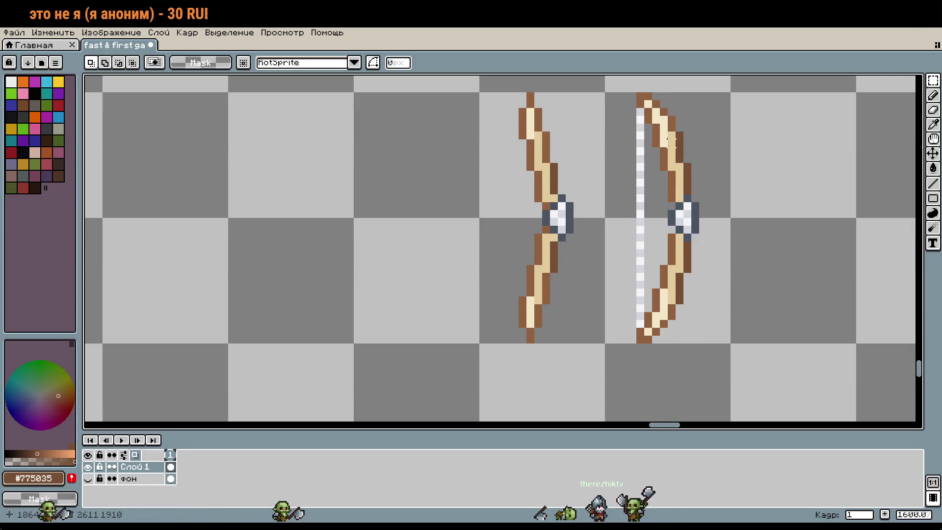
mouse_move(657, 94)
left_mouse_down()
mouse_move(599, 260)
mouse_move(608, 395)
mouse_move(603, 345)
left_mouse_up()
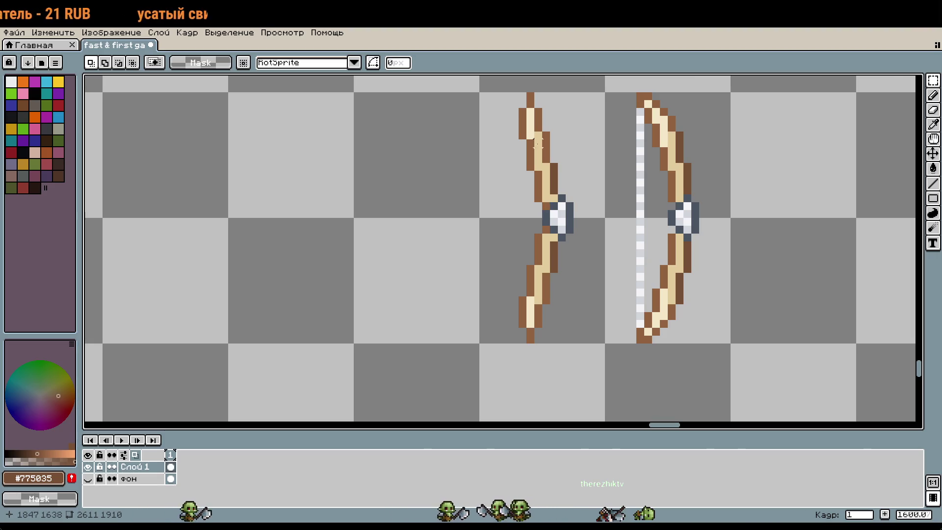
left_click_drag(539, 96, 539, 246)
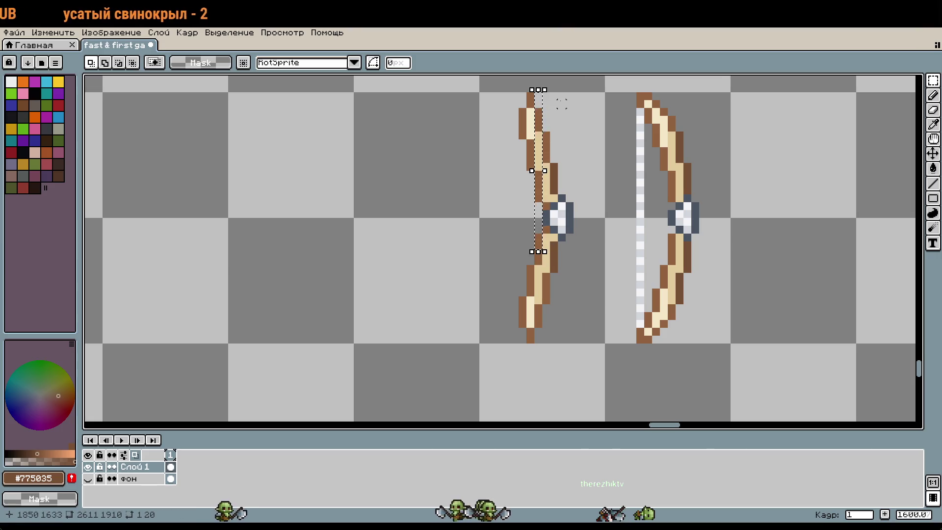
Step: Erase the left bow's left half and trial-paste the right bowstring onto it, then undo
left_click_drag(543, 92, 440, 385)
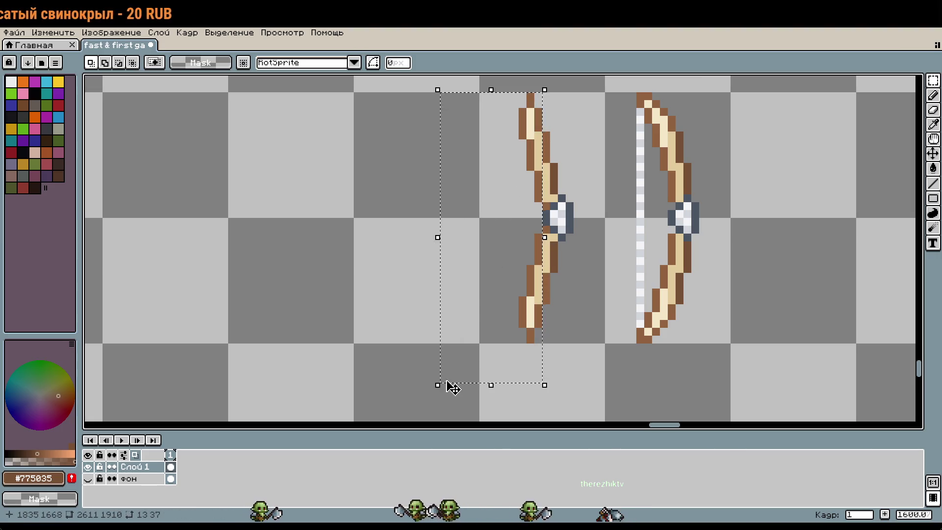
key("Delete")
mouse_move(637, 92)
left_mouse_down()
mouse_move(640, 253)
mouse_move(669, 358)
mouse_move(670, 346)
left_mouse_up()
key("ctrl+c")
key("ctrl+v")
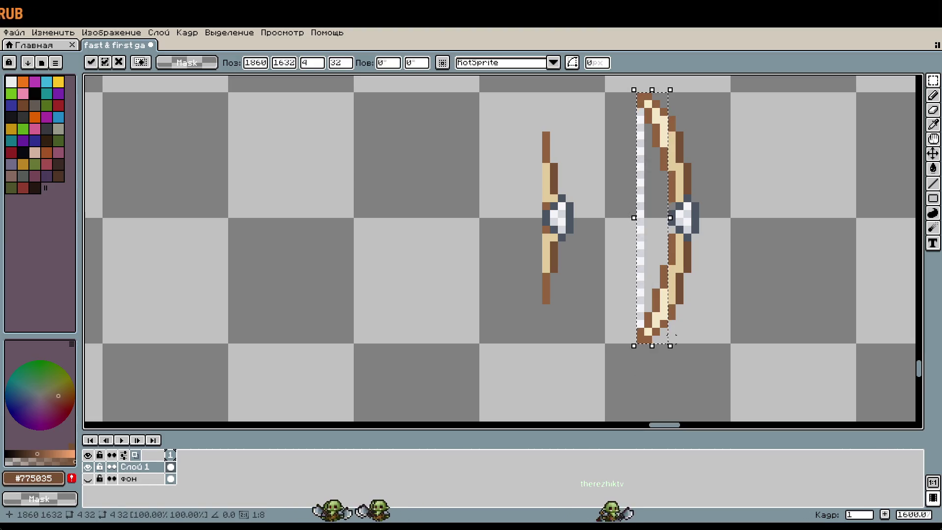
key("shift+Left")
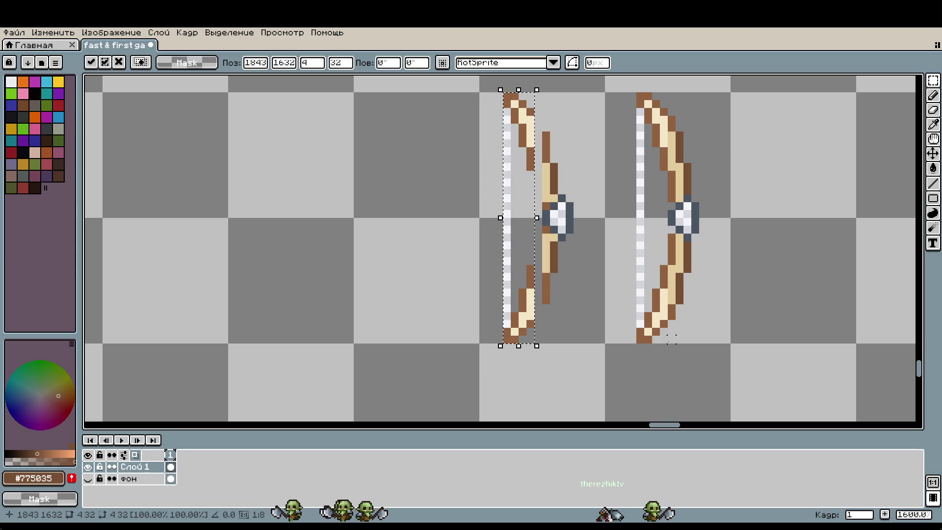
key("Return")
key("ctrl+z")
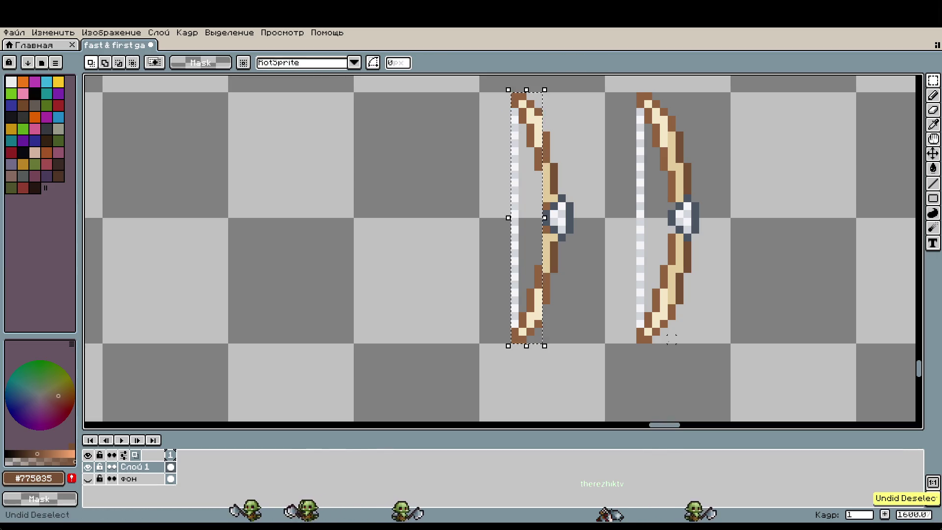
key("ctrl+z")
Step: Paste a copy of the whole strung right bow over the left bow, one pixel left
left_click_drag(670, 90, 678, 90)
key("ctrl+c")
key("ctrl+v")
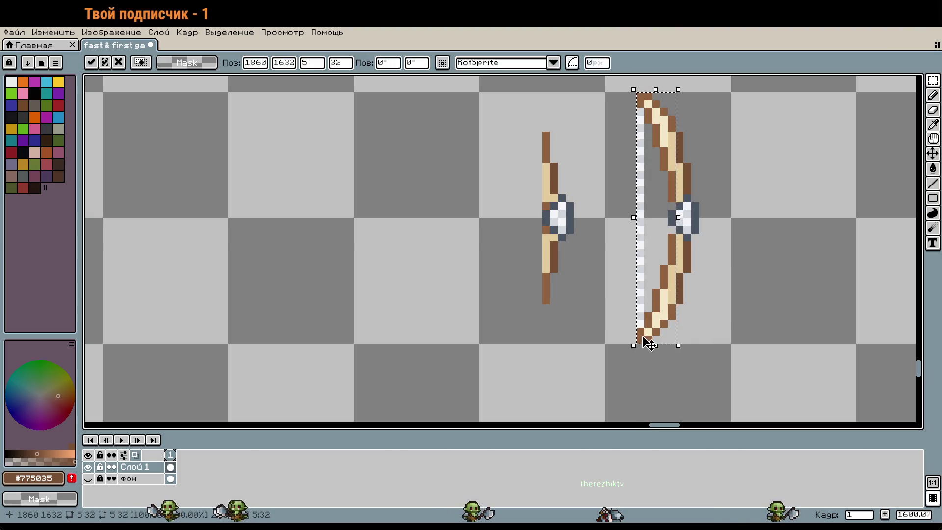
left_click_drag(648, 343, 522, 343)
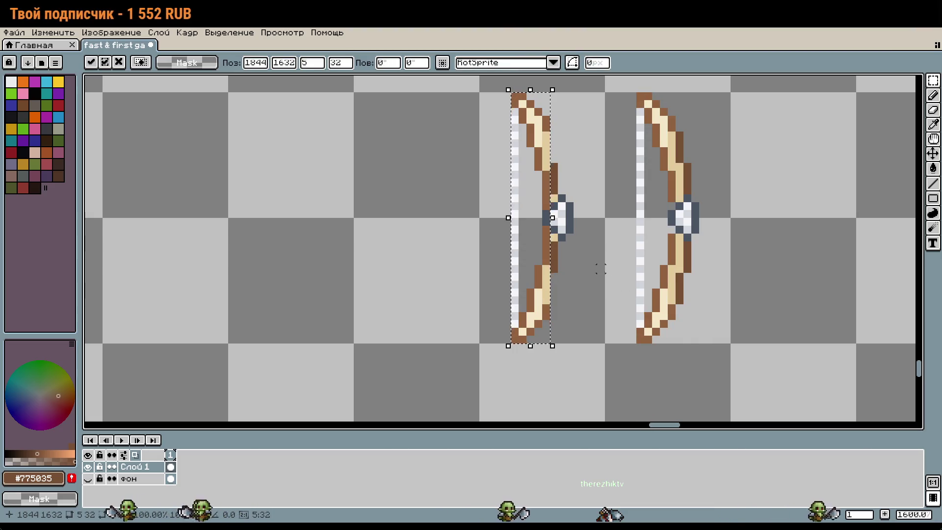
key("Left")
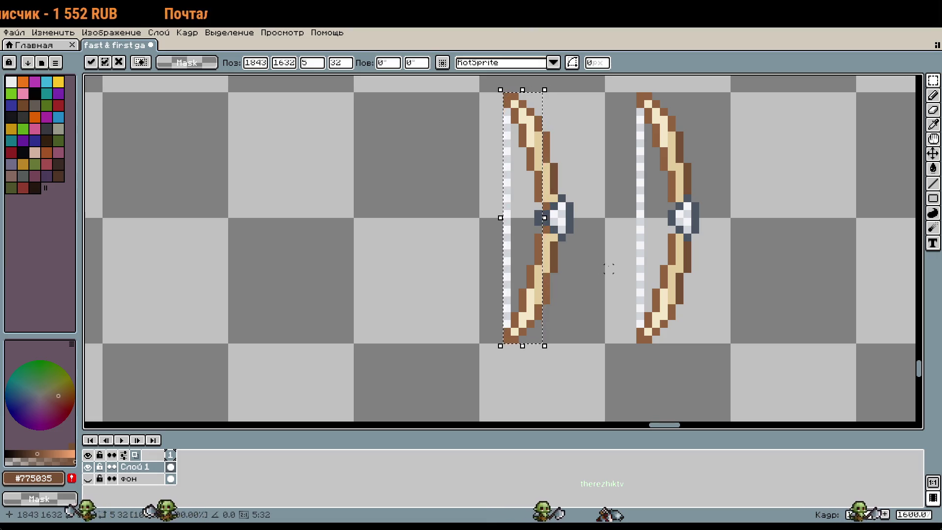
key("Return")
scroll(532, 211, "up", 3)
key("b")
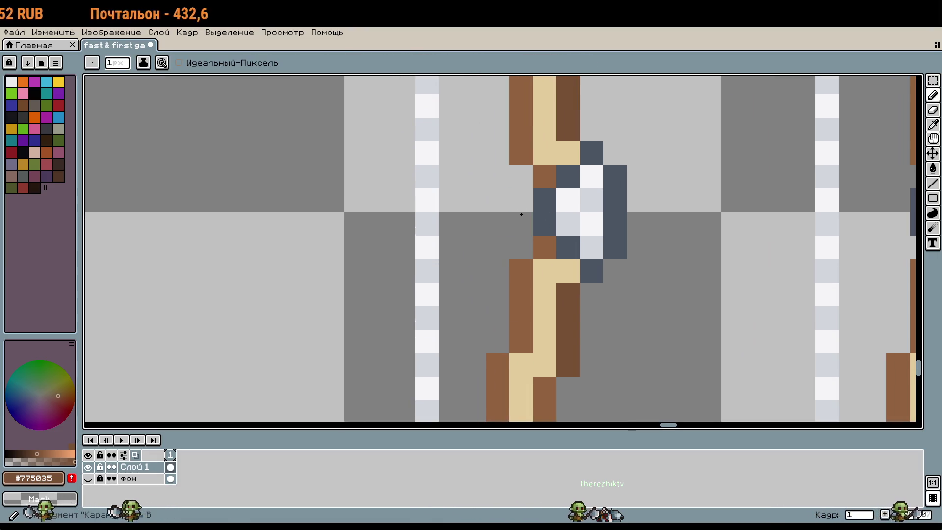
scroll(642, 277, "down", 5)
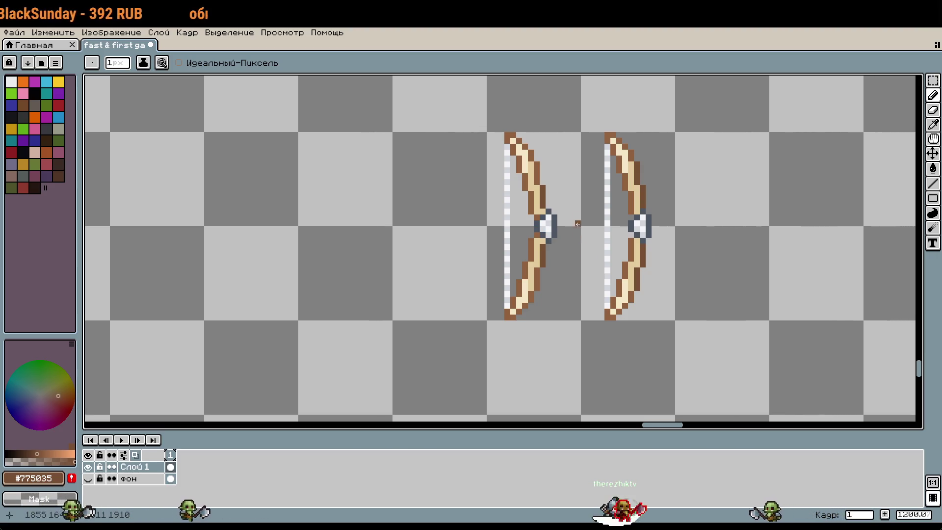
key("g")
scroll(549, 191, "up", 3)
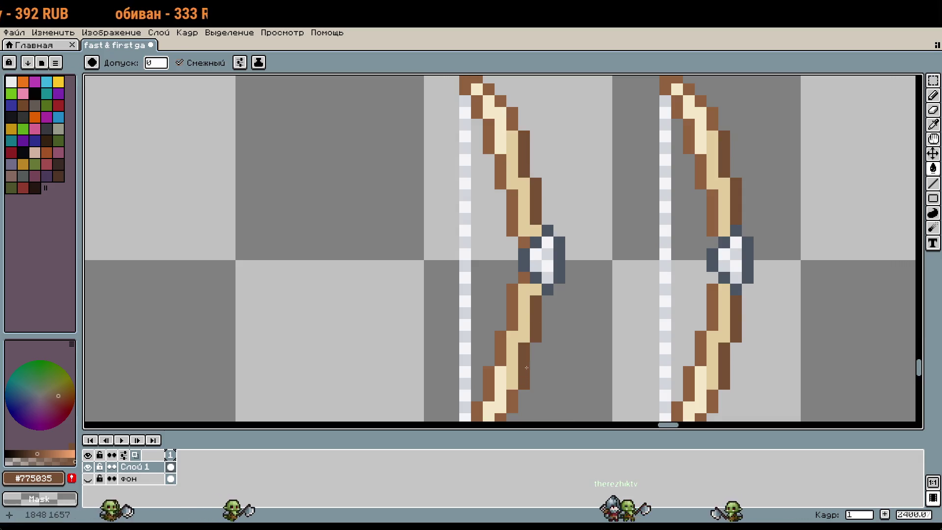
scroll(523, 293, "down", 2)
left_click(608, 239)
key("ctrl+z")
key("b")
left_click_drag(626, 271, 628, 217)
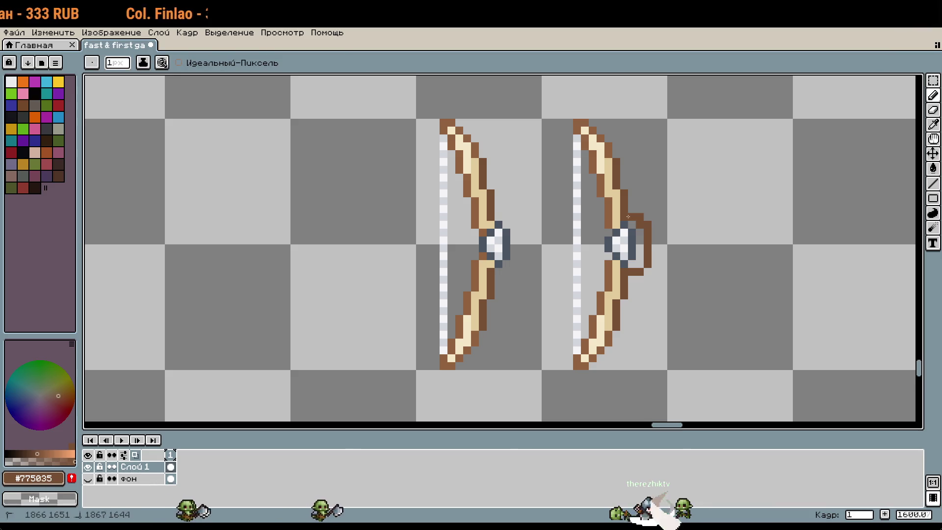
key("ctrl+z")
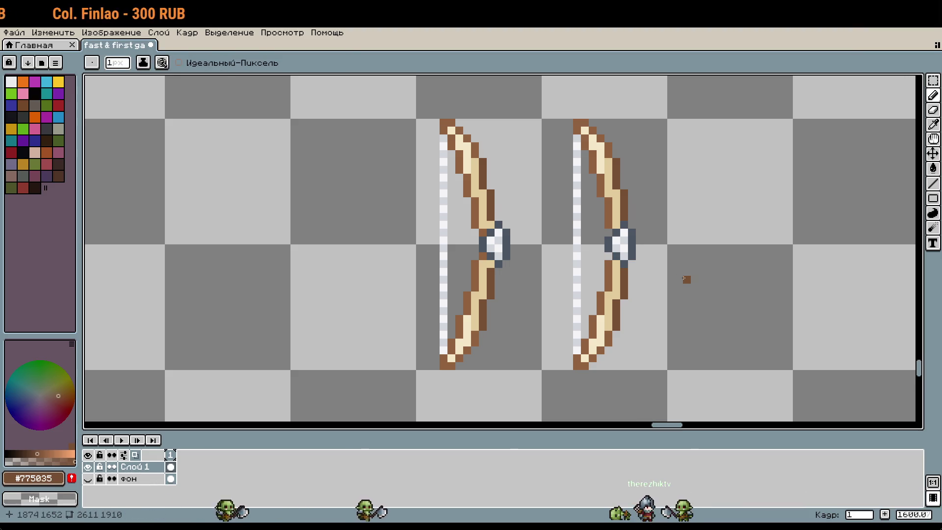
key("w")
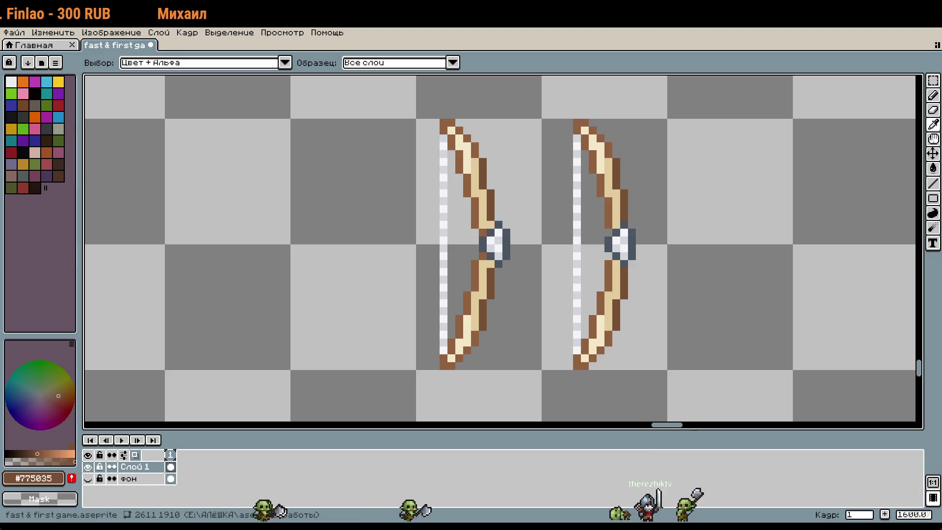
Step: Select the strung bow and paste a copy below the numbered rope sprites
key("b")
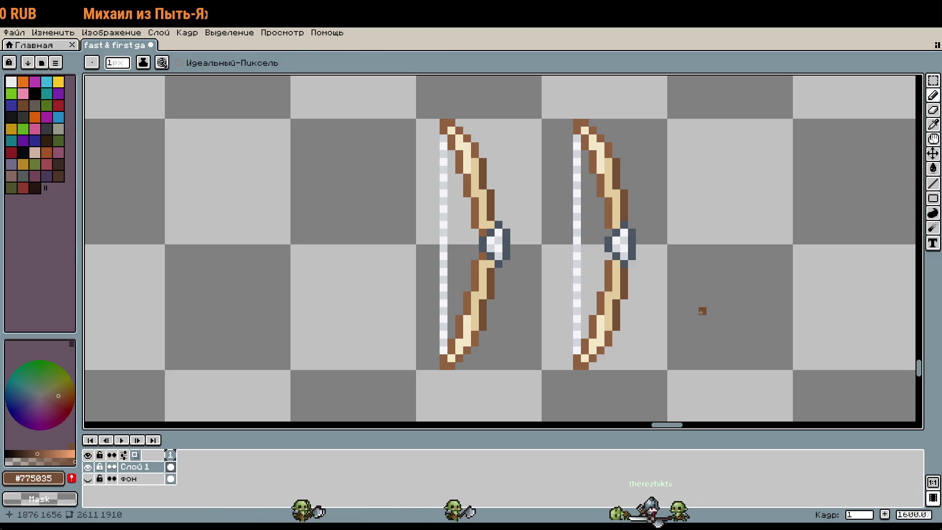
key("m")
left_click_drag(543, 119, 668, 370)
scroll(575, 324, "down", 6)
scroll(575, 324, "left", 10)
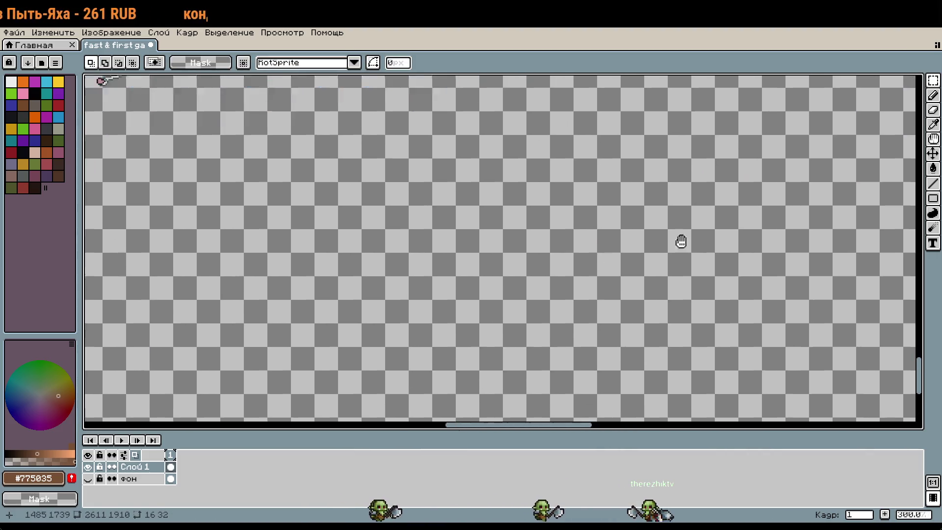
scroll(602, 263, "up", 2)
key("ctrl+v")
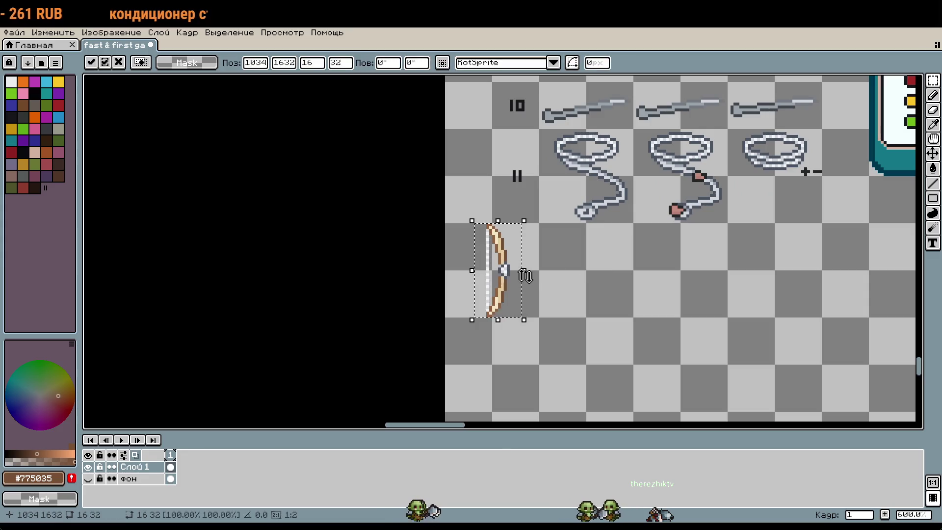
key("Return")
Step: Pan across the sheet and paste the copied grey rat near the bows
scroll(775, 289, "down", 2)
scroll(759, 360, "right", 10)
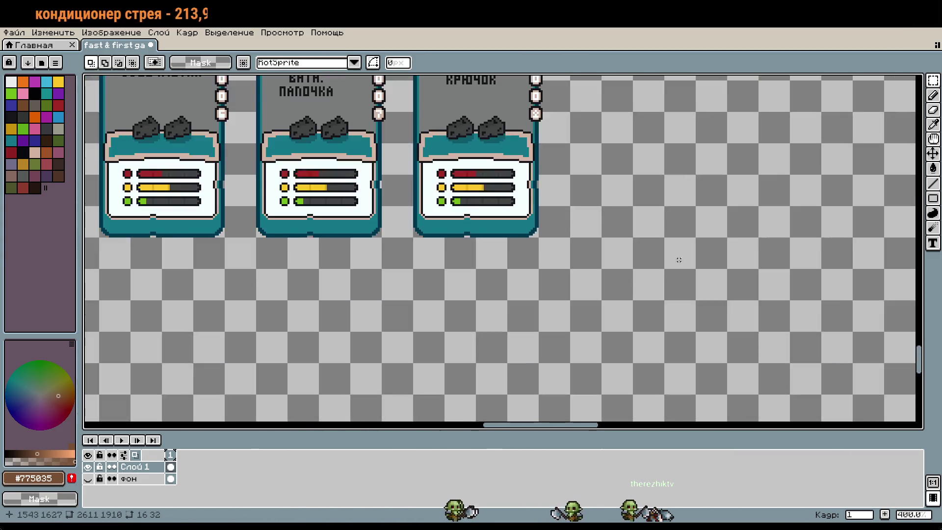
scroll(678, 259, "down", 5)
scroll(579, 217, "right", 1)
scroll(595, 218, "up", 4)
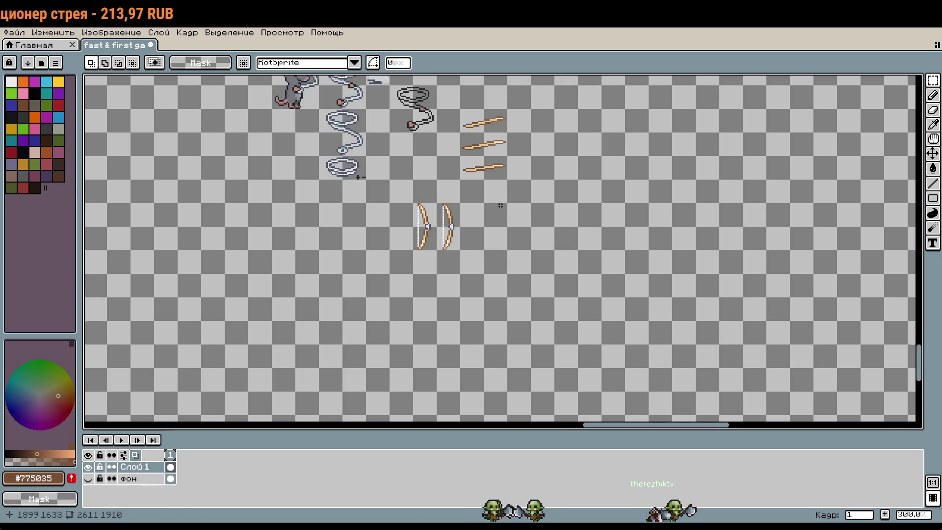
scroll(500, 205, "up", 3)
scroll(588, 294, "down", 1)
scroll(662, 422, "up", 3)
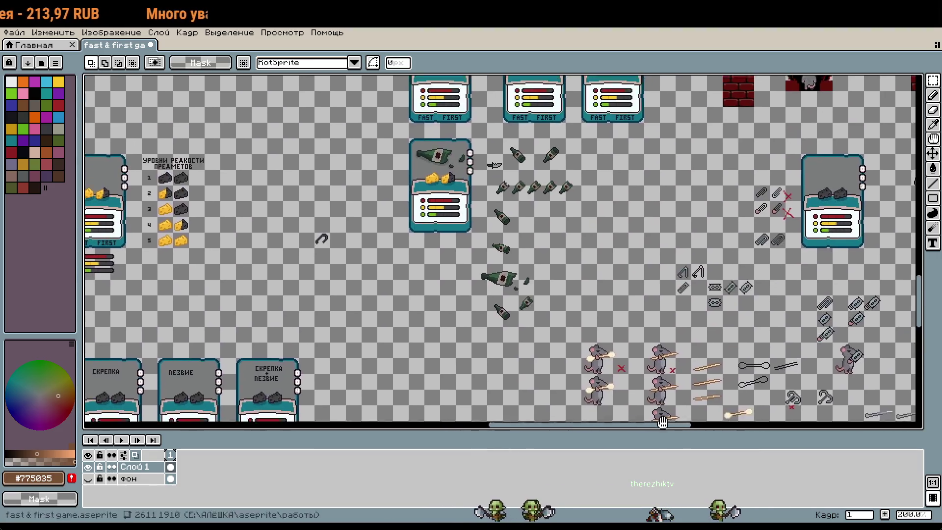
scroll(662, 422, "up", 4)
scroll(653, 385, "left", 1)
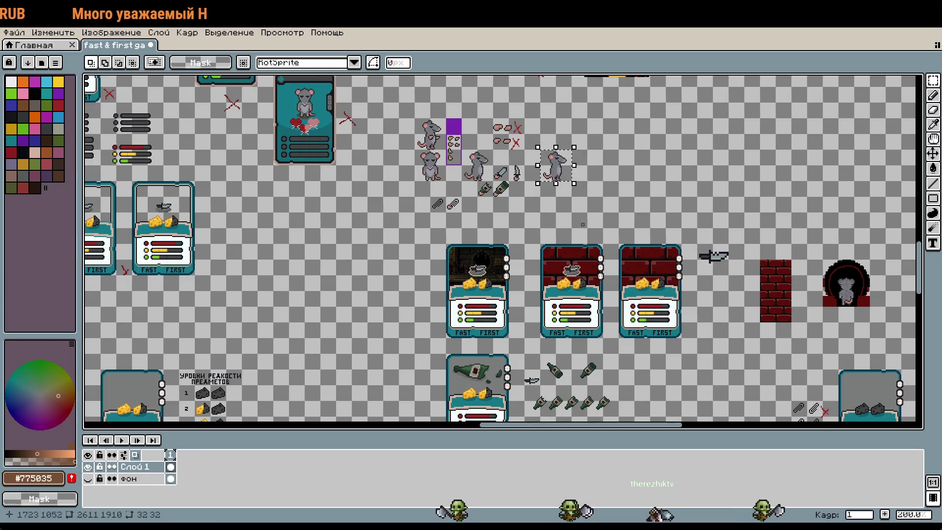
scroll(556, 167, "down", 2)
scroll(607, 289, "down", 2)
scroll(607, 289, "up", 6)
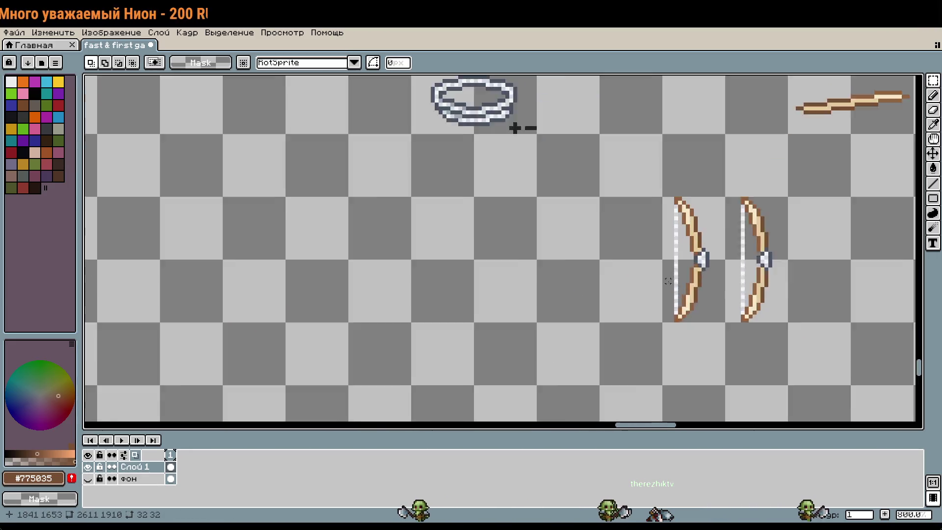
key("ctrl+v")
Step: Set the pasted grey rat just left of the two bows
left_click_drag(526, 268, 609, 270)
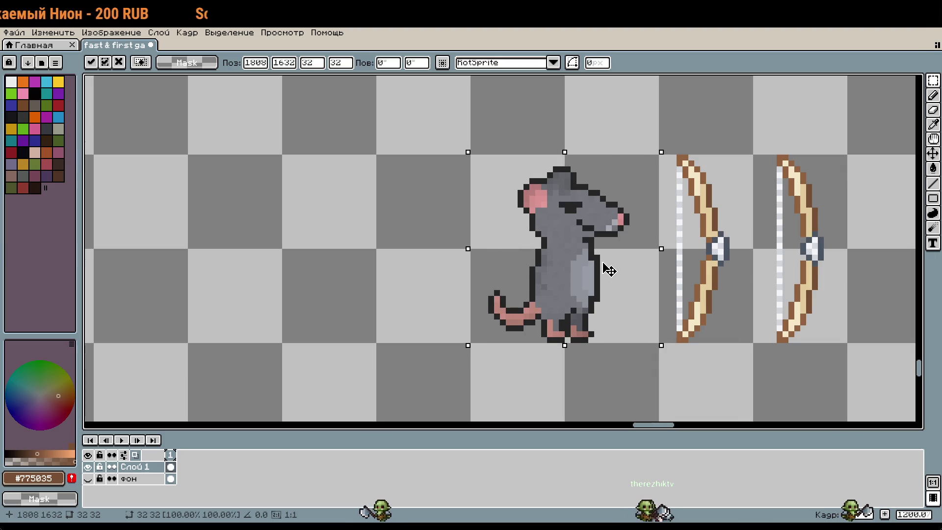
key("Left")
key("Left")
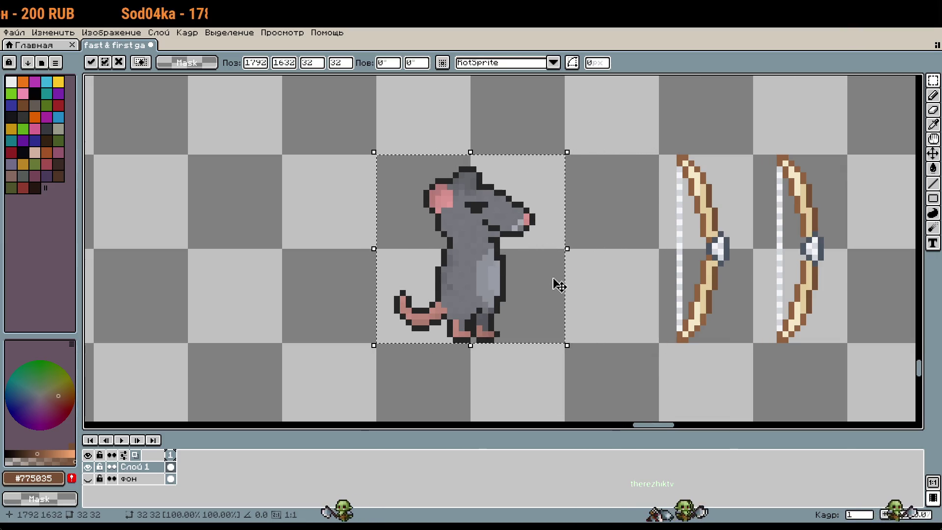
key("Return")
scroll(616, 270, "down", 2)
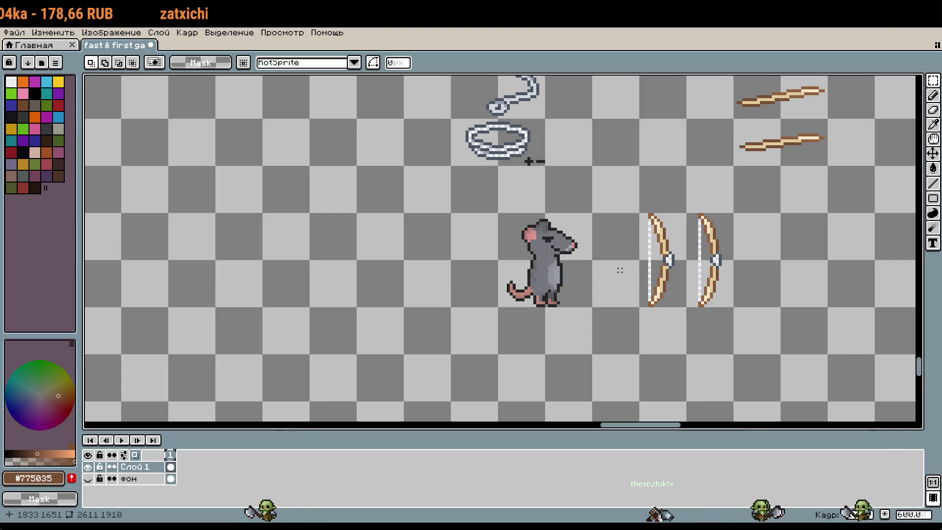
scroll(620, 267, "down", 4)
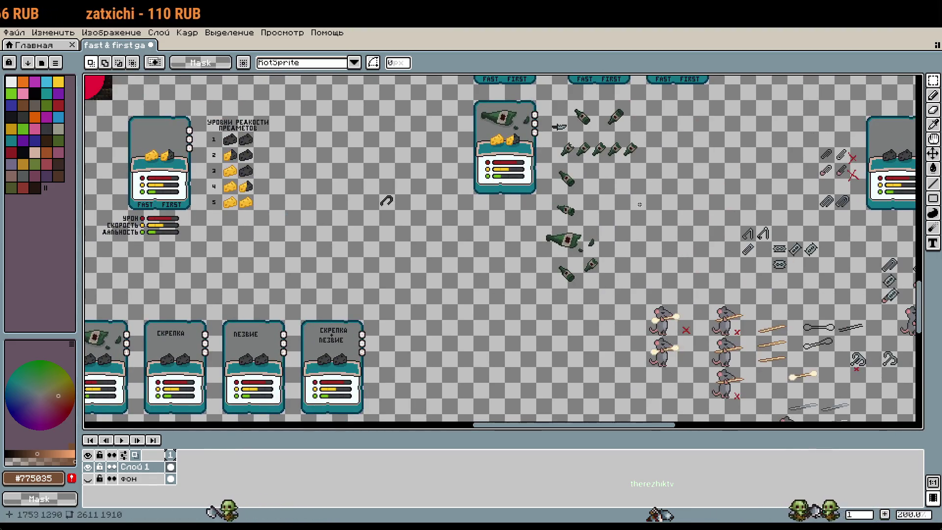
scroll(600, 240, "up", 8)
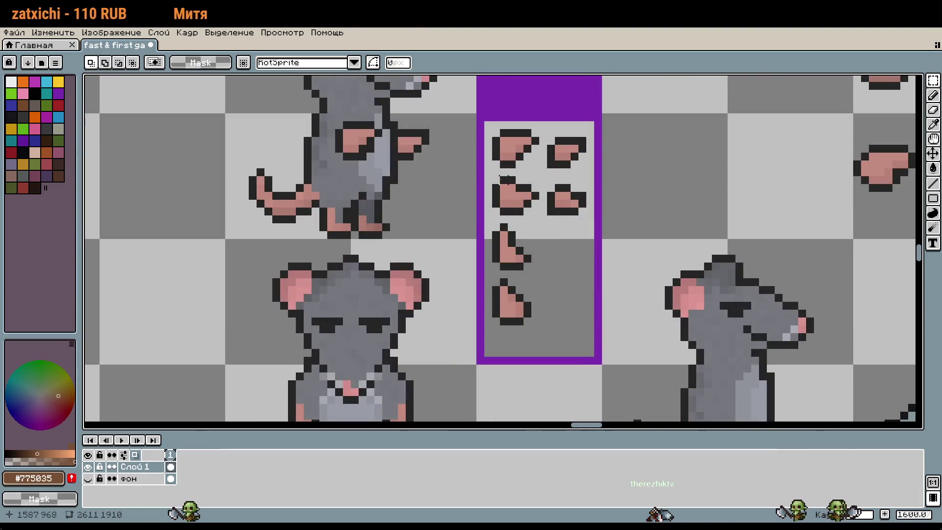
Step: Copy the pink paw pieces and place them below the rat, between rat and bows
left_click_drag(493, 130, 587, 323)
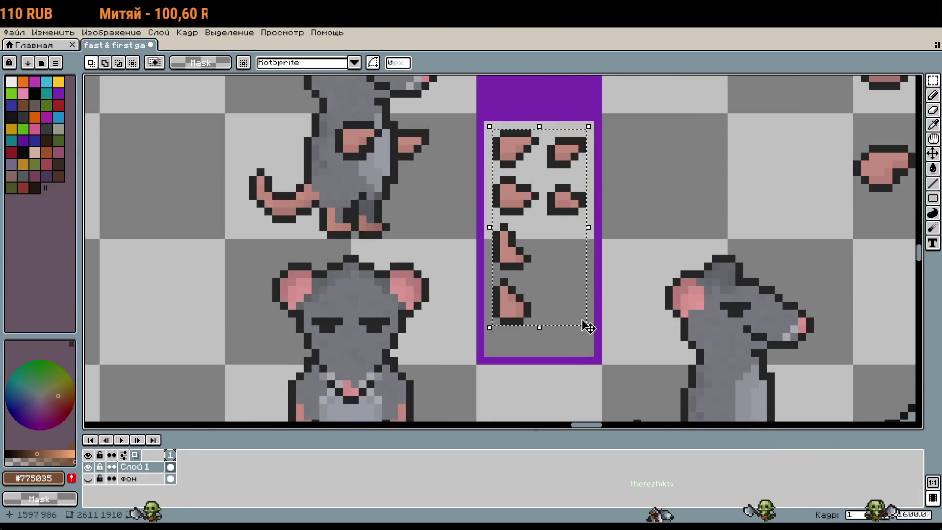
scroll(587, 324, "down", 6)
scroll(536, 162, "up", 3)
mouse_move(536, 162)
left_mouse_down()
mouse_move(590, 178)
mouse_move(599, 263)
mouse_move(563, 265)
left_mouse_up()
scroll(563, 265, "up", 3)
key("ctrl+v")
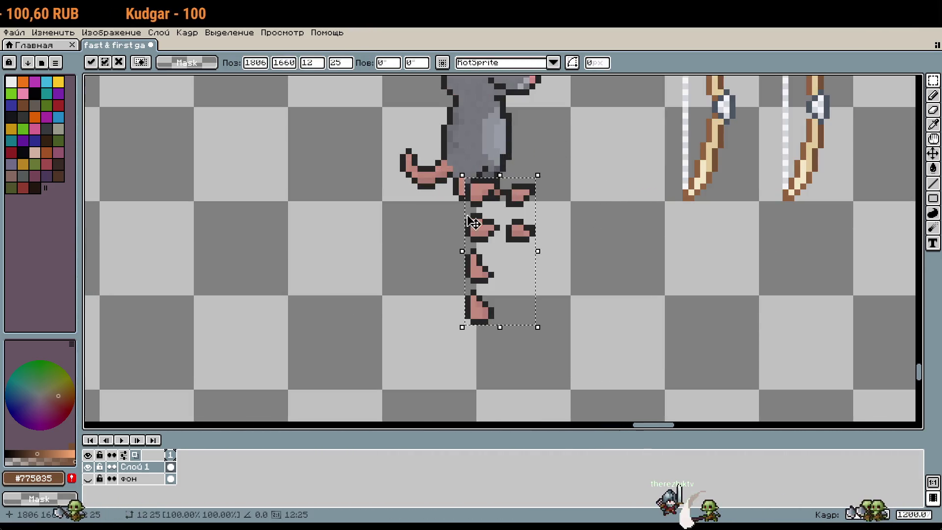
left_click_drag(500, 235, 591, 258)
left_click(509, 228)
scroll(508, 227, "up", 3)
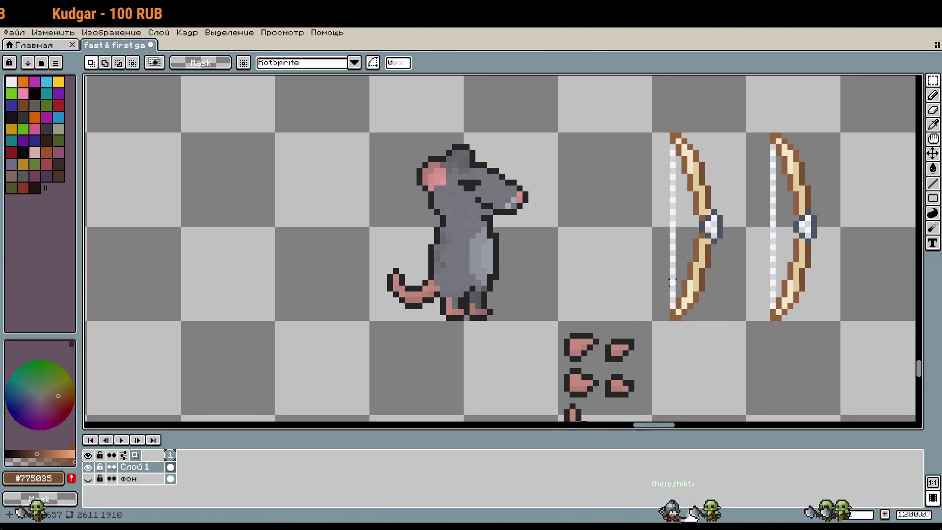
scroll(635, 207, "down", 2)
scroll(635, 207, "right", 1)
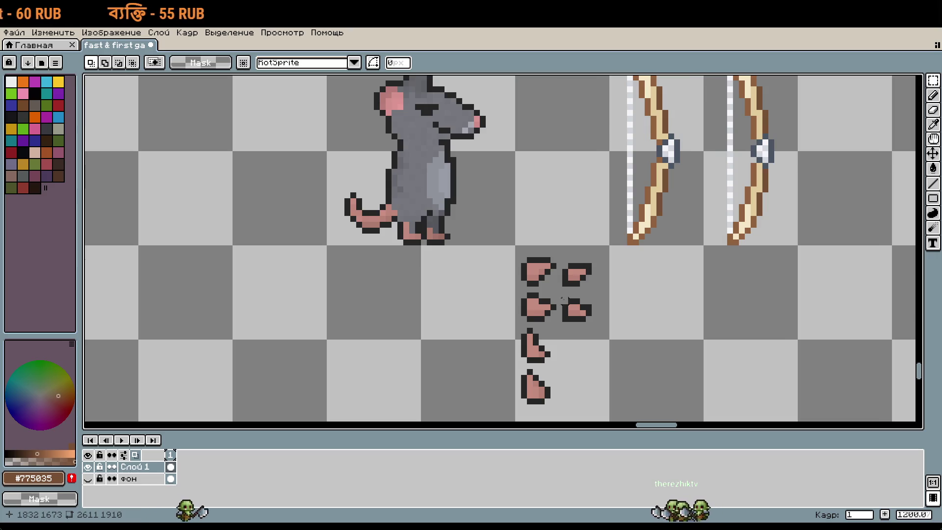
scroll(731, 206, "down", 2)
Step: Duplicate the right-hand upright bow and place the copy just below the original
mouse_move(719, 132)
left_mouse_down()
mouse_move(771, 163)
mouse_move(753, 194)
left_mouse_up()
key("ctrl+c")
key("ctrl+v")
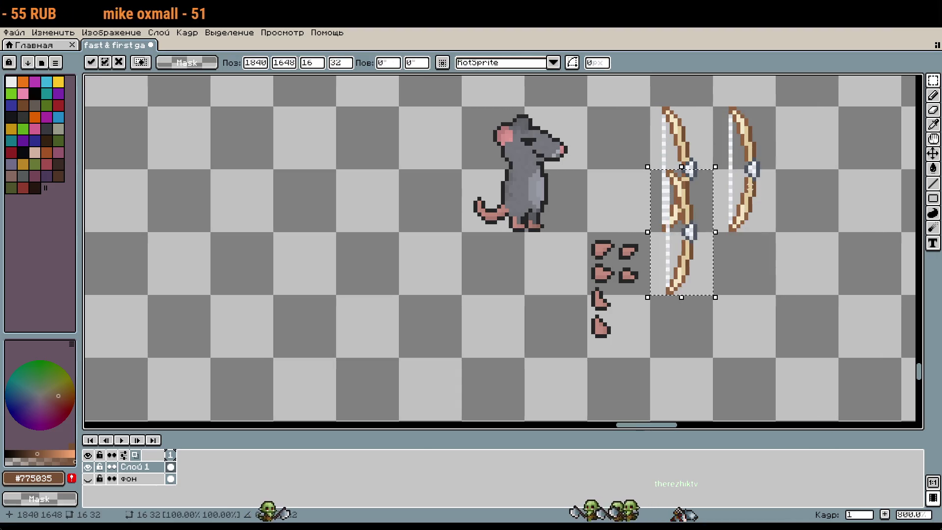
key("shift+Down")
key("Return")
scroll(706, 277, "up", 3)
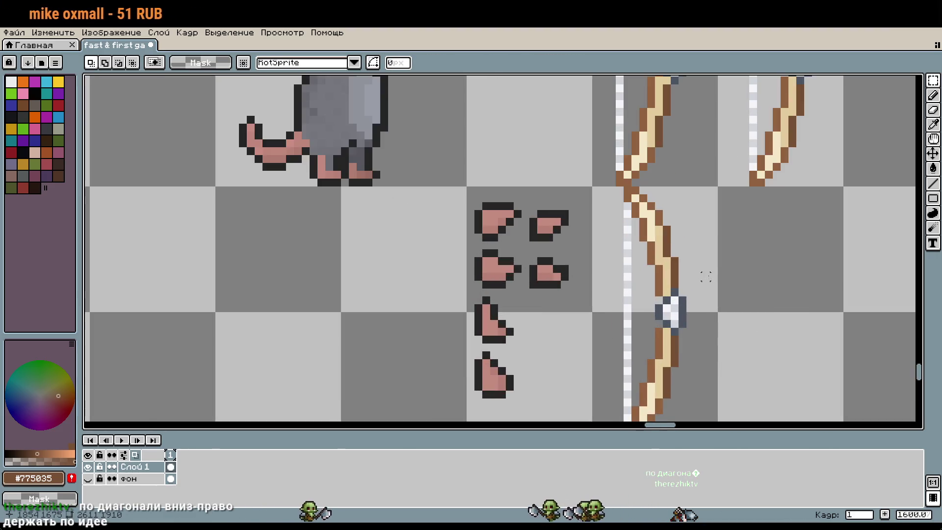
scroll(713, 276, "down", 1)
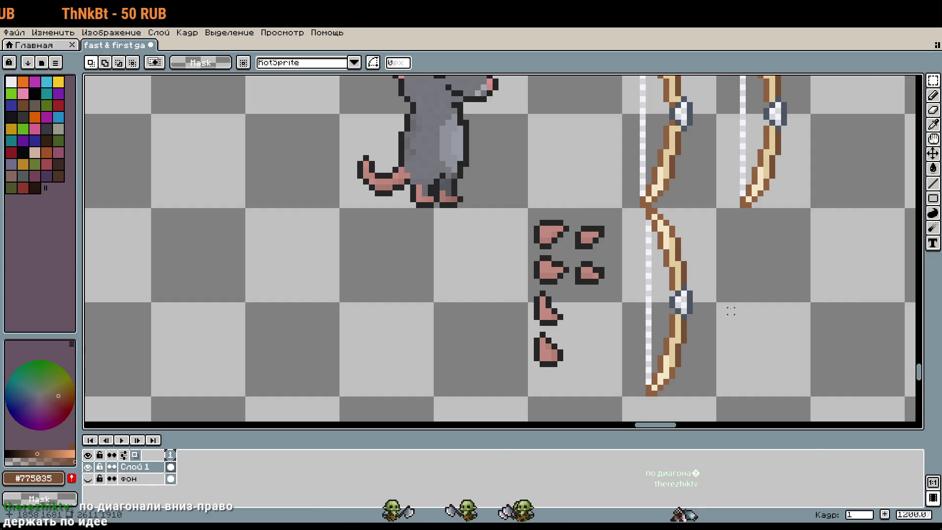
Step: Move the lower bow copy further down and rotate it -45 degrees into a diagonal
left_click_drag(653, 240, 680, 325)
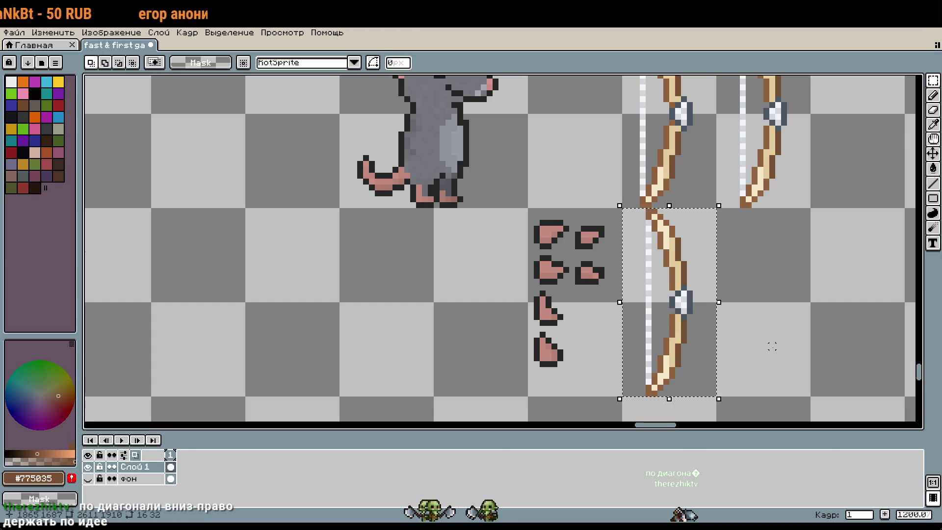
left_click_drag(772, 346, 749, 183)
key("shift+Down")
key("shift+Down")
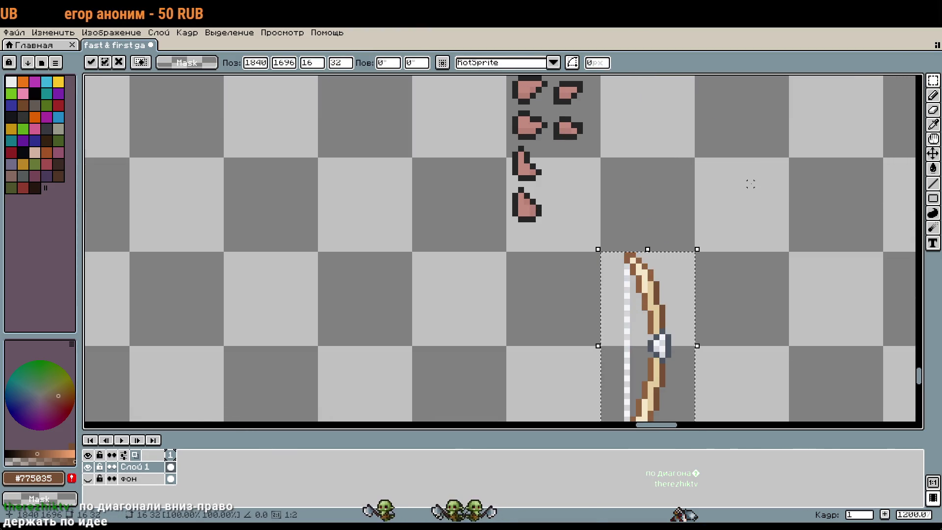
scroll(750, 183, "down", 2)
left_click(392, 63)
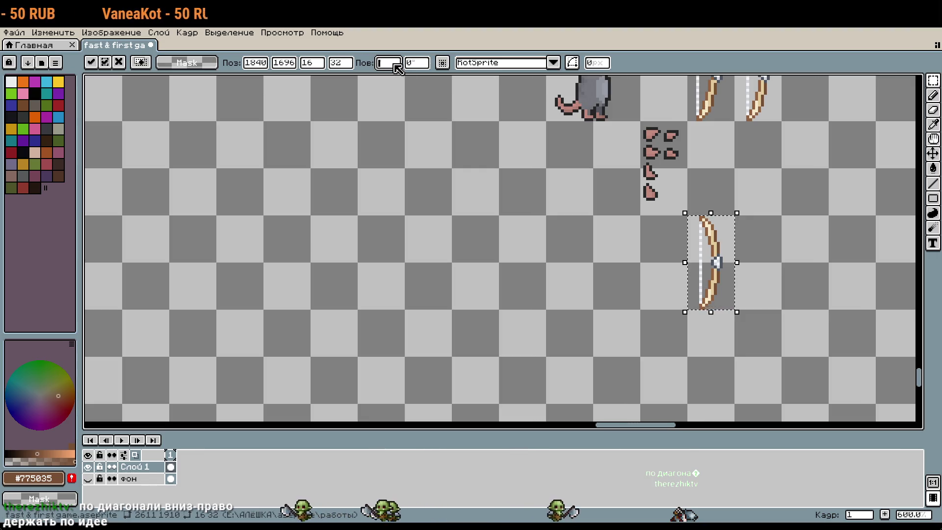
type("-45")
key("Return")
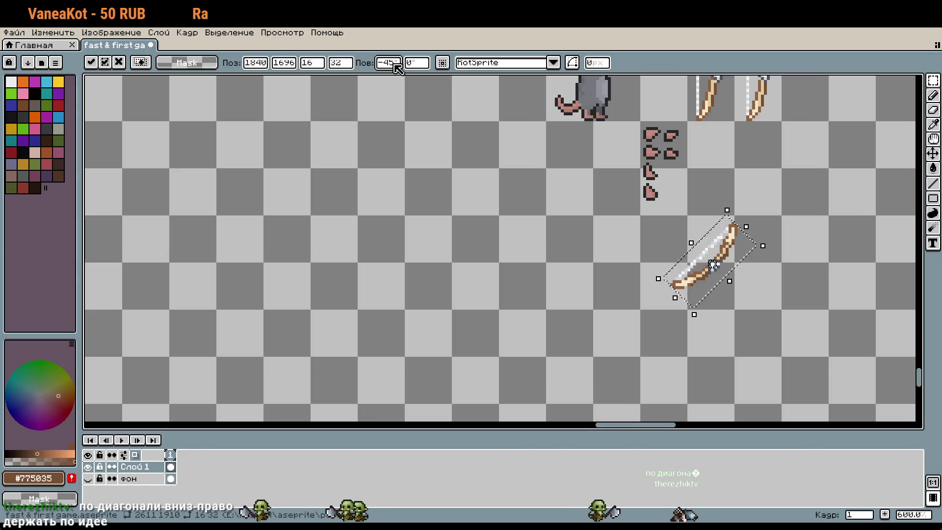
key("Return")
Step: Reselect the diagonal bow and drag it across the grey rat
scroll(728, 268, "up", 4)
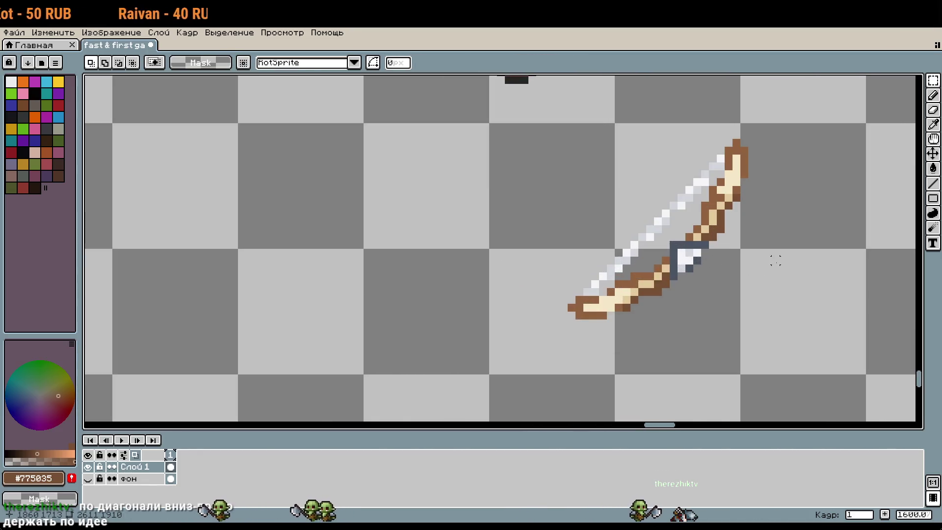
scroll(776, 261, "down", 3)
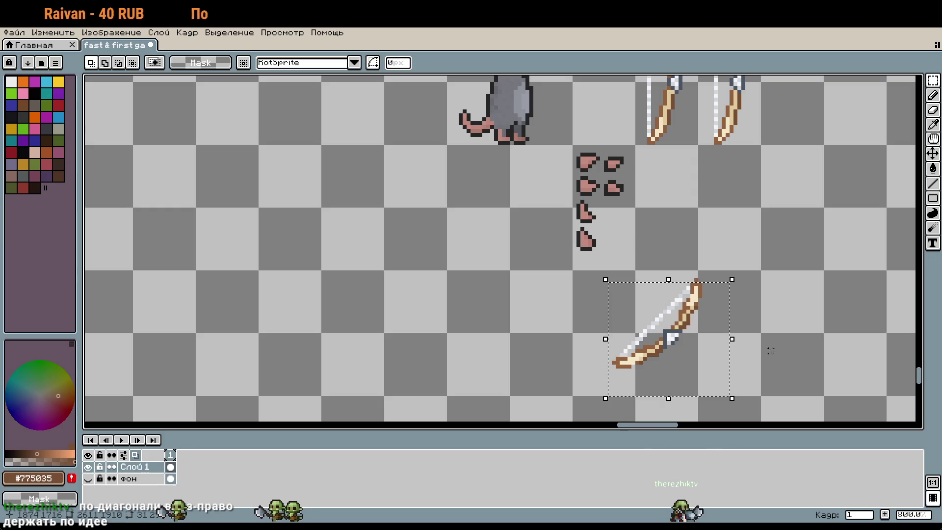
left_click(771, 351)
left_click_drag(595, 284, 728, 389)
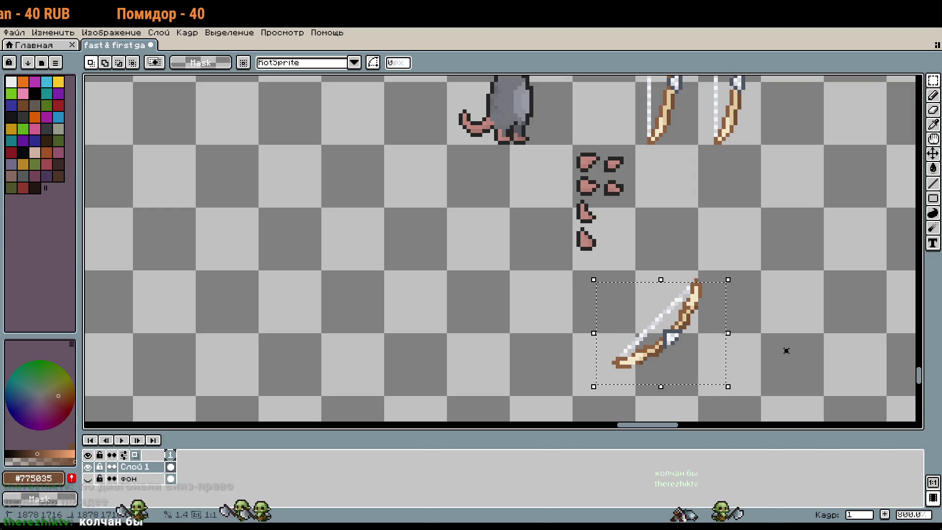
left_click_drag(599, 267, 759, 407)
scroll(782, 360, "down", 2)
left_click_drag(770, 361, 680, 208)
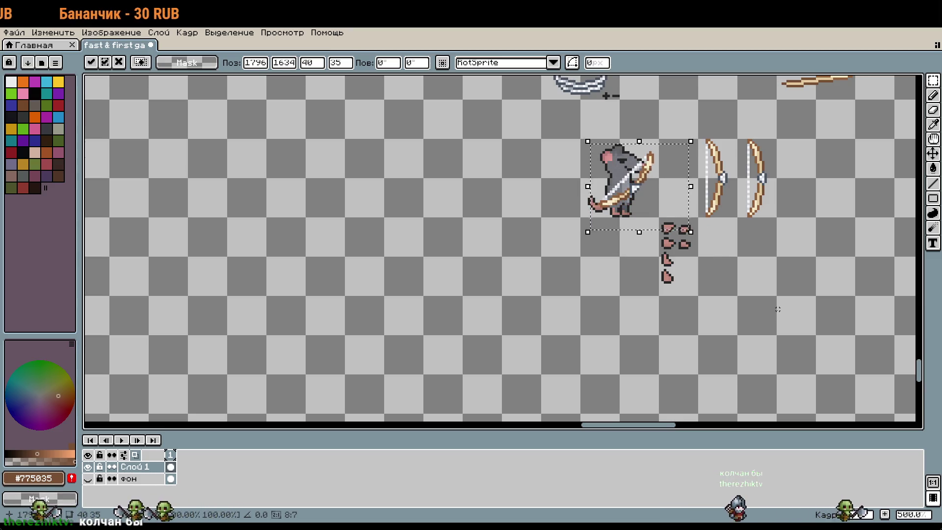
Step: Shift the diagonal bow up and right, then mark it with a dark red pencil X
key("Escape")
left_click_drag(702, 353, 789, 314)
key("Return")
left_click(61, 108)
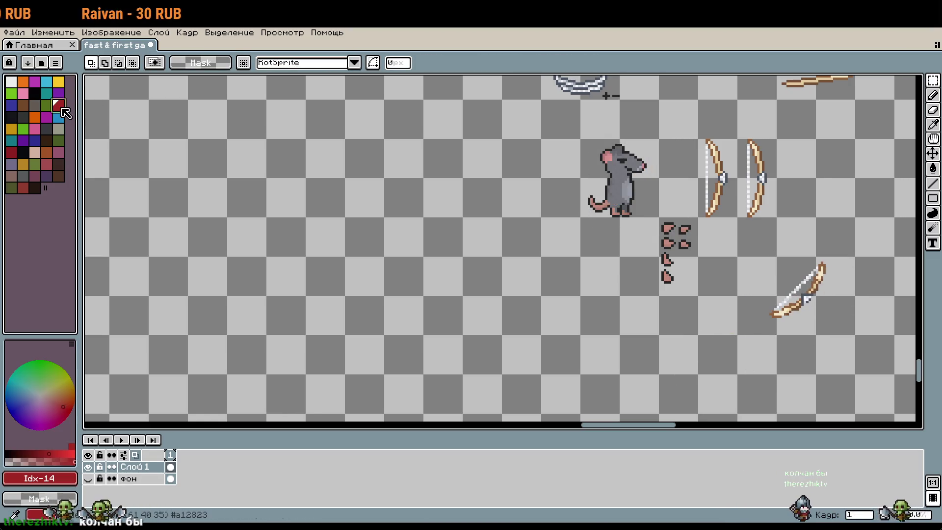
key("b")
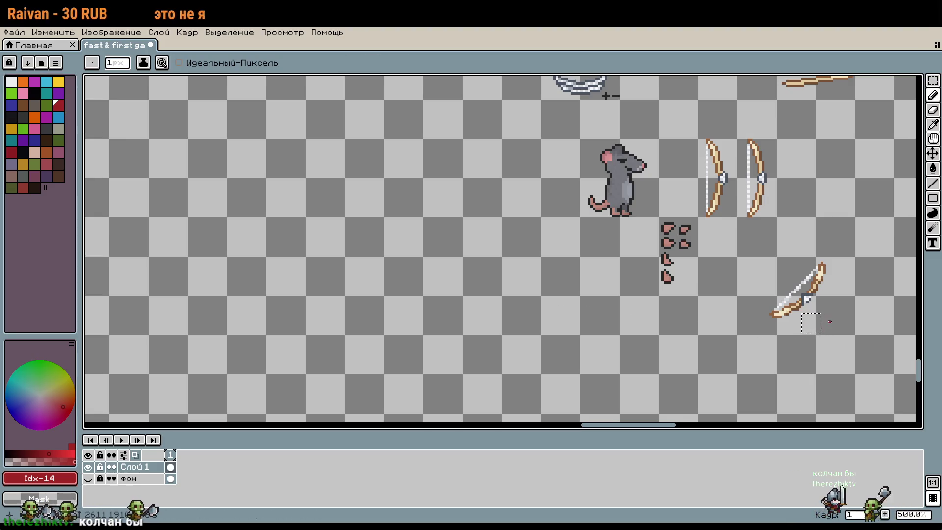
key("m")
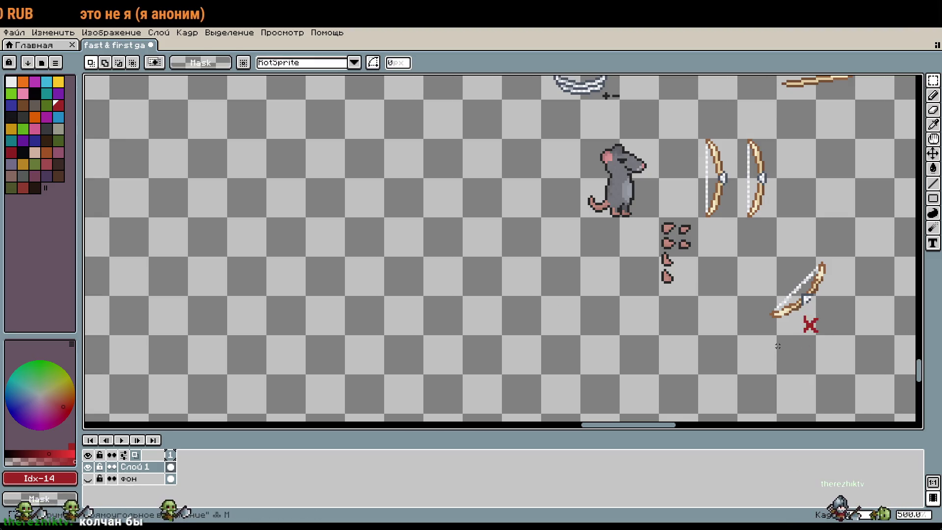
Step: Reselect the diagonal bow with its red X and nudge both further right
scroll(719, 242, "up", 2)
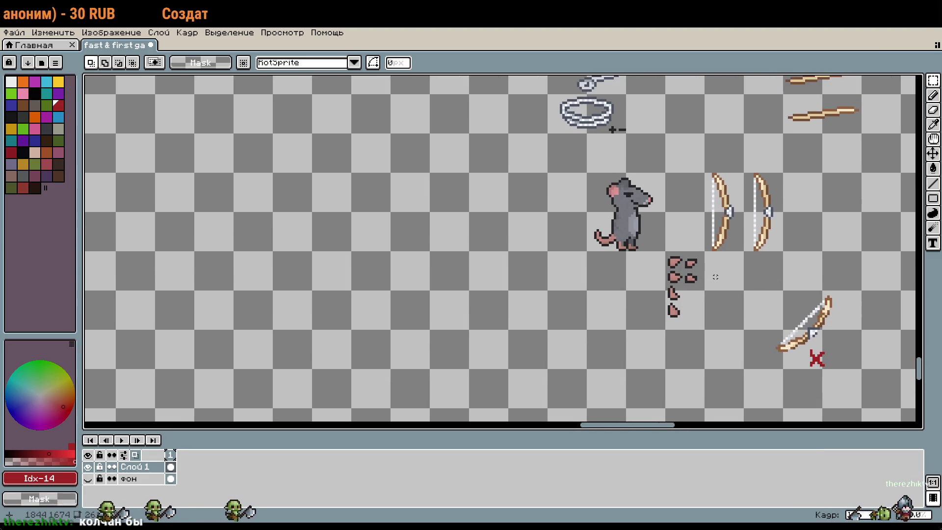
scroll(681, 286, "up", 1)
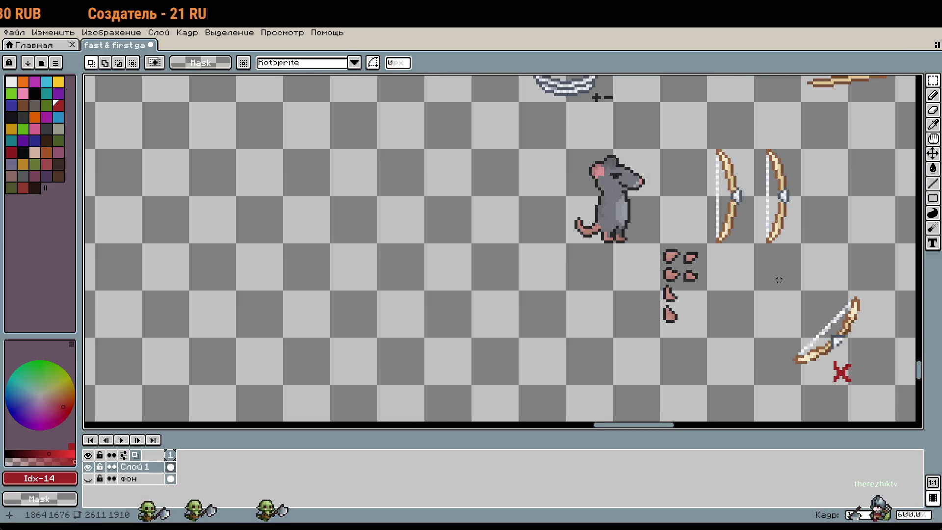
scroll(778, 280, "right", 2)
mouse_move(729, 300)
left_mouse_down()
mouse_move(799, 385)
mouse_move(860, 389)
left_mouse_up()
mouse_move(729, 265)
left_mouse_down()
mouse_move(768, 337)
mouse_move(831, 390)
left_mouse_up()
left_click_drag(784, 344, 810, 348)
Step: Drag an upright bow down below the first bow, beside the pink pieces
left_click_drag(691, 135, 742, 234)
mouse_move(725, 192)
left_mouse_down()
mouse_move(725, 216)
mouse_move(678, 280)
mouse_move(678, 333)
left_mouse_up()
left_click(633, 359)
scroll(711, 324, "up", 3)
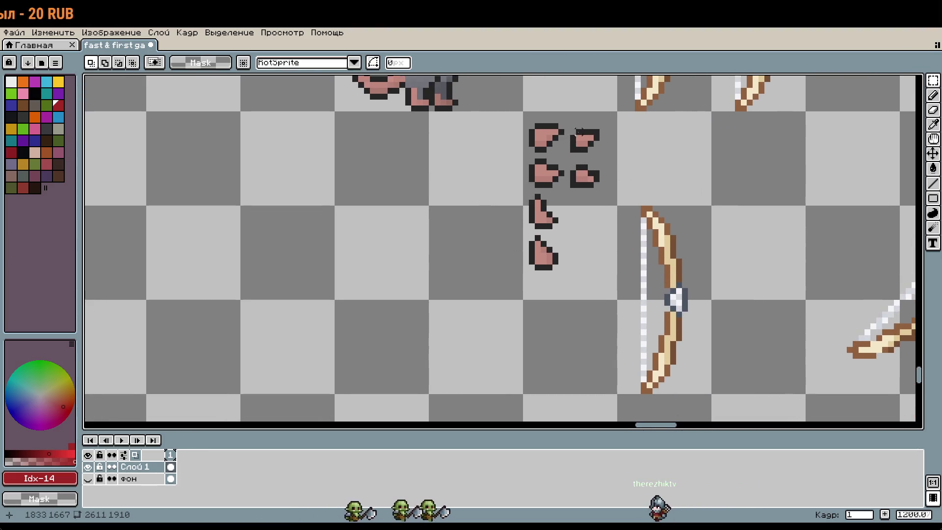
Step: Put two pink paw pieces on the lower bow's grip and inner side, then drag it against the rat
mouse_move(569, 127)
left_mouse_down()
mouse_move(599, 153)
mouse_move(633, 236)
mouse_move(680, 313)
mouse_move(696, 322)
mouse_move(679, 324)
left_mouse_up()
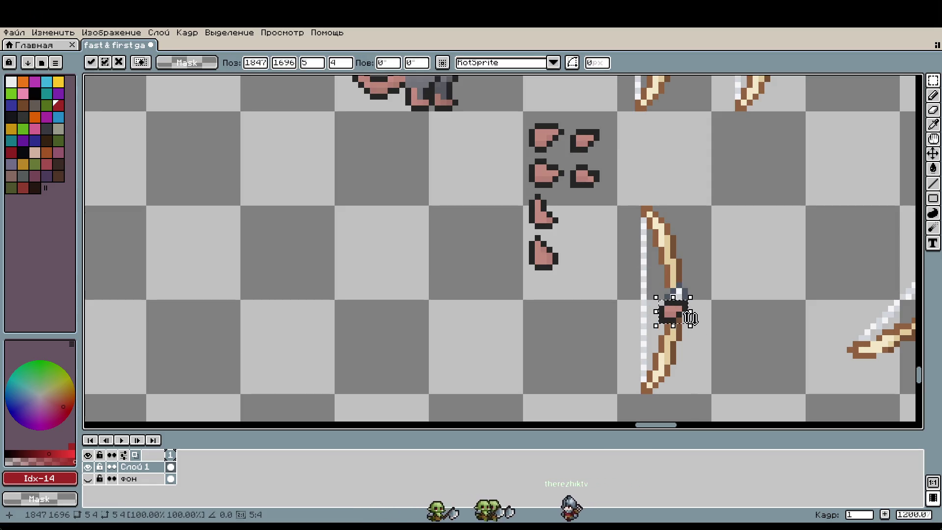
left_click(720, 320)
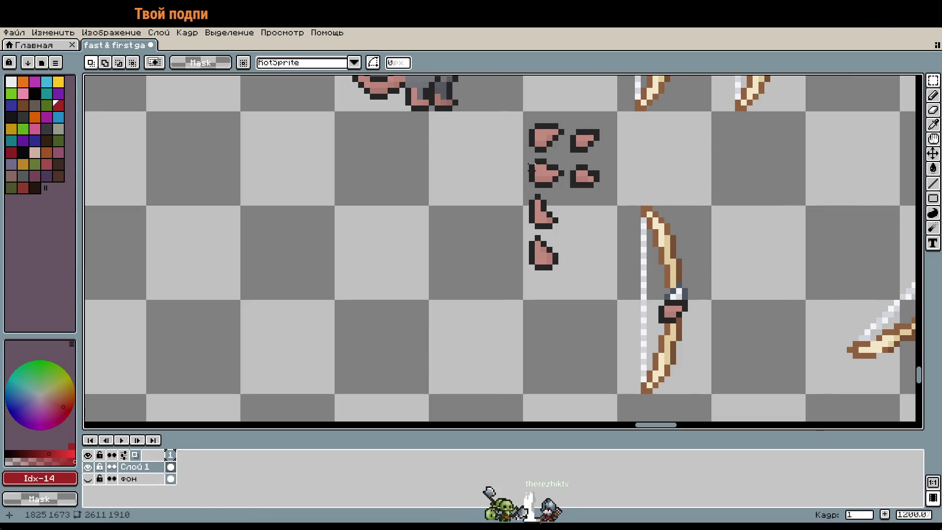
left_click_drag(529, 159, 564, 185)
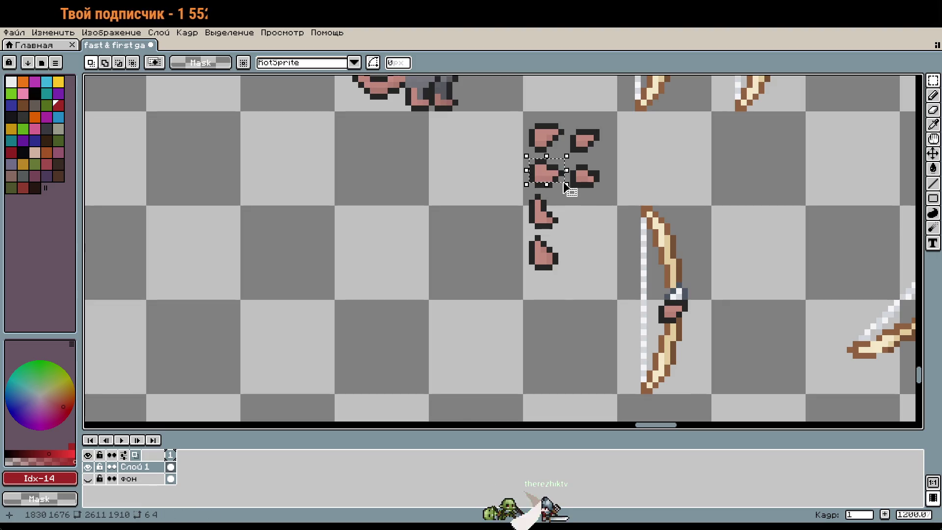
left_click(561, 197)
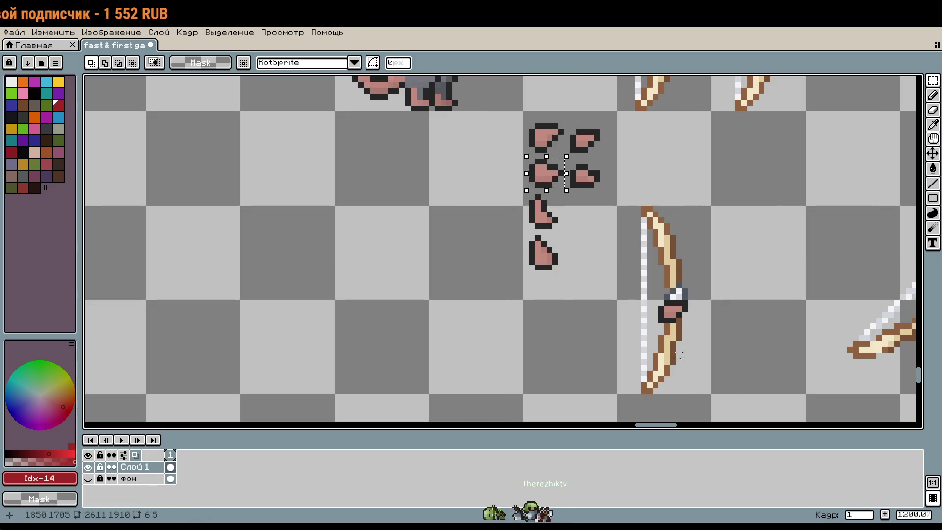
left_click(545, 173)
left_click_drag(555, 202, 647, 343)
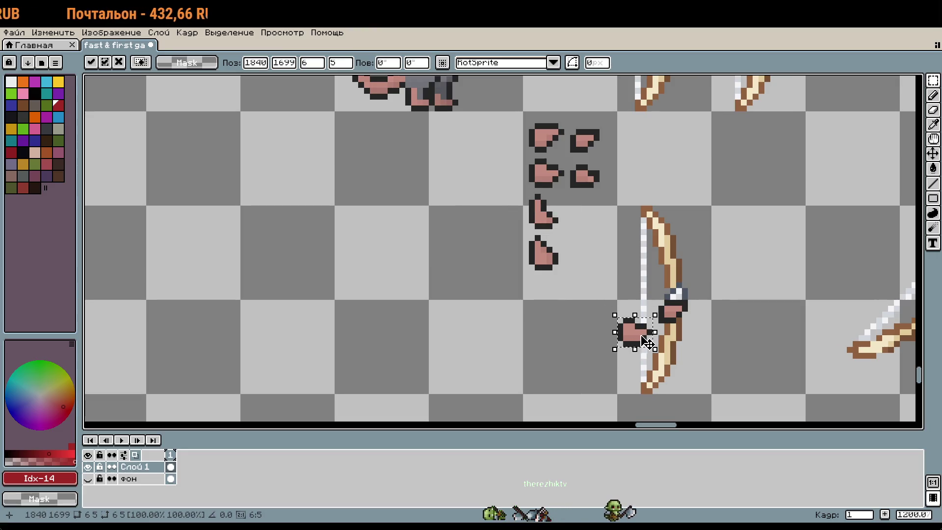
left_click(726, 343)
scroll(721, 344, "down", 3)
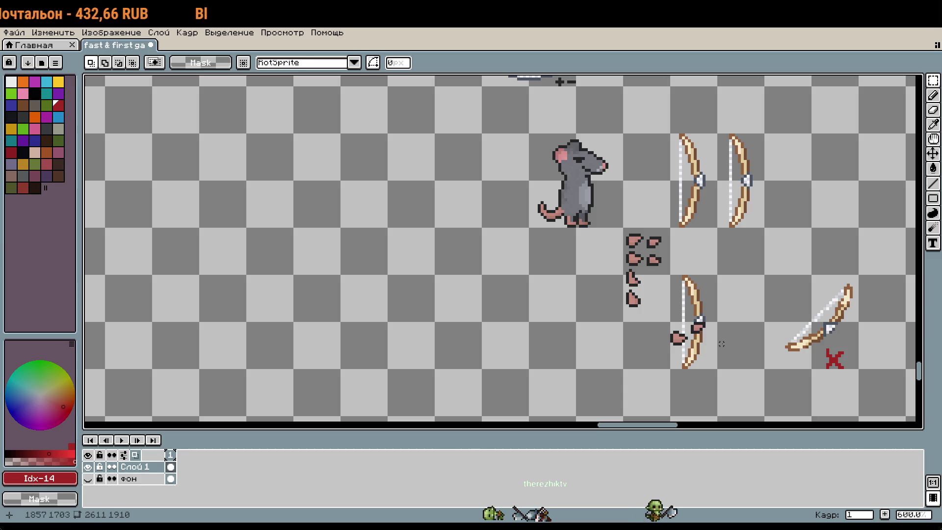
mouse_move(680, 309)
left_mouse_down()
mouse_move(716, 368)
mouse_move(605, 208)
left_mouse_up()
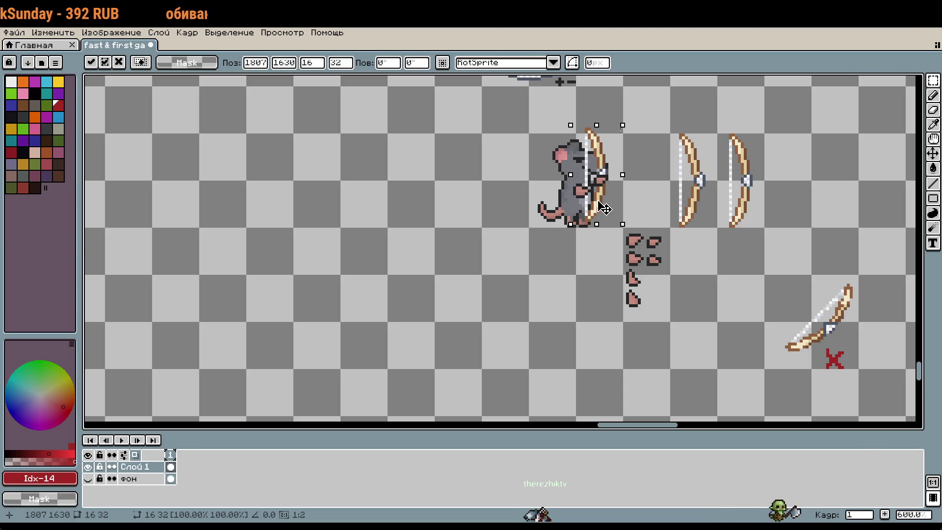
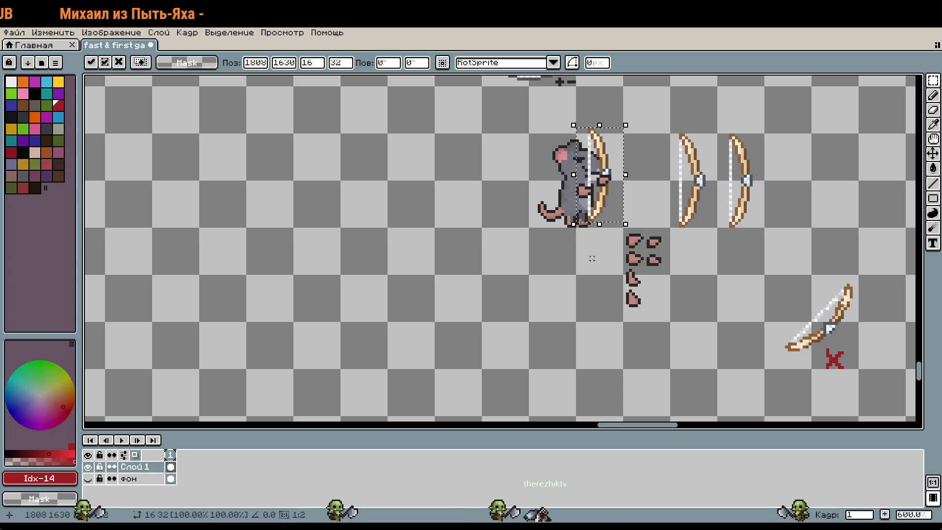
Step: Stamp a copy of the bow lower down and commit it beside the rat
mouse_move(598, 258)
left_mouse_down()
mouse_move(689, 318)
mouse_move(607, 175)
left_mouse_up()
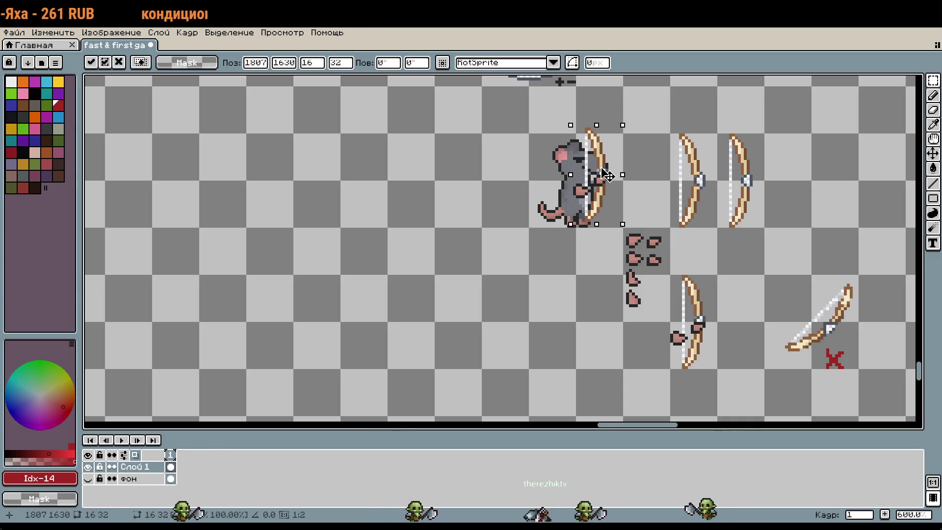
left_click(645, 184)
left_click_drag(656, 188, 641, 193)
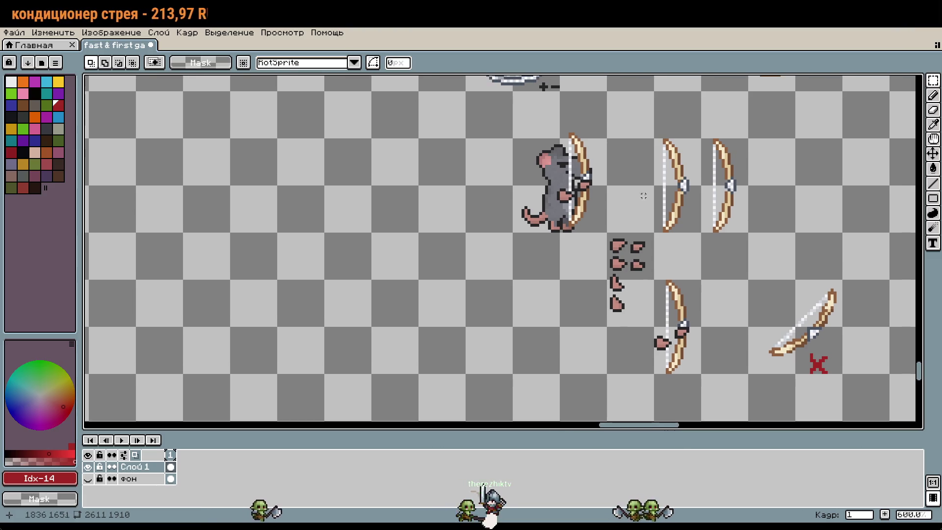
Step: Select and delete the loose claw pieces
left_click_drag(734, 260, 722, 267)
left_click_drag(593, 237, 643, 334)
key("Delete")
Step: Move the lower bow holding a claw up-left under the rat archer
left_click_drag(642, 284, 690, 381)
left_click_drag(688, 346, 641, 300)
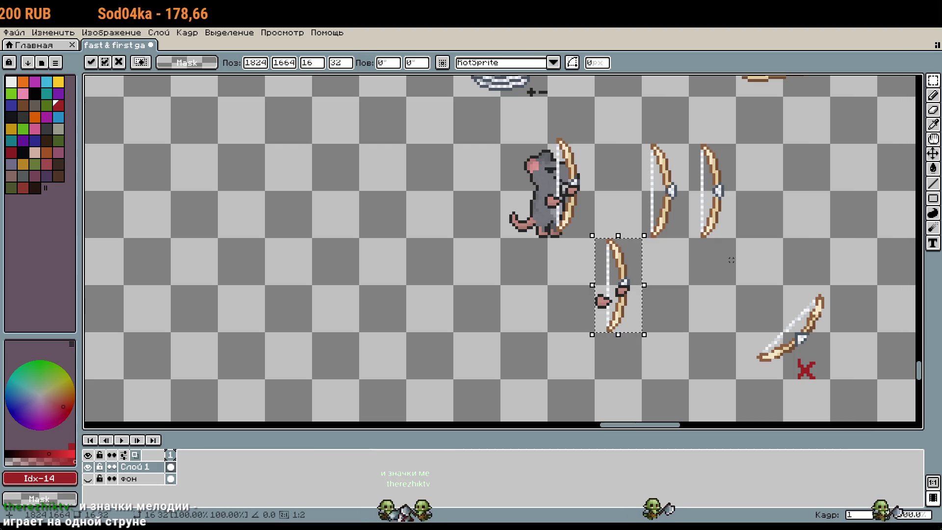
left_click(728, 251)
left_click_drag(728, 250, 710, 304)
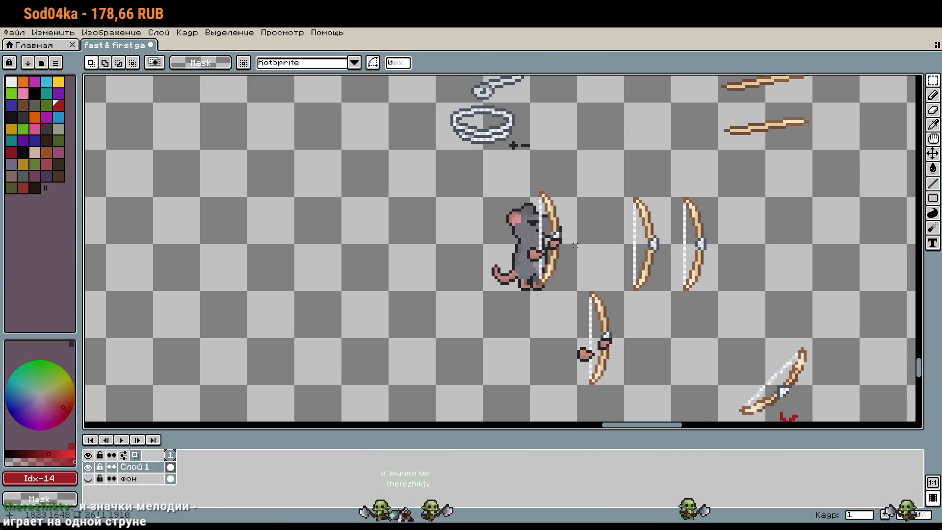
Step: Pencil a dark #252525 music-note shape above the rat archer's head
key("b")
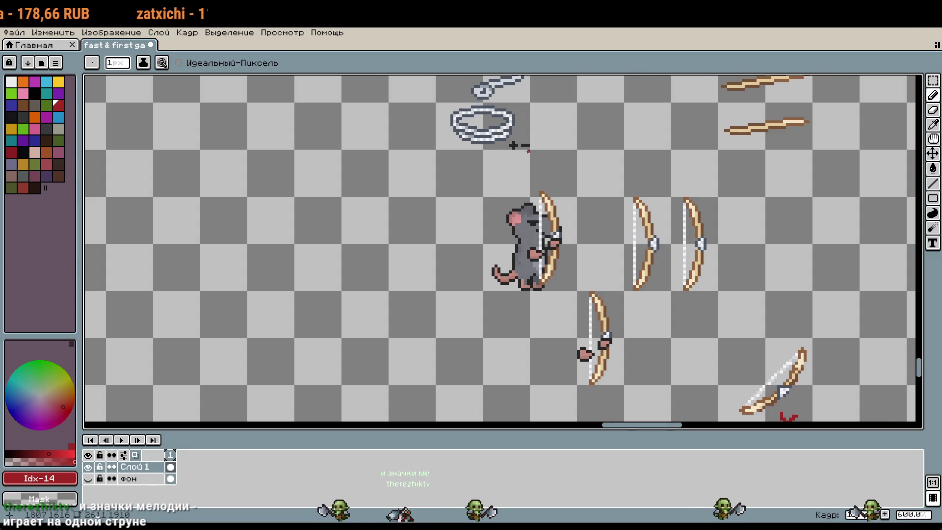
scroll(527, 150, "up", 8)
left_click(521, 145, "alt")
mouse_move(414, 286)
left_mouse_down()
mouse_move(438, 260)
mouse_move(448, 223)
left_mouse_up()
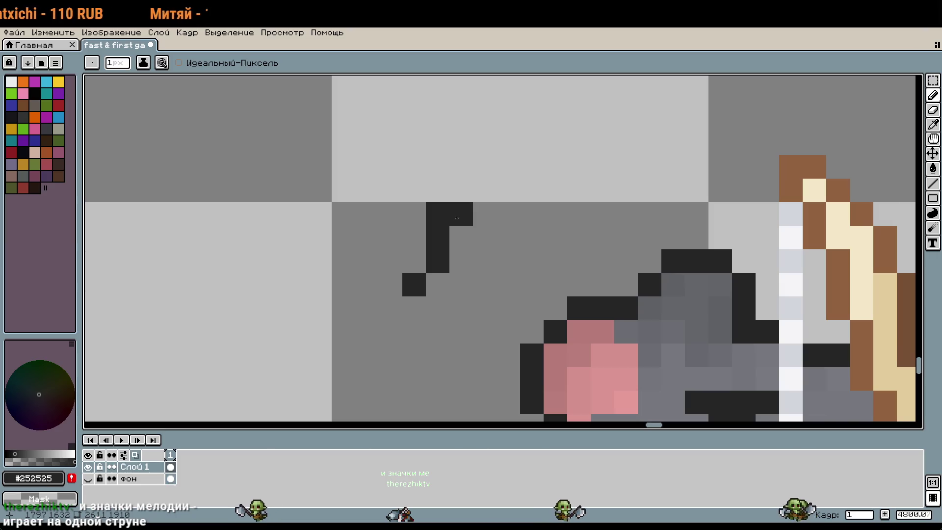
left_click_drag(480, 223, 484, 285)
right_click(438, 214)
right_click(484, 213)
left_click(505, 286)
Step: Undo the music-note strokes
scroll(506, 286, "down", 4)
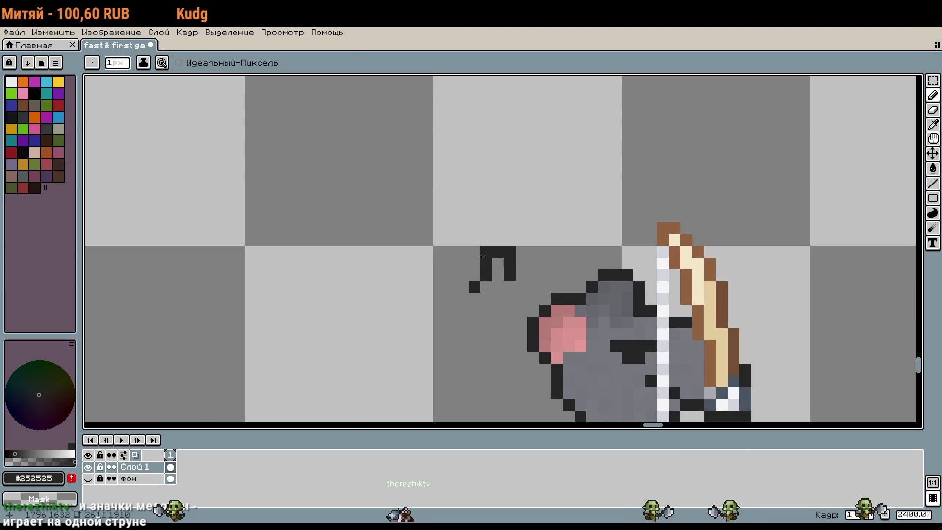
scroll(581, 283, "down", 5)
scroll(581, 283, "up", 3)
scroll(547, 282, "up", 2)
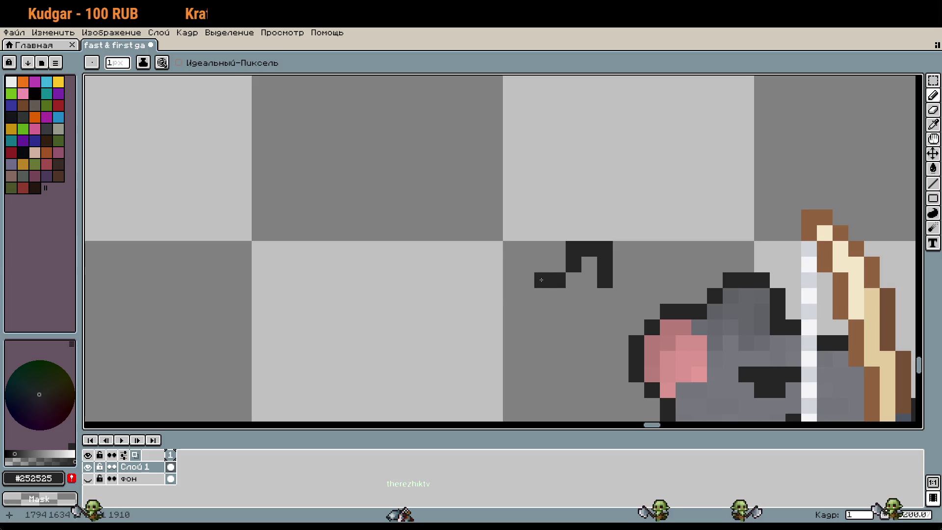
scroll(577, 285, "down", 3)
scroll(595, 290, "up", 3)
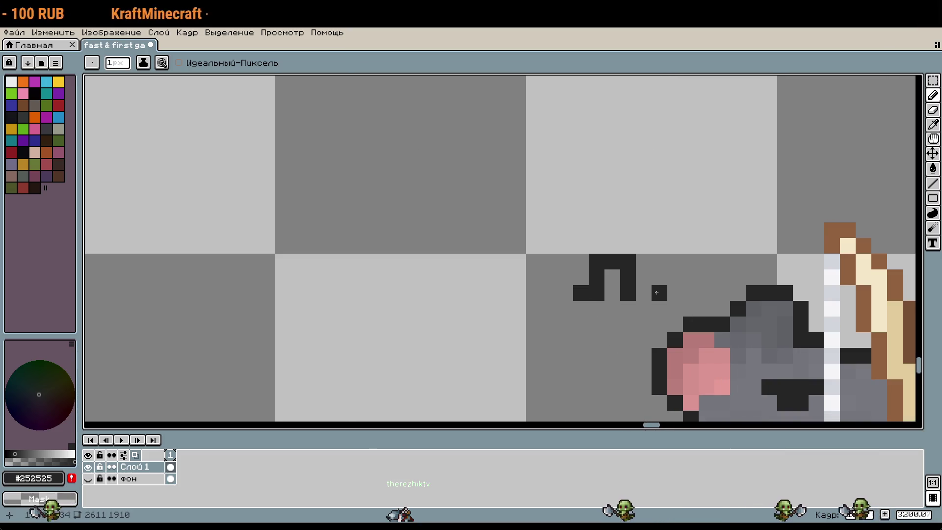
scroll(657, 293, "down", 3)
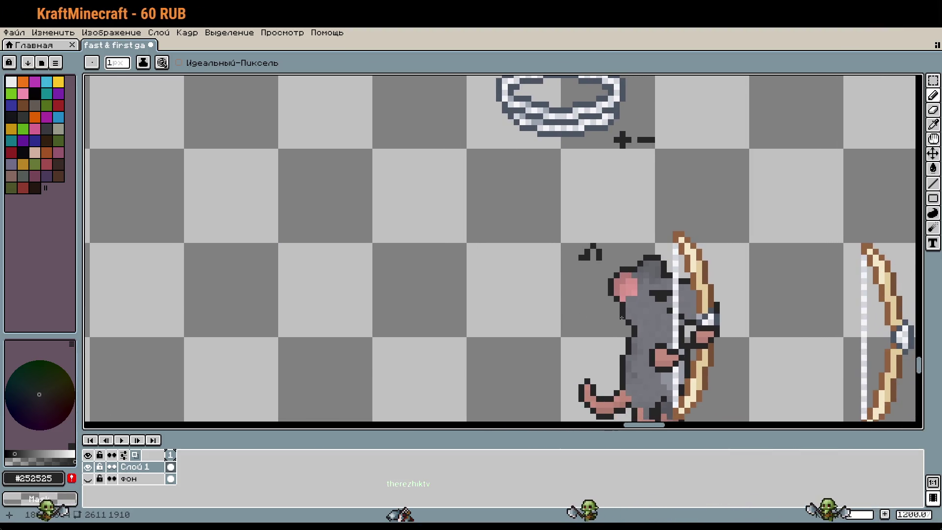
scroll(604, 336, "down", 2)
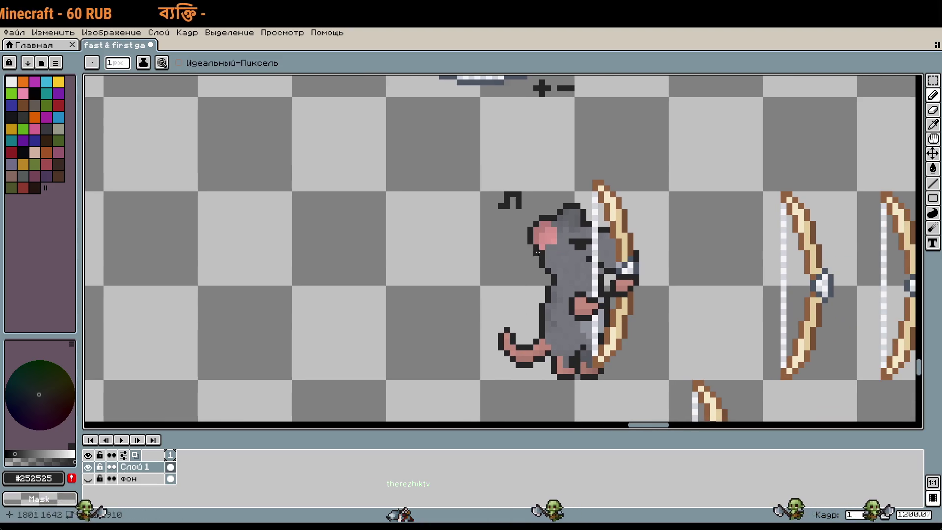
key("ctrl+z")
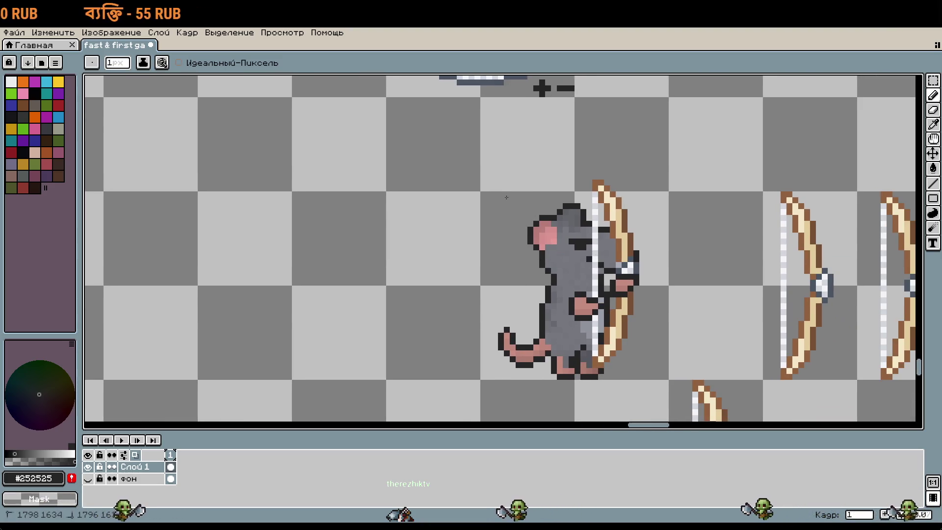
Step: Sketch a small dark L-shaped pixel mark, then undo its last stroke
left_click_drag(519, 206, 512, 212)
scroll(510, 206, "up", 3)
right_click(510, 224)
left_click(509, 235)
left_click(569, 218)
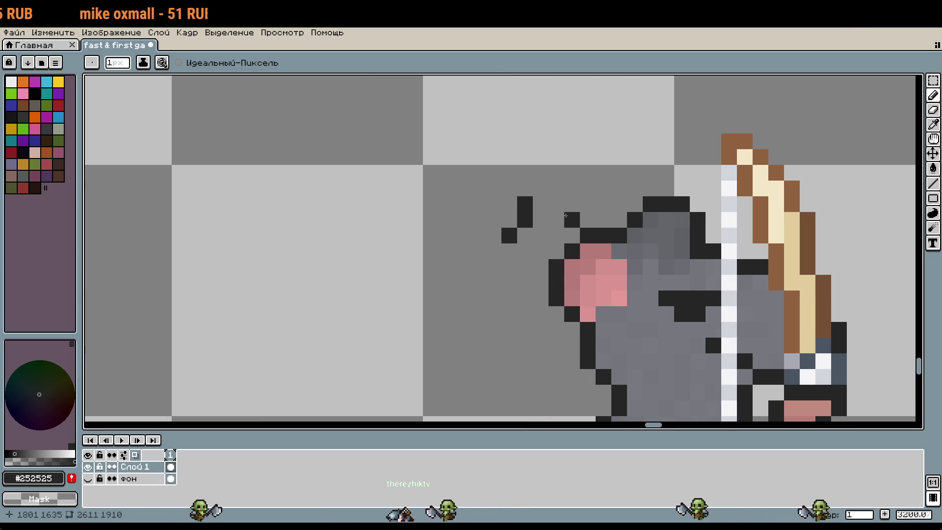
scroll(565, 216, "down", 3)
key("v")
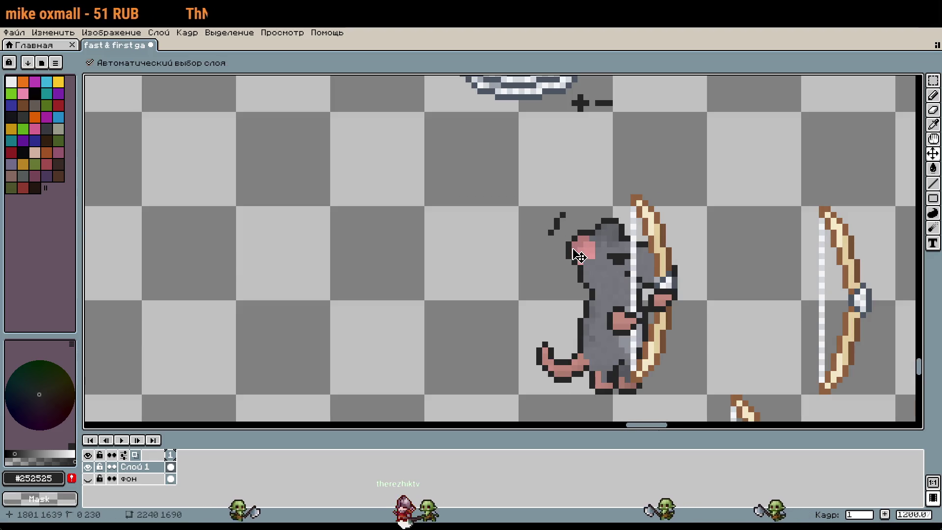
key("ctrl+z")
key("b")
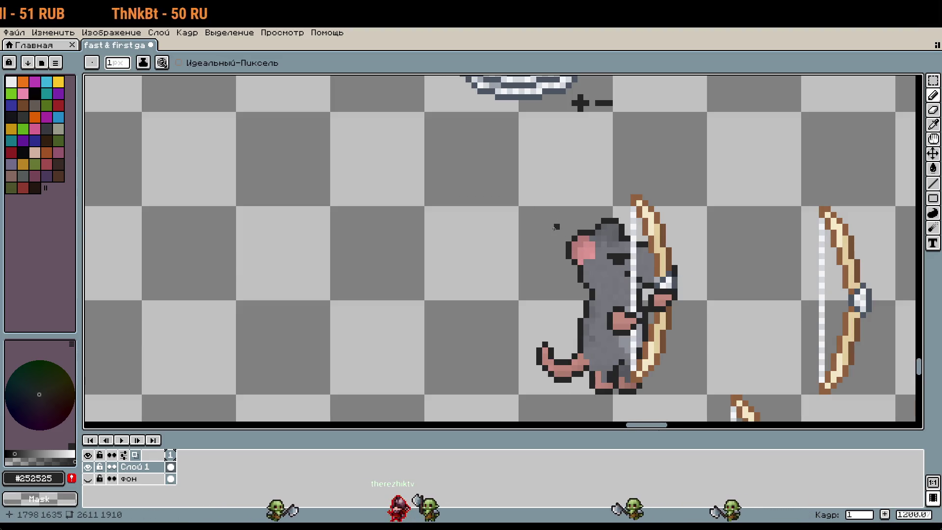
scroll(556, 227, "down", 4)
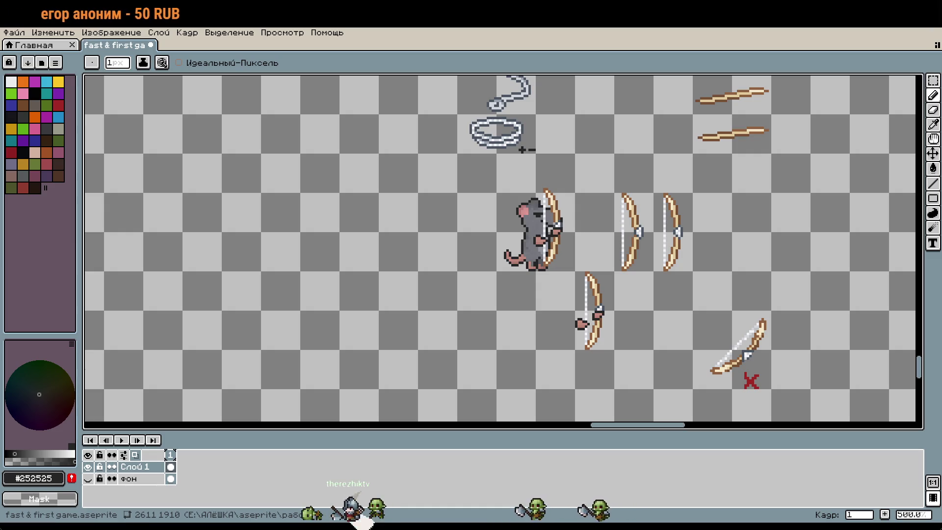
Step: Undo the stray line and nudge the middle arrow down one row
scroll(530, 171, "down", 2)
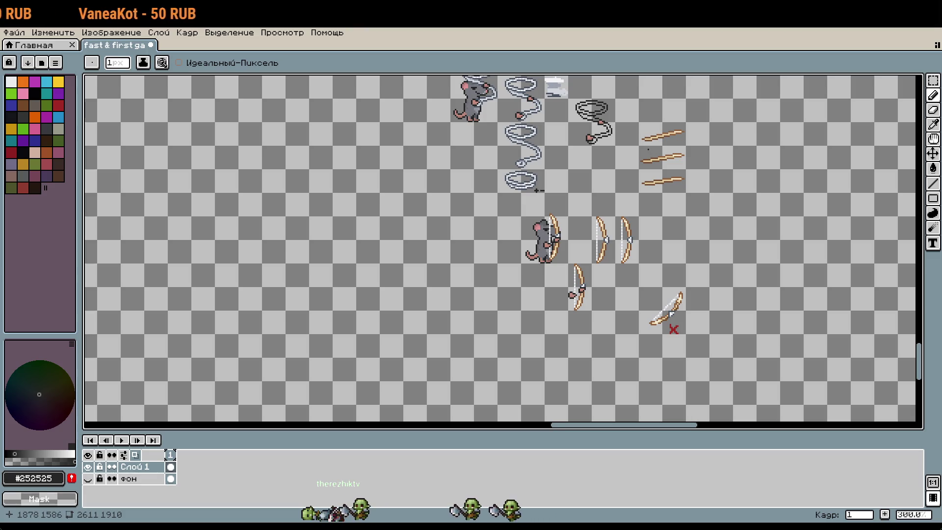
key("ctrl+z")
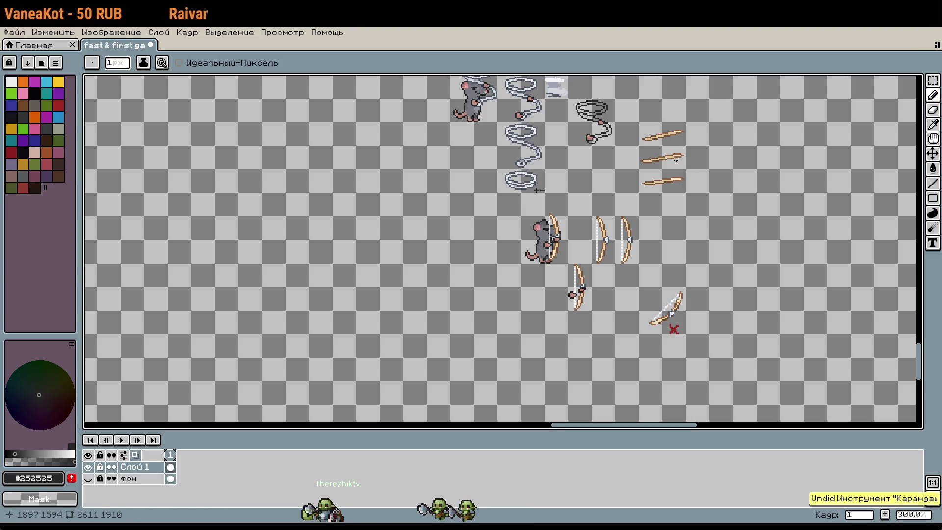
key("m")
left_click_drag(640, 146, 685, 168)
key("ctrl+t")
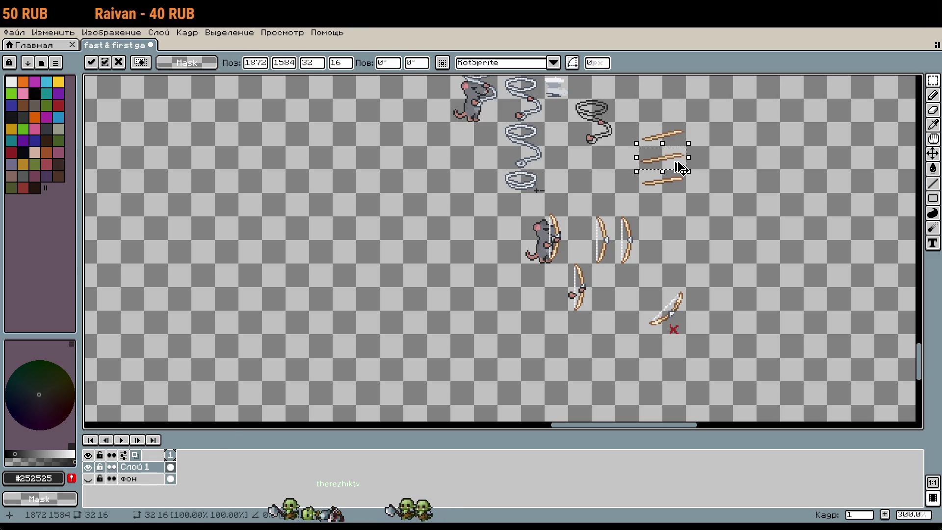
key("shift+Down")
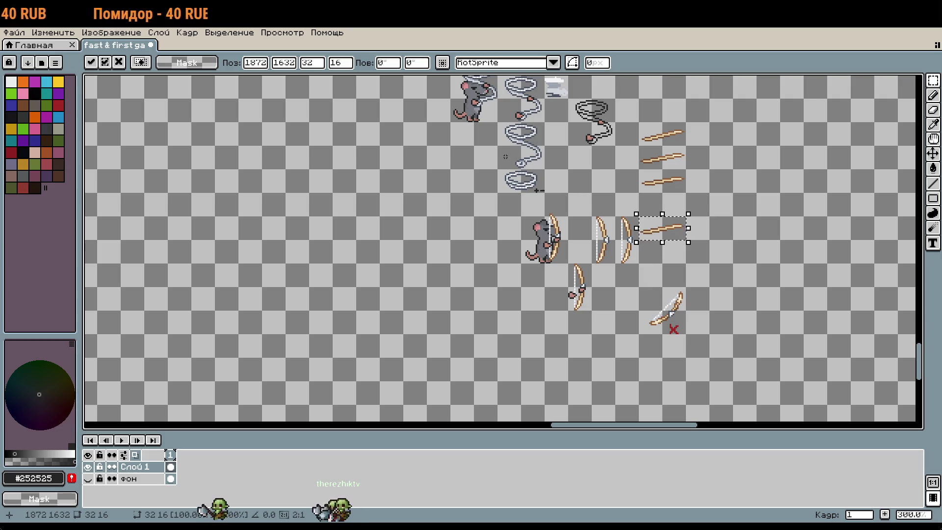
scroll(509, 171, "up", 2)
key("Return")
Step: Nudge the lower rope coil down and right beside the bows
left_click_drag(509, 170, 581, 216)
key("ctrl+t")
key("shift+Right")
key("shift+Down")
key("shift+Right")
key("shift+Down")
key("shift+Right")
key("shift+Down")
key("shift+Right")
key("shift+Right")
key("shift+Down")
key("shift+Up")
key("shift+Up")
key("shift+Right")
key("shift+Down")
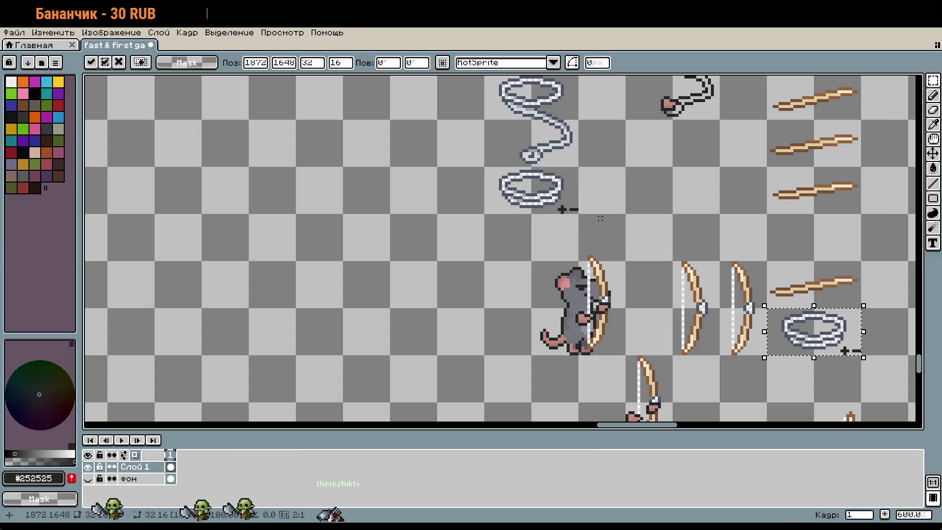
key("Return")
Step: Move the tilted bow down and to the right
left_click_drag(741, 386, 536, 298)
scroll(657, 292, "up", 4)
key("b")
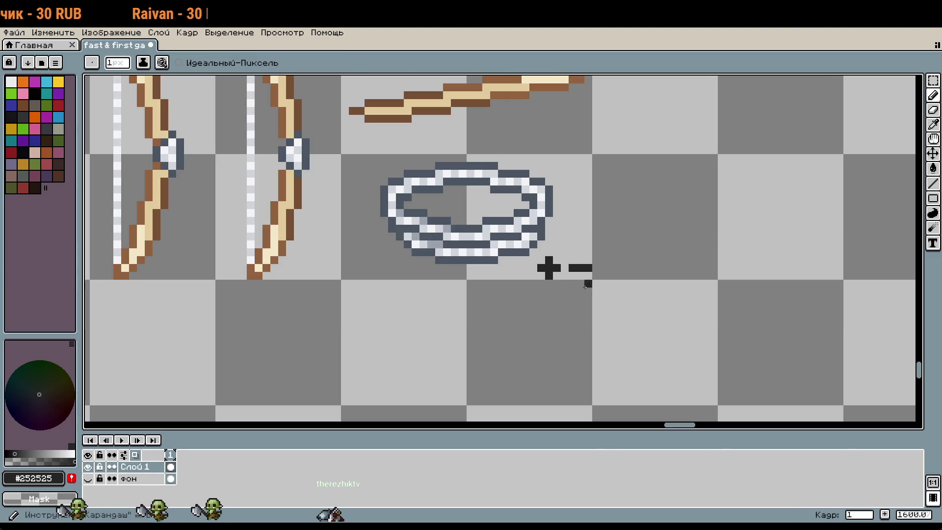
scroll(567, 263, "down", 5)
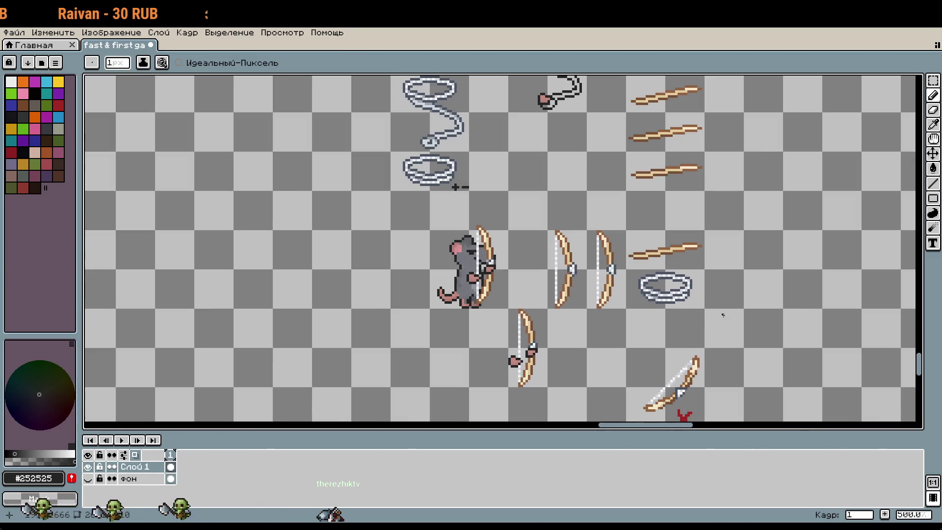
scroll(759, 351, "down", 1)
key("m")
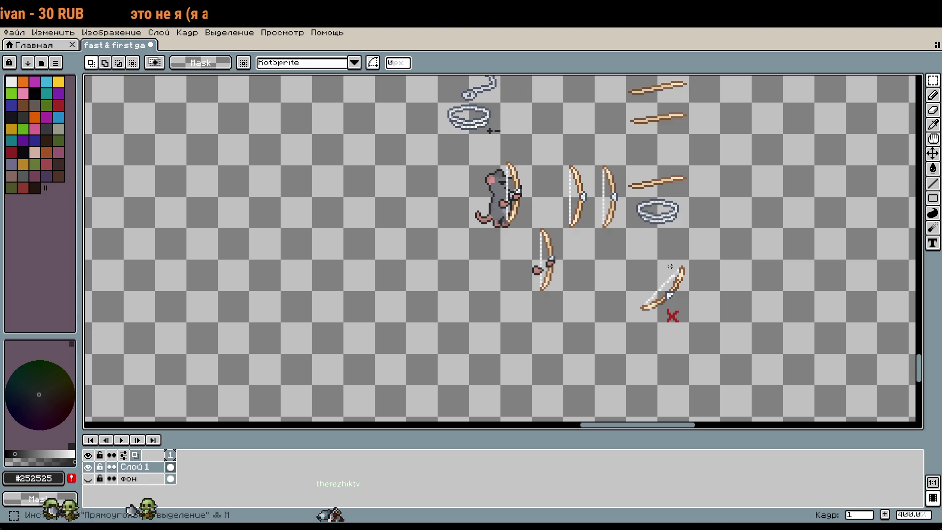
left_click_drag(673, 310, 693, 349)
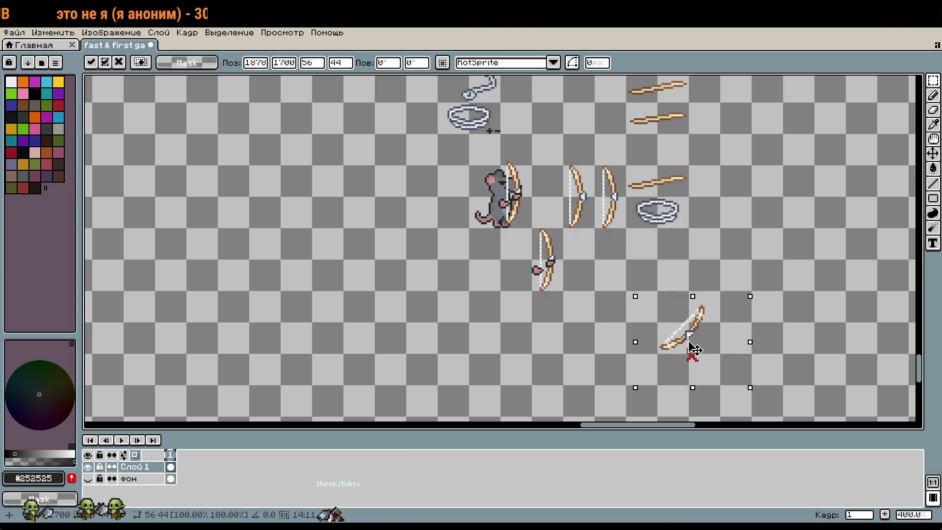
left_click_drag(741, 285, 754, 317)
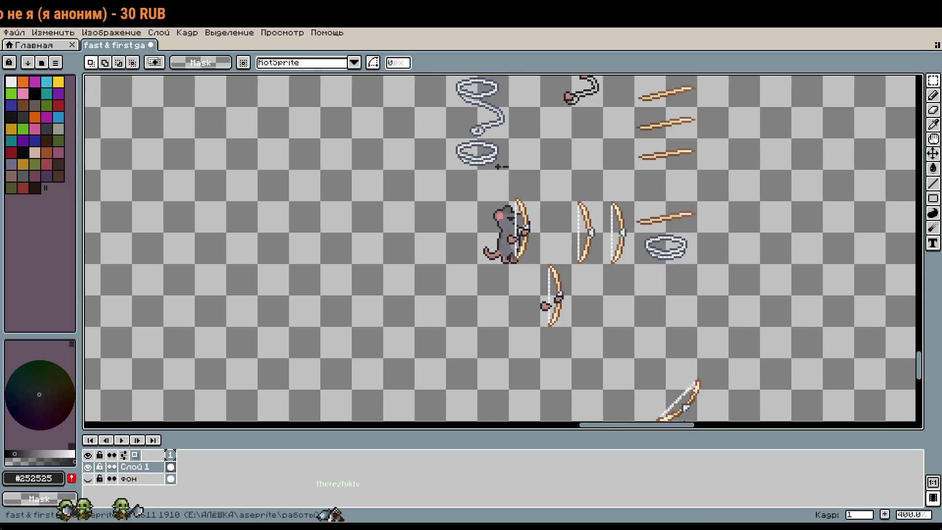
scroll(667, 321, "up", 3)
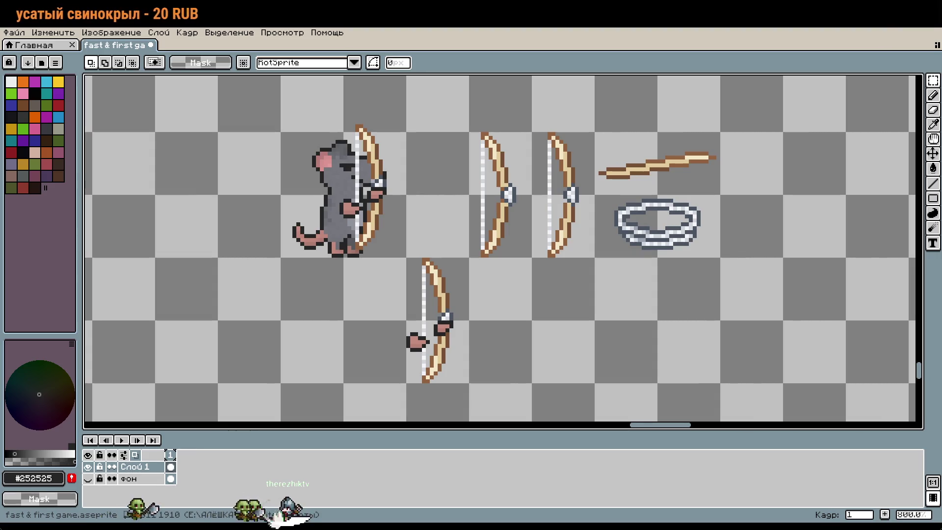
Step: Deselect the lower bow and paste the copied pair of bows under the ropes
left_click_drag(576, 303, 595, 296)
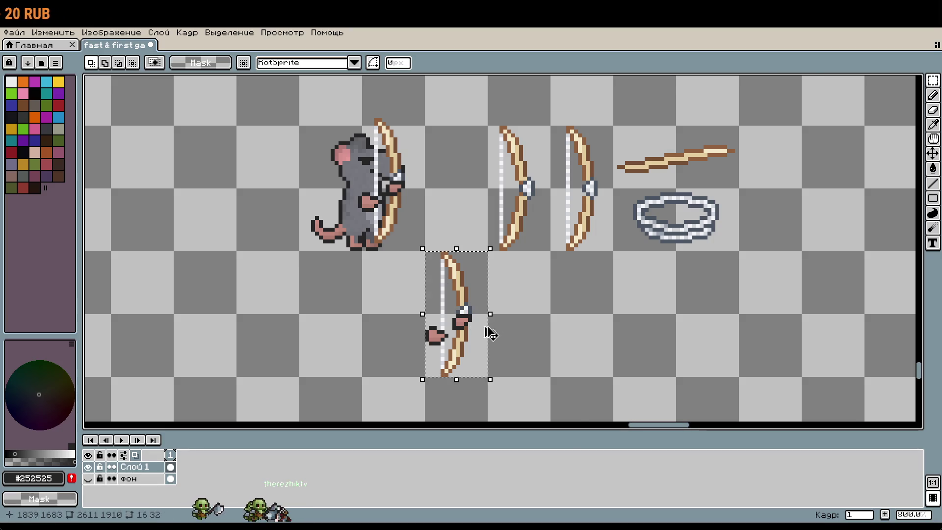
scroll(488, 330, "down", 7)
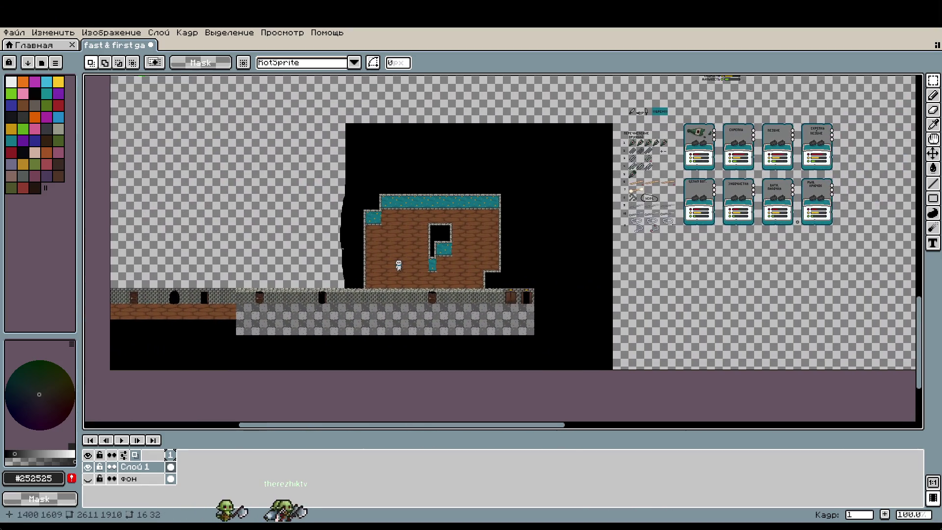
scroll(736, 196, "up", 5)
scroll(736, 196, "down", 2)
left_click_drag(482, 393, 482, 292)
scroll(491, 285, "down", 2)
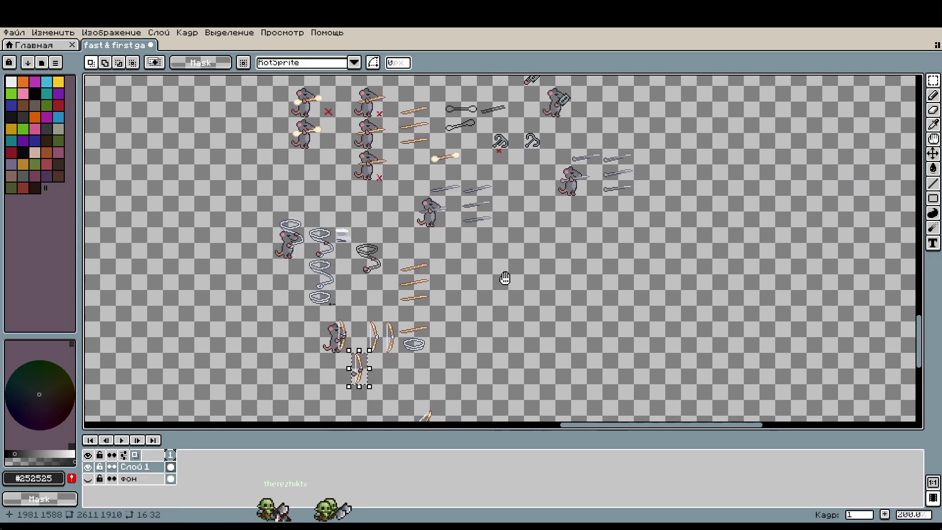
scroll(462, 274, "up", 4)
left_click(443, 224)
left_click_drag(472, 277, 473, 277)
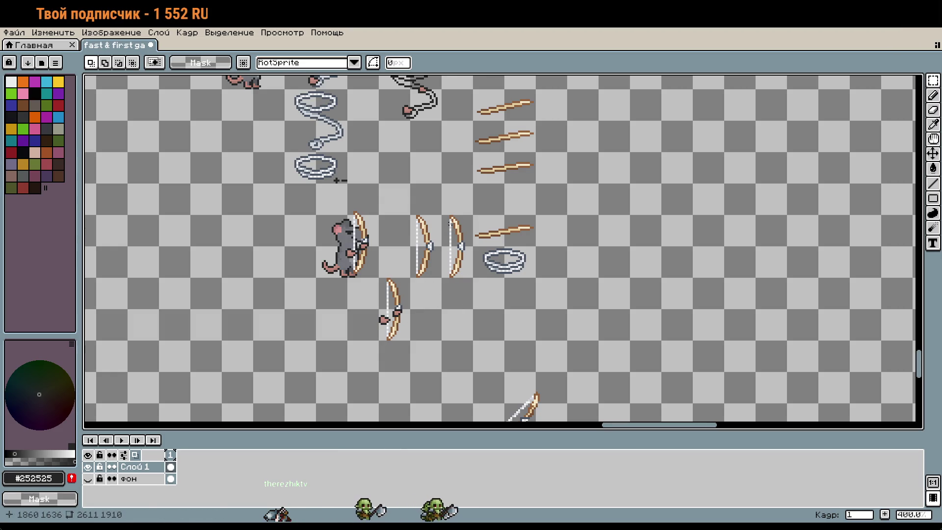
scroll(484, 384, "left", 15)
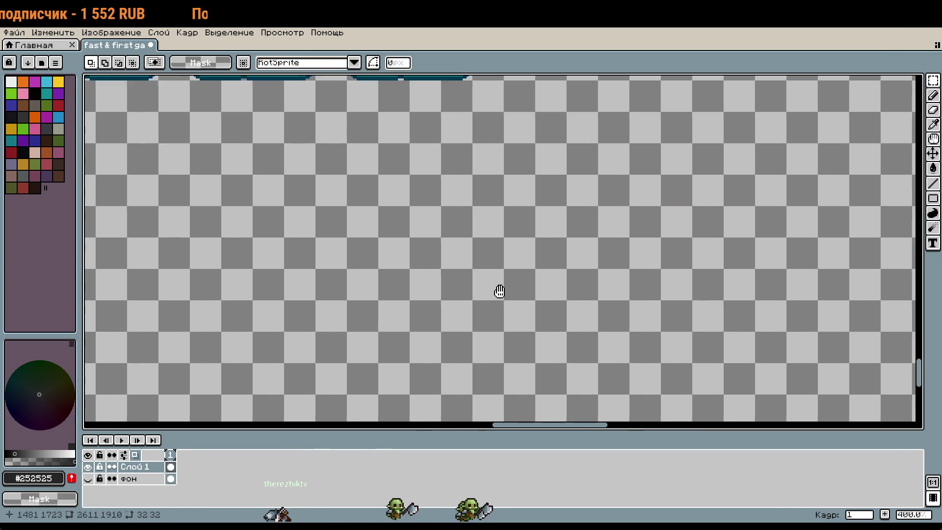
scroll(359, 215, "up", 1)
key("ctrl+v")
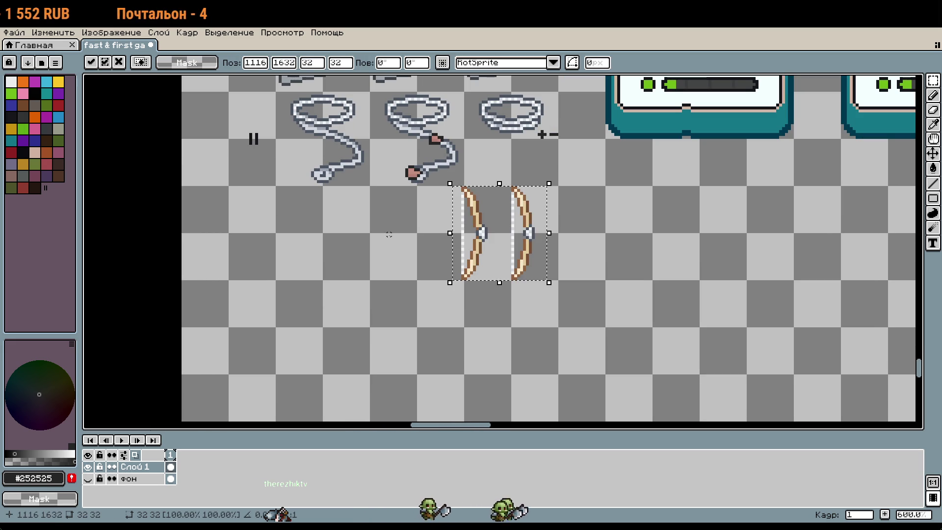
Step: Shift the pasted bows 8 pixels left and commit them
left_click_drag(343, 240, 320, 235)
key("Return")
scroll(669, 269, "down", 3)
scroll(603, 261, "right", 10)
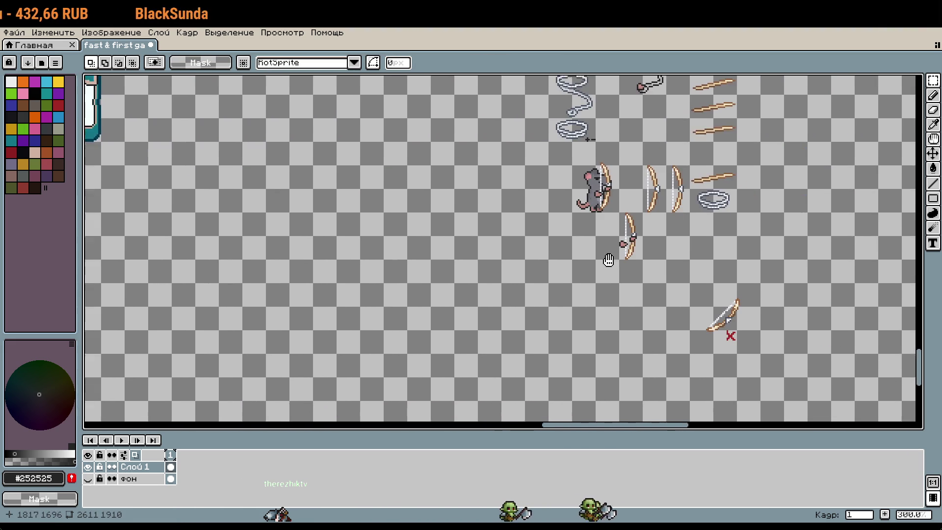
scroll(608, 260, "right", 1)
scroll(619, 242, "up", 4)
Step: Copy the hand-held bow and paste it in line beside the two bows
mouse_move(584, 157)
left_mouse_down()
mouse_move(648, 220)
mouse_move(647, 284)
left_mouse_up()
scroll(617, 229, "down", 4)
scroll(662, 254, "left", 5)
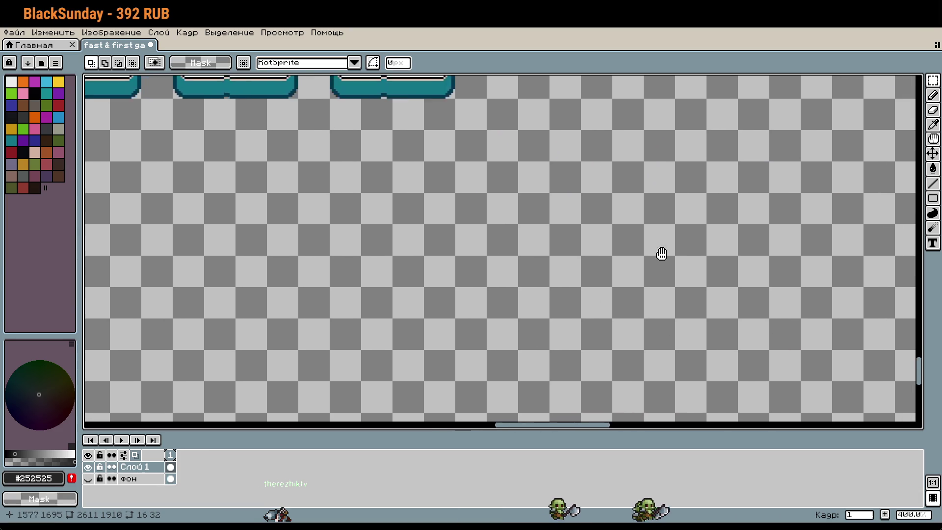
scroll(757, 265, "up", 2)
scroll(564, 280, "left", 1)
scroll(399, 231, "up", 3)
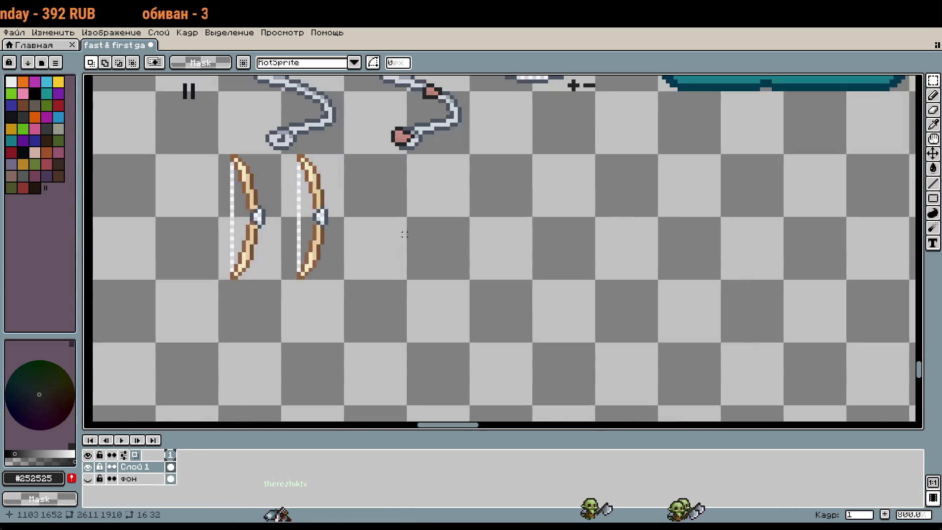
key("ctrl+v")
left_click_drag(514, 238, 491, 236)
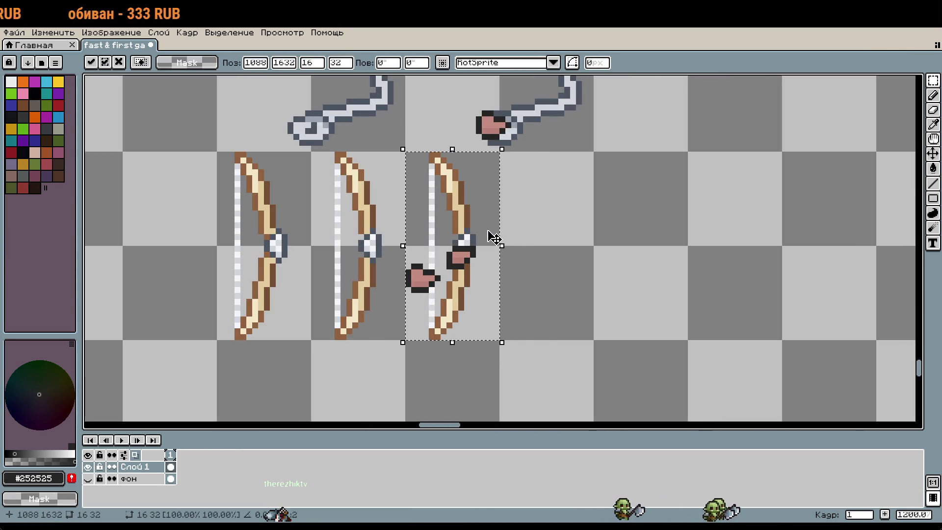
key("Return")
Step: Draw the row label 12 with the pencil
scroll(493, 237, "left", 2)
key("b")
scroll(416, 276, "up", 1)
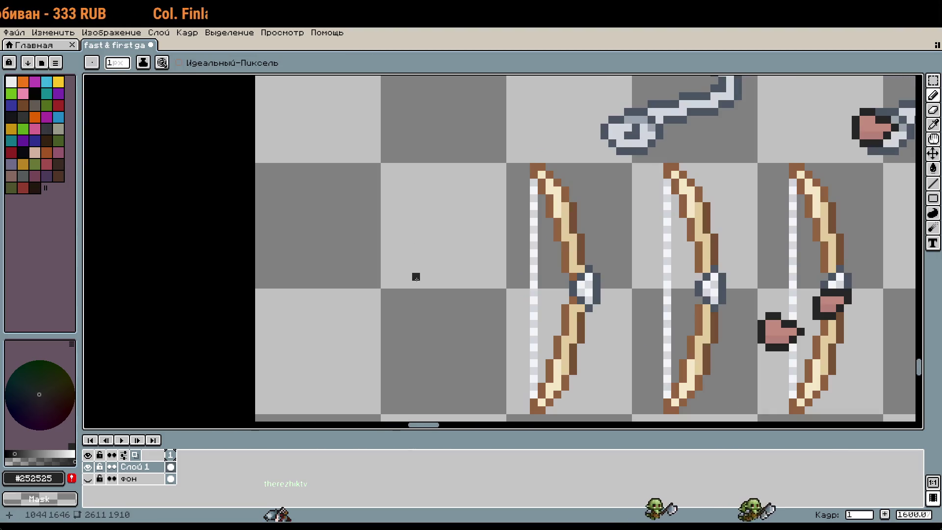
scroll(430, 276, "up", 1)
mouse_move(440, 275)
left_mouse_down()
mouse_move(467, 278)
mouse_move(471, 321)
left_mouse_up()
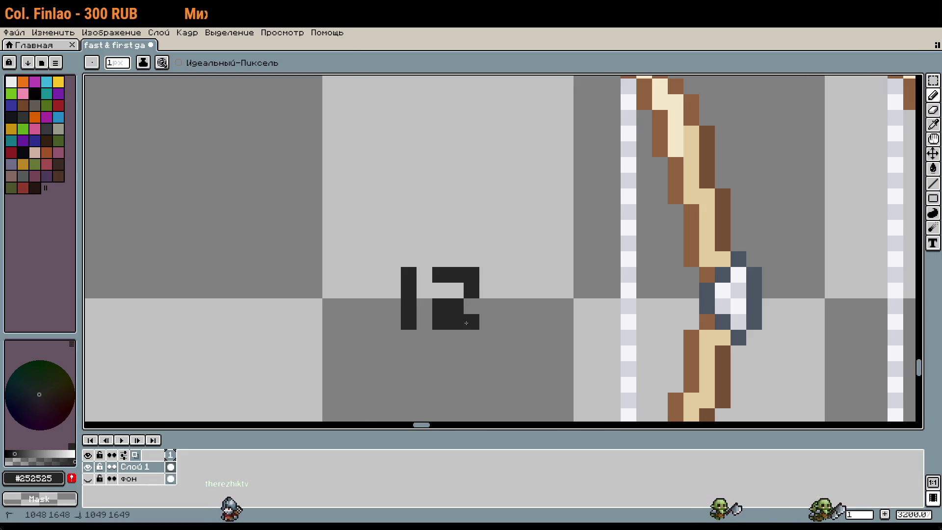
scroll(515, 335, "down", 1)
scroll(541, 311, "down", 2)
scroll(579, 264, "right", 5)
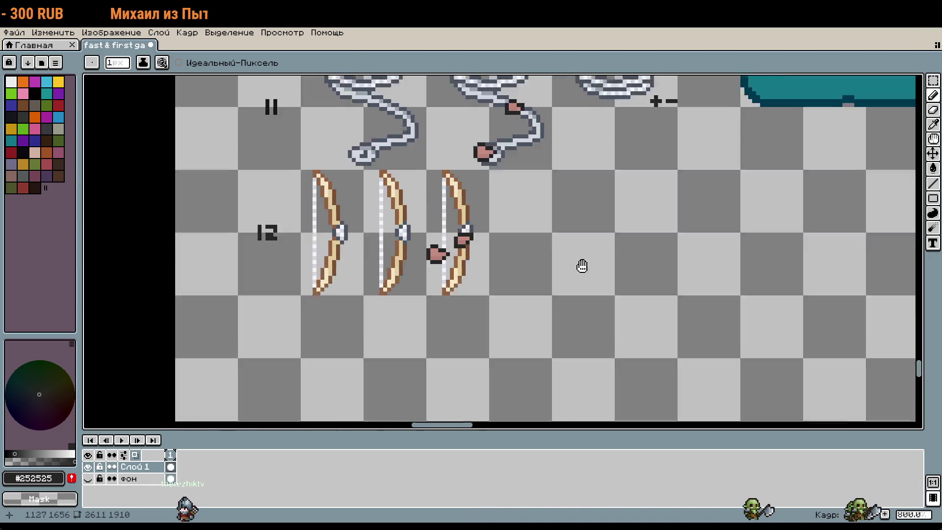
scroll(732, 256, "down", 2)
scroll(519, 269, "right", 5)
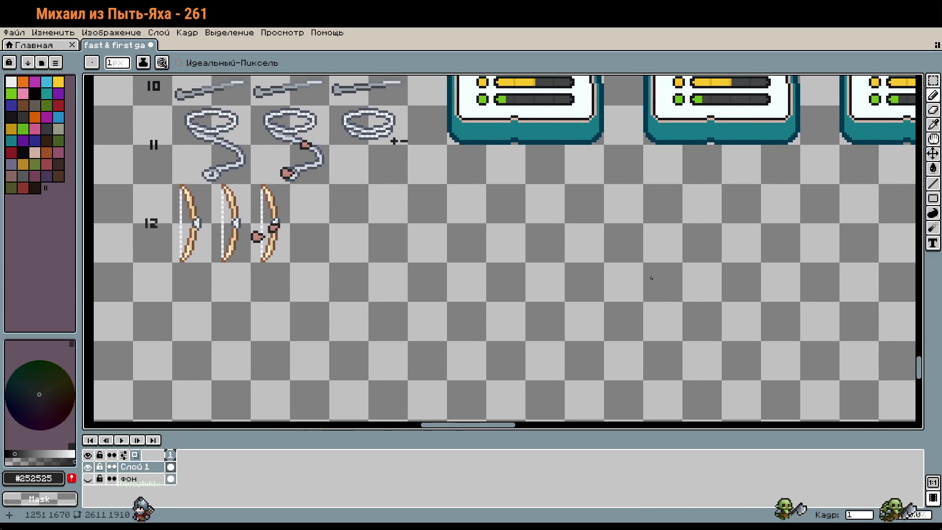
Step: Scroll the canvas over to the rat spear and grey blade sprites
scroll(651, 277, "right", 5)
scroll(540, 260, "down", 2)
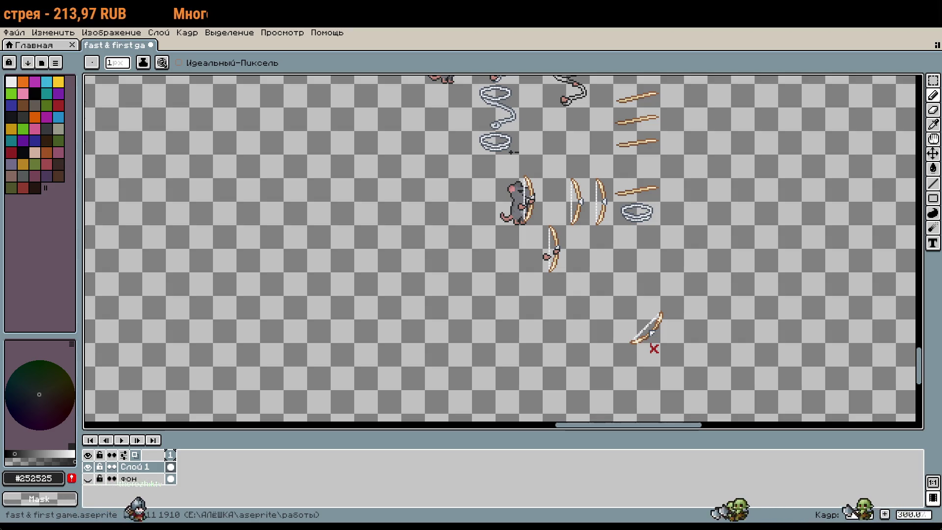
scroll(354, 227, "down", 2)
scroll(354, 227, "up", 2)
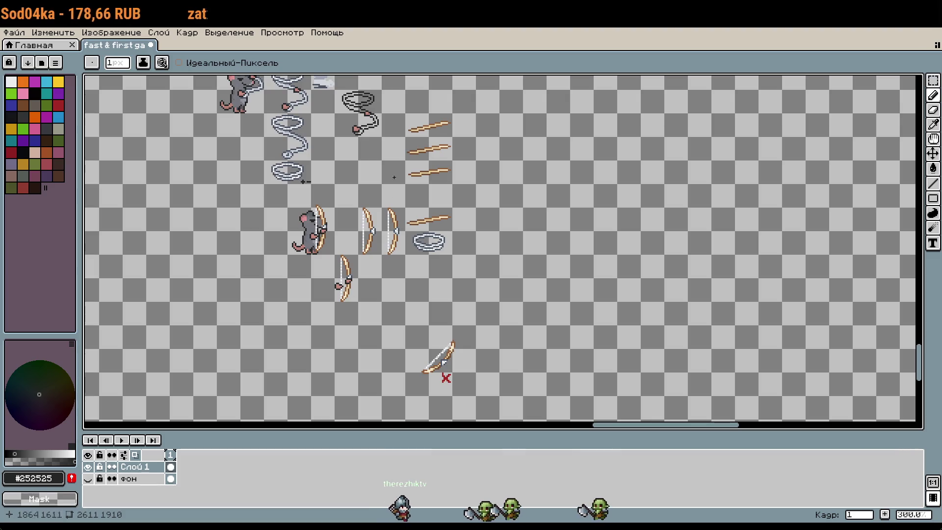
scroll(400, 240, "up", 5)
scroll(720, 279, "left", 3)
scroll(720, 280, "right", 3)
scroll(609, 280, "up", 3)
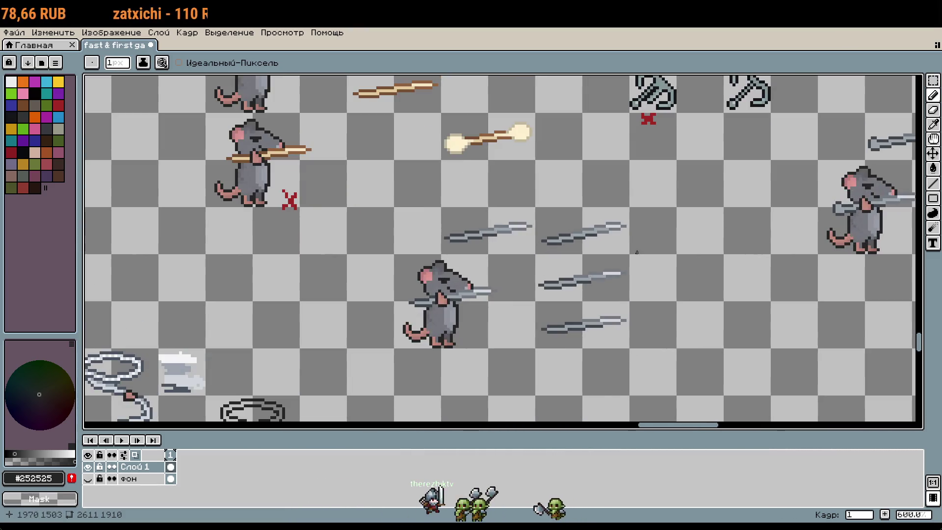
Step: Select one grey blade with the marquee and paste a copy
key("m")
left_click_drag(540, 259, 609, 274)
scroll(608, 275, "down", 2)
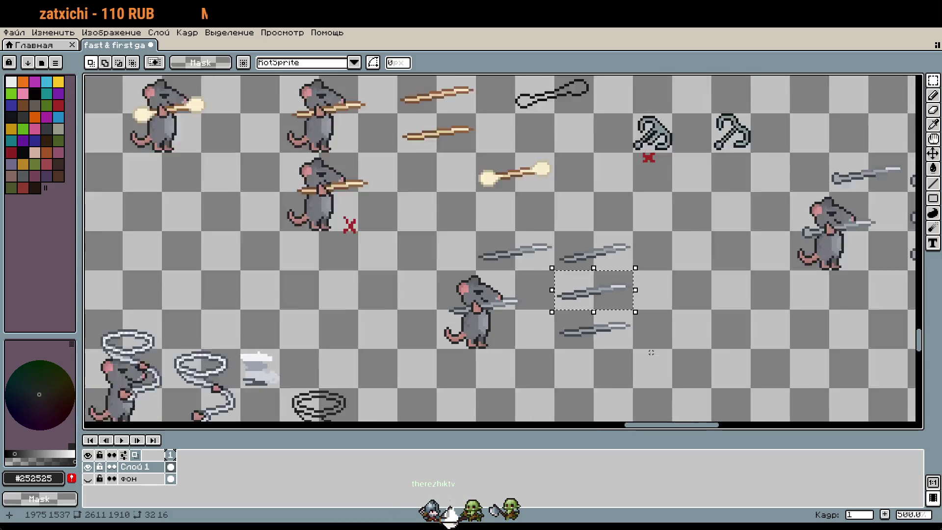
scroll(589, 236, "down", 3)
scroll(571, 200, "up", 2)
scroll(571, 199, "down", 2)
scroll(572, 206, "up", 1)
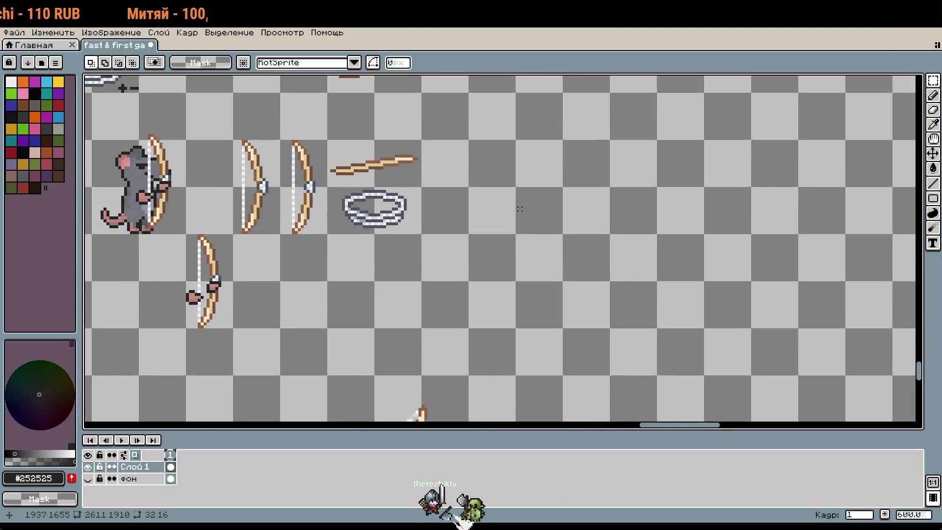
scroll(528, 276, "up", 1)
key("ctrl+v")
Step: Drop the pasted blade in the empty area right of the bows and deselect
mouse_move(635, 265)
left_mouse_down()
mouse_move(584, 253)
mouse_move(547, 221)
mouse_move(772, 204)
mouse_move(175, 348)
left_mouse_up()
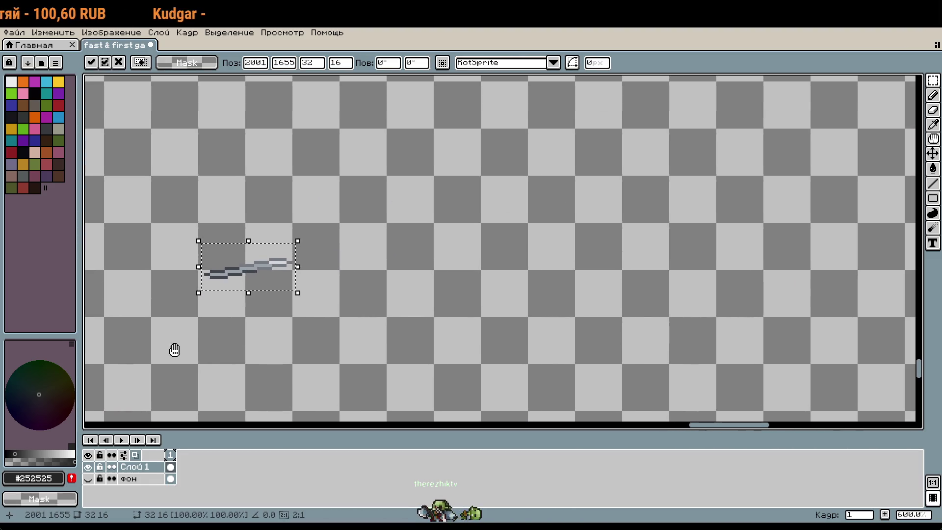
mouse_move(242, 288)
left_mouse_down()
mouse_move(473, 253)
mouse_move(536, 257)
left_mouse_up()
left_click(506, 294)
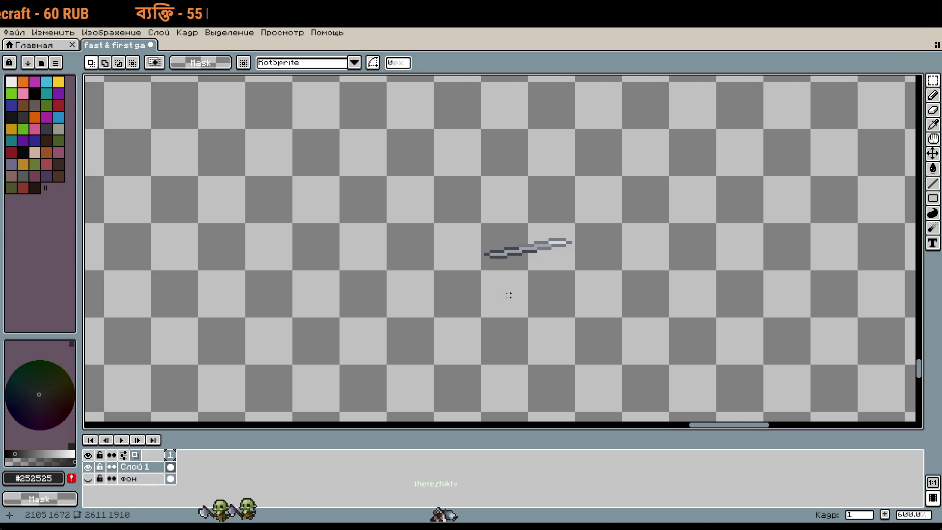
left_click_drag(435, 224, 576, 318)
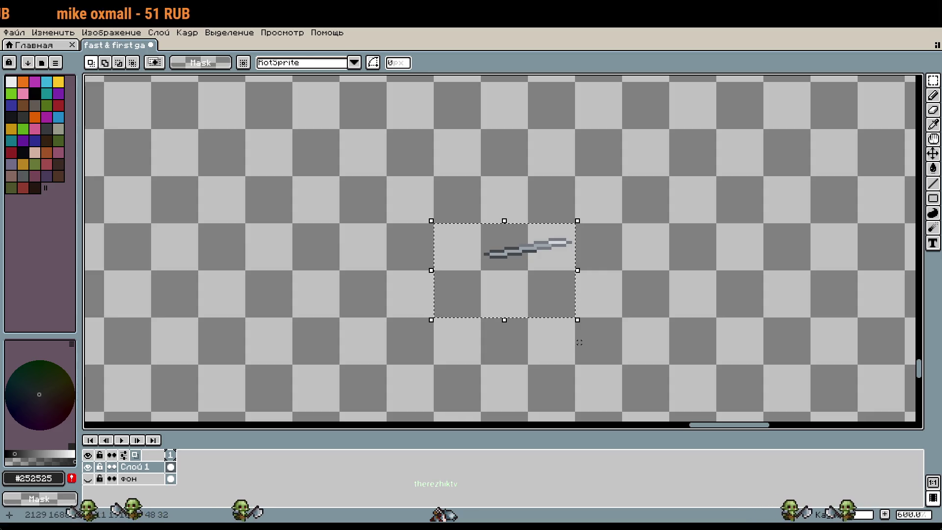
key("ctrl+d")
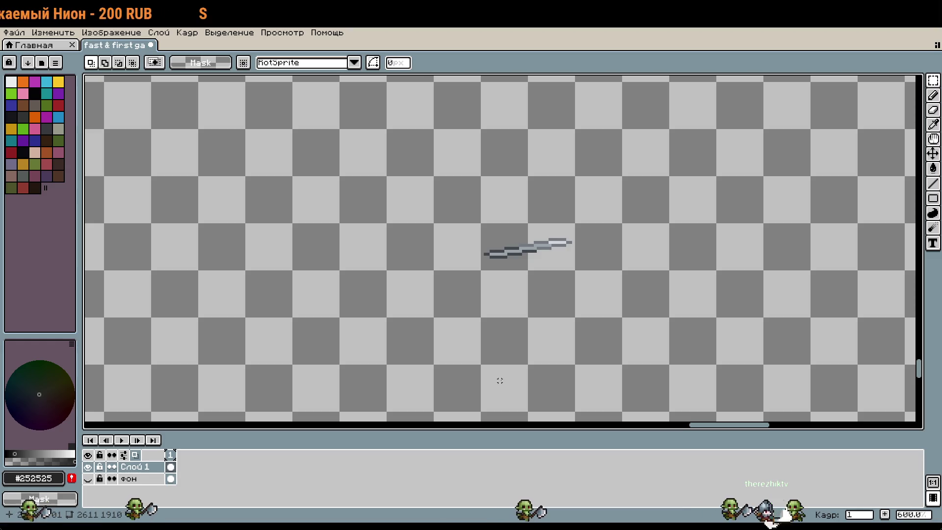
Step: Zoom out and pan across the whole sprite sheet to survey its contents
scroll(420, 403, "down", 5)
mouse_move(436, 323)
left_mouse_down()
mouse_move(586, 374)
mouse_move(609, 317)
left_mouse_up()
scroll(440, 228, "down", 2)
mouse_move(440, 228)
left_mouse_down()
mouse_move(478, 281)
mouse_move(494, 261)
left_mouse_up()
scroll(443, 146, "up", 5)
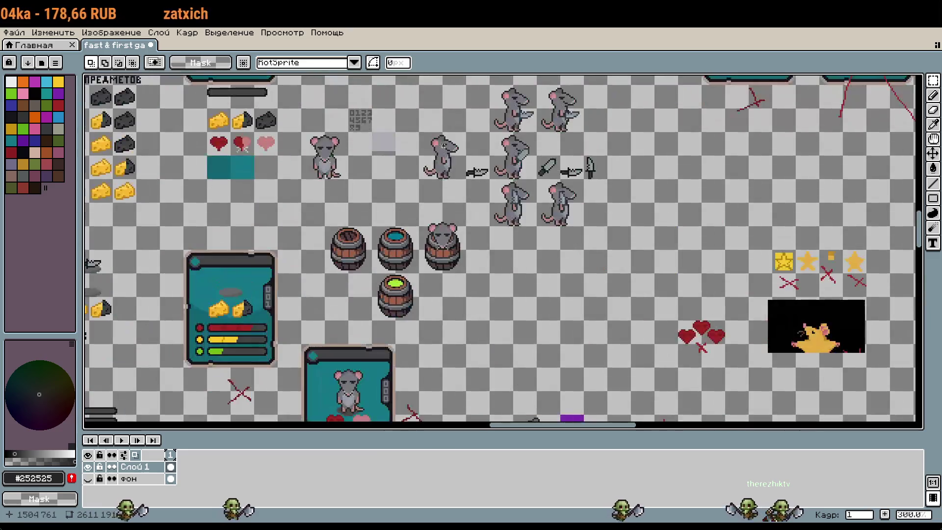
scroll(584, 304, "down", 1)
scroll(597, 362, "down", 2)
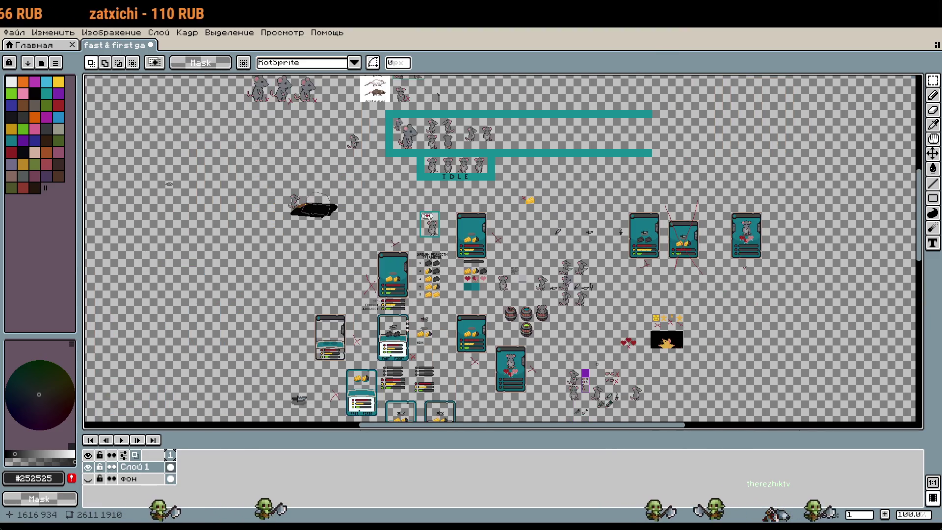
scroll(458, 159, "up", 1)
scroll(503, 244, "down", 1)
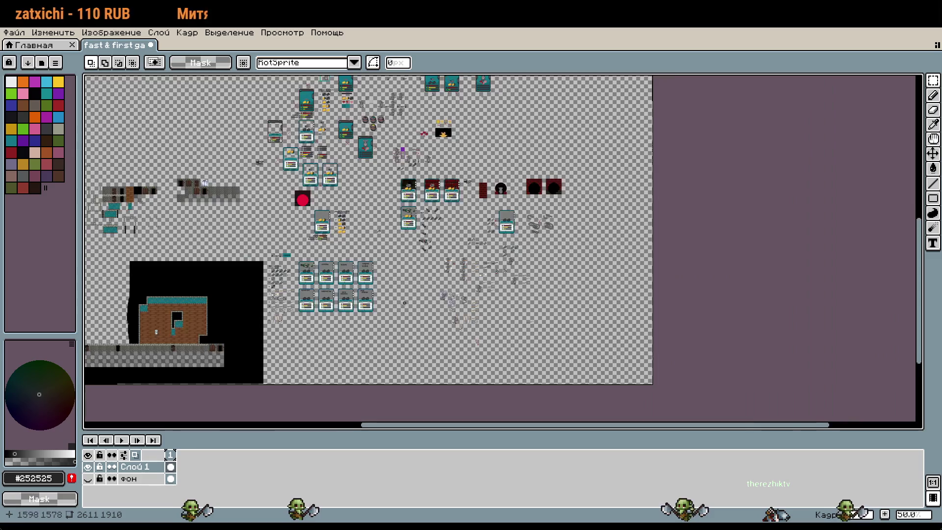
scroll(502, 244, "up", 1)
scroll(503, 244, "up", 1)
Step: Pan back to centre the rat archer and weapon sprites and zoom in on them
mouse_move(660, 334)
left_mouse_down()
mouse_move(404, 227)
mouse_move(301, 241)
left_mouse_up()
scroll(662, 288, "down", 1)
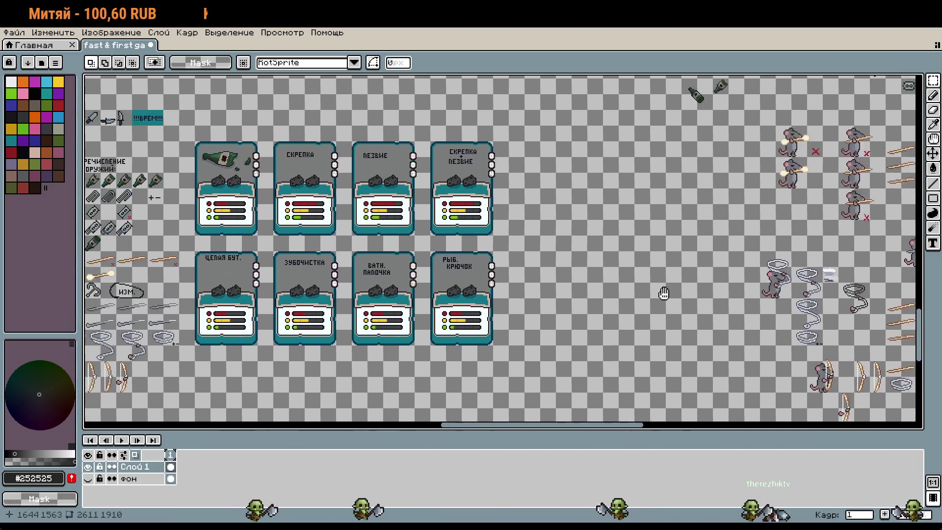
scroll(799, 244, "up", 1)
left_click_drag(799, 244, 658, 234)
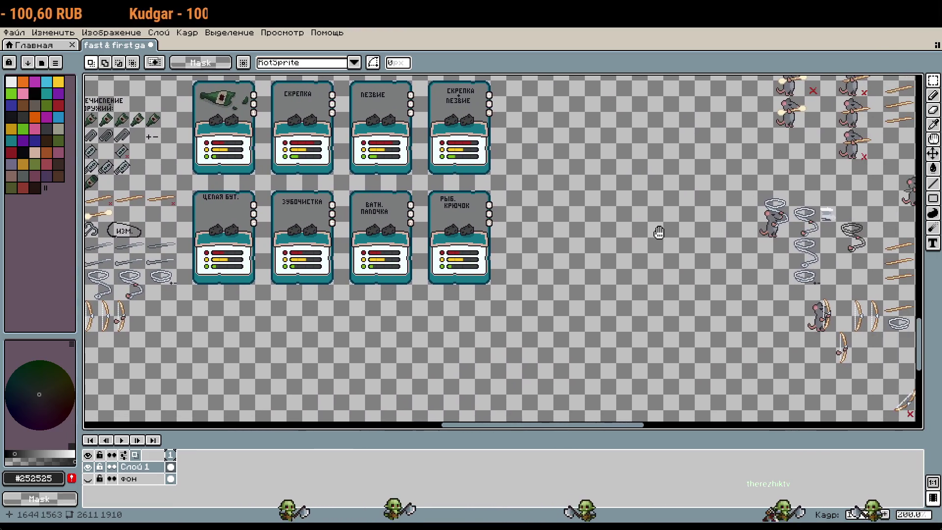
left_click_drag(611, 305, 681, 212)
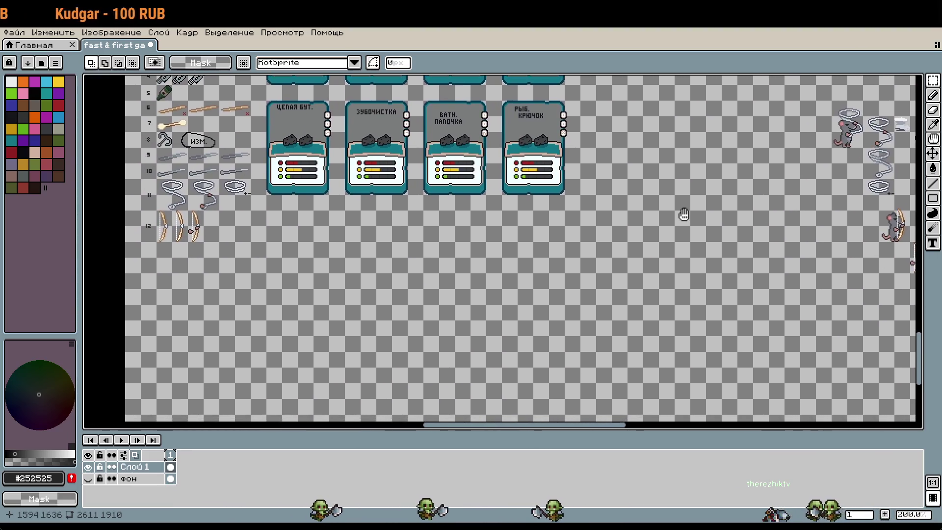
left_click_drag(834, 196, 650, 260)
mouse_move(785, 260)
left_mouse_down()
mouse_move(514, 265)
mouse_move(391, 245)
left_mouse_up()
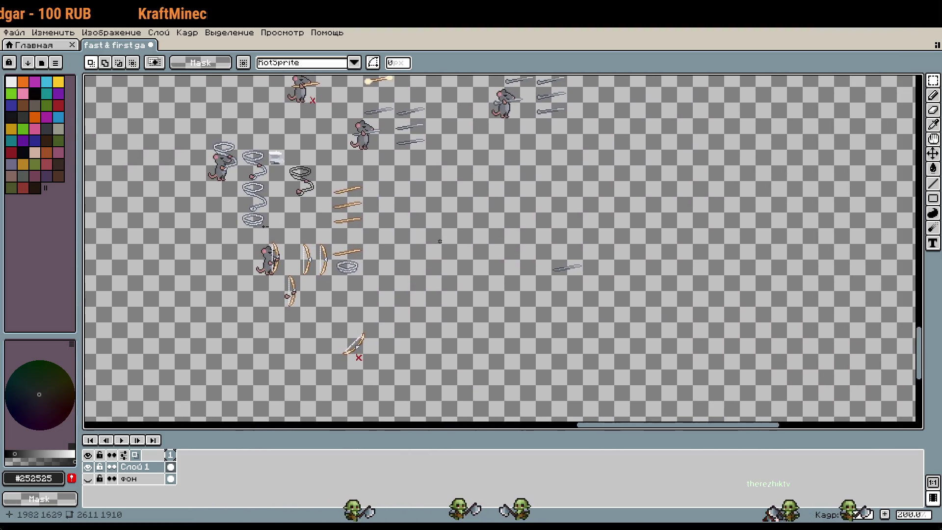
scroll(510, 265, "up", 1)
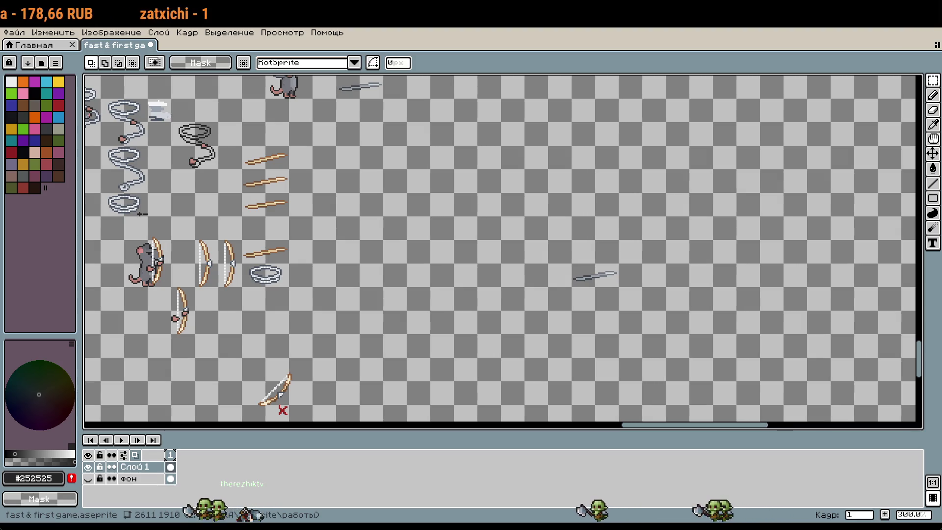
scroll(633, 311, "up", 3)
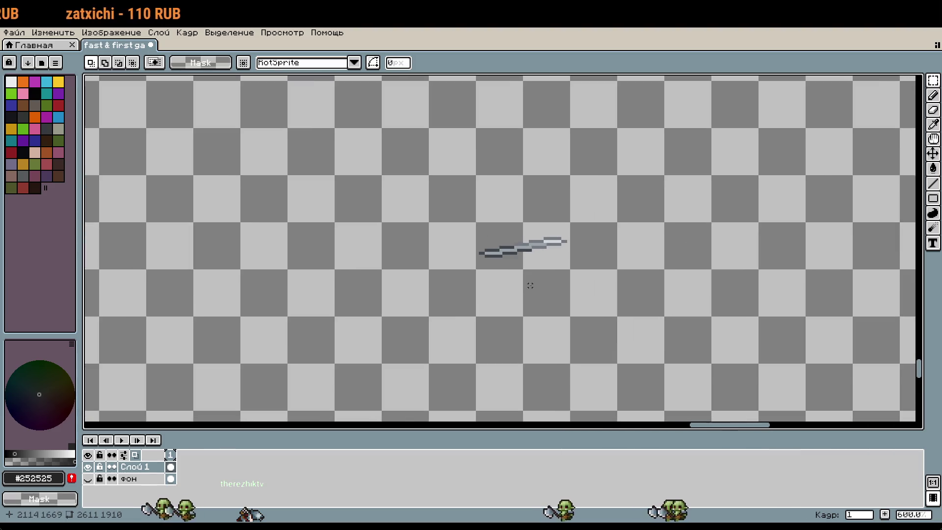
scroll(424, 216, "down", 5)
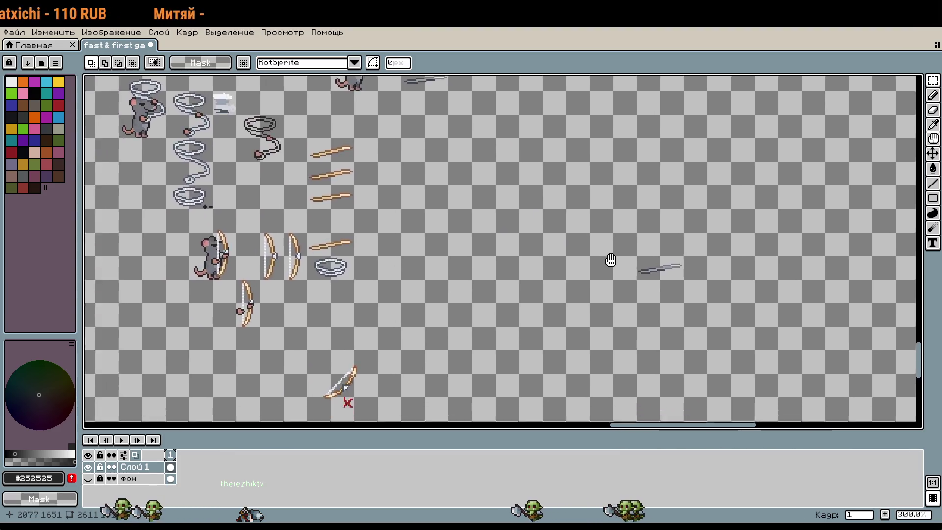
scroll(540, 266, "up", 3)
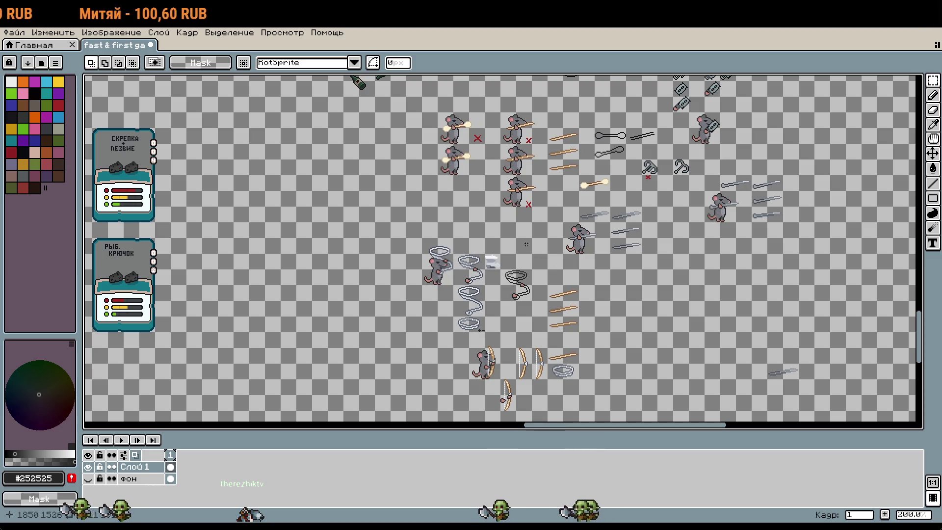
scroll(557, 214, "down", 2)
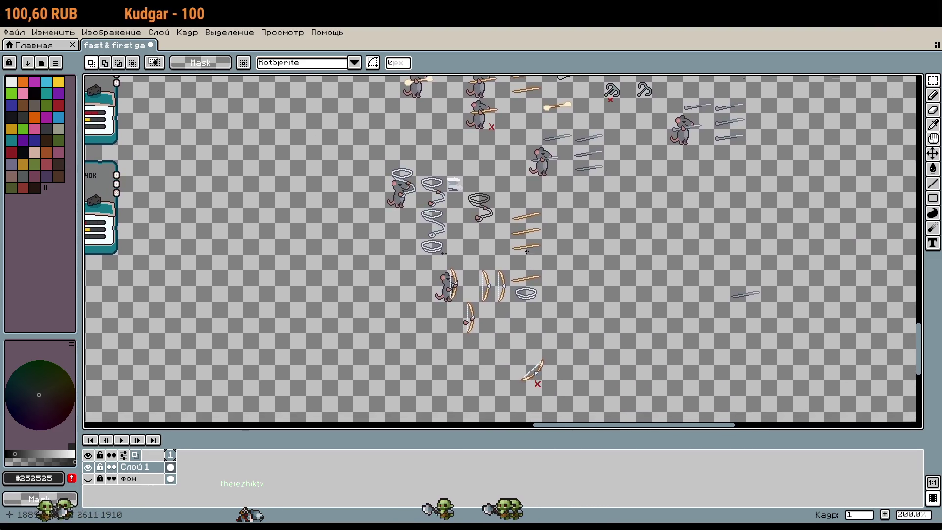
scroll(542, 251, "up", 2)
left_click_drag(542, 250, 577, 250)
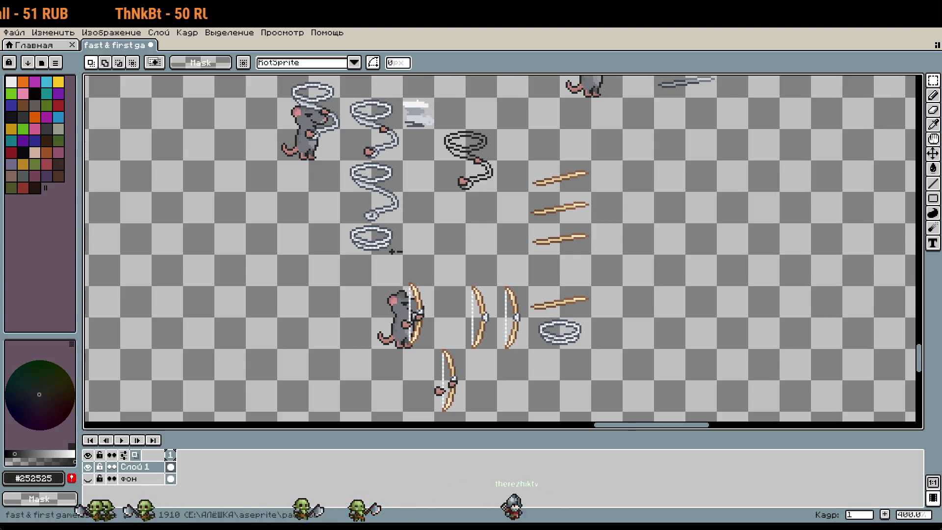
scroll(433, 140, "down", 3)
scroll(556, 279, "up", 2)
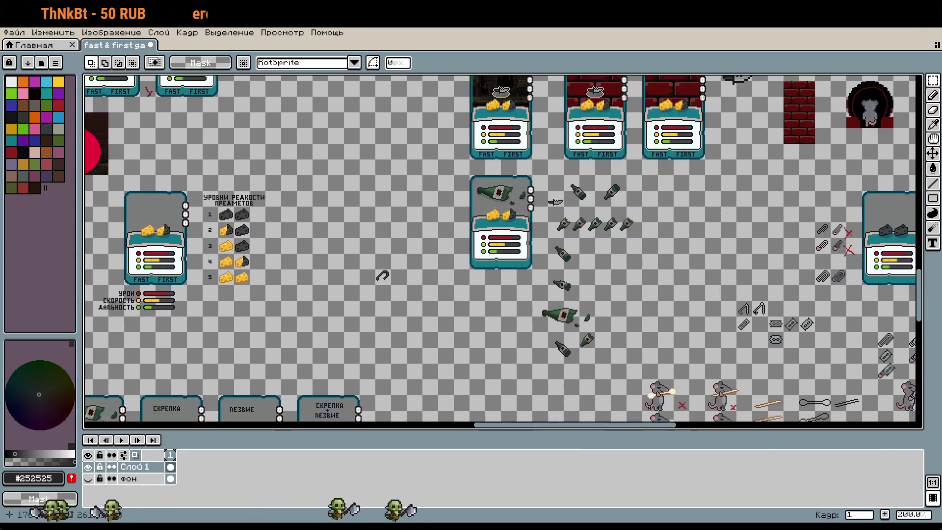
Step: Select the right-facing gray rat and the column of pink claw pieces
scroll(556, 280, "up", 2)
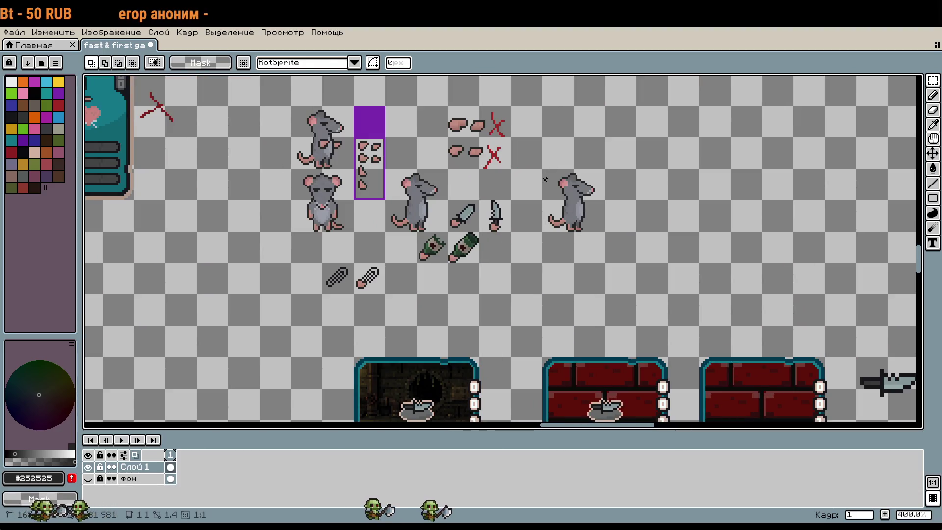
scroll(551, 166, "up", 1)
mouse_move(538, 178)
left_mouse_down()
mouse_move(572, 228)
mouse_move(598, 231)
left_mouse_up()
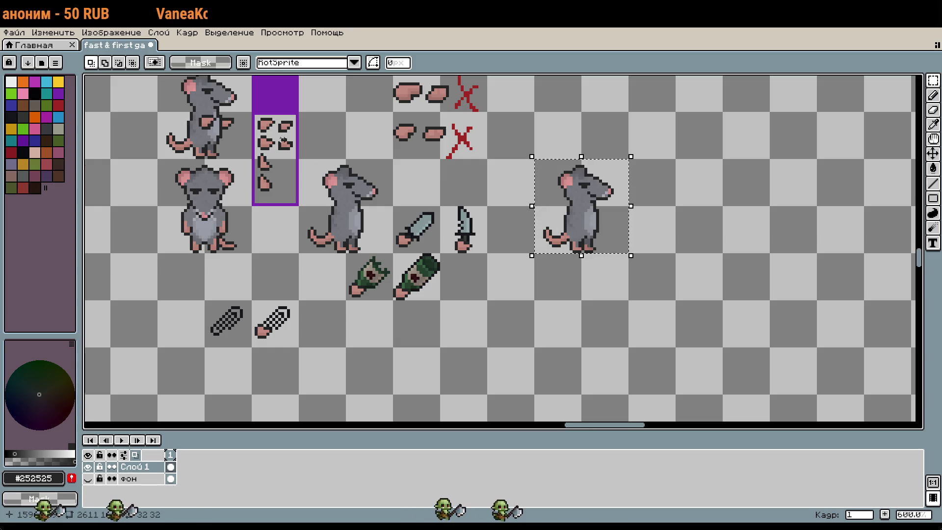
left_click_drag(256, 116, 292, 193)
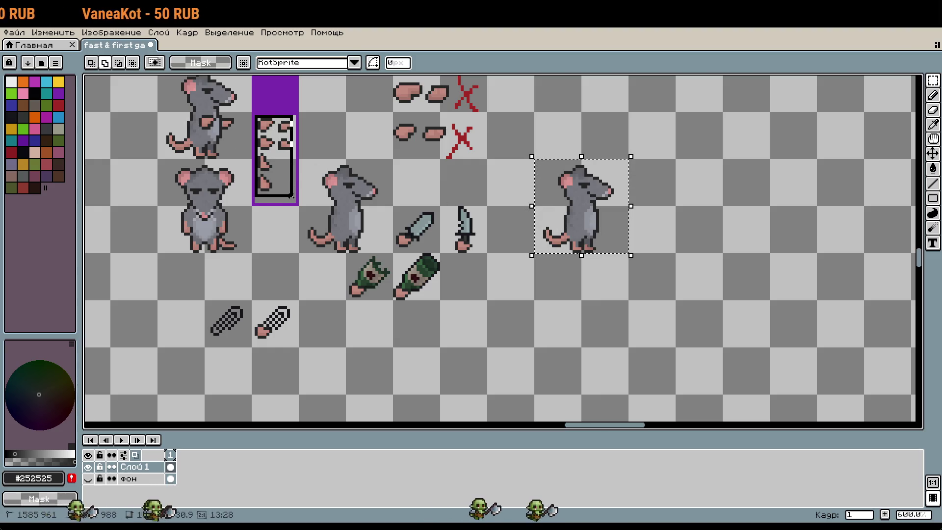
key("ctrl+z")
Step: Paste the copied rat and claws into the empty area beside the gray blade
key("ctrl+v")
scroll(512, 190, "down", 1)
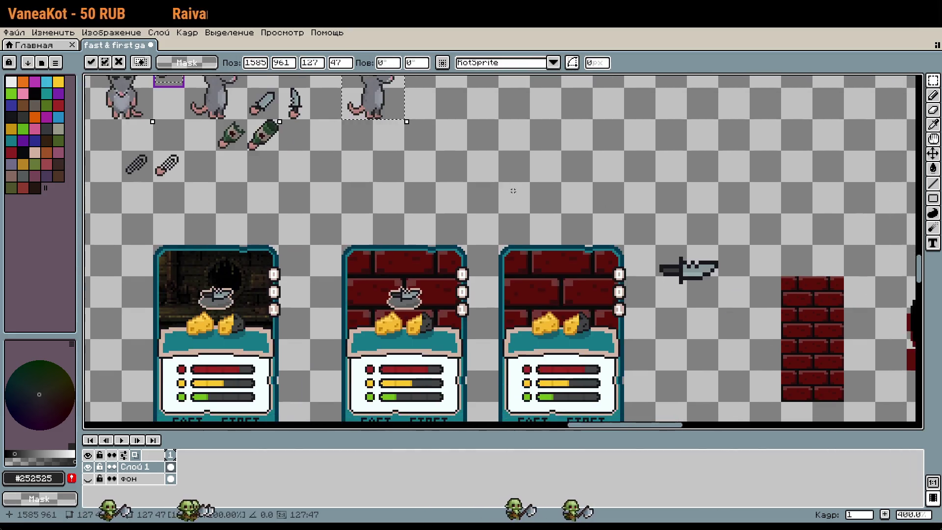
scroll(358, 112, "down", 3)
scroll(353, 142, "up", 5)
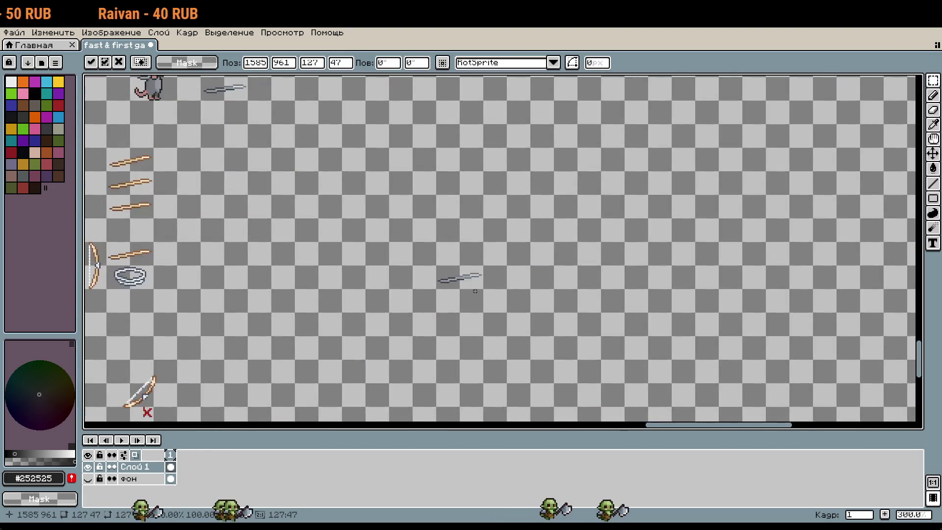
key("ctrl+z")
key("ctrl+z")
Step: Nudge the rat slightly right and down and place the pink claws to its right
left_click_drag(616, 273, 627, 284)
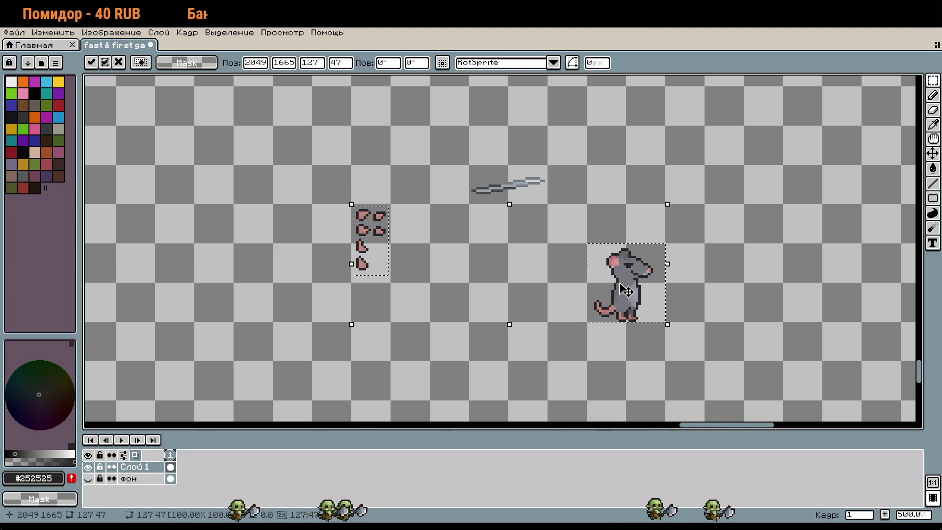
key("ctrl+d")
mouse_move(352, 204)
left_mouse_down()
mouse_move(390, 242)
mouse_move(390, 287)
mouse_move(541, 309)
mouse_move(700, 312)
mouse_move(695, 299)
left_mouse_up()
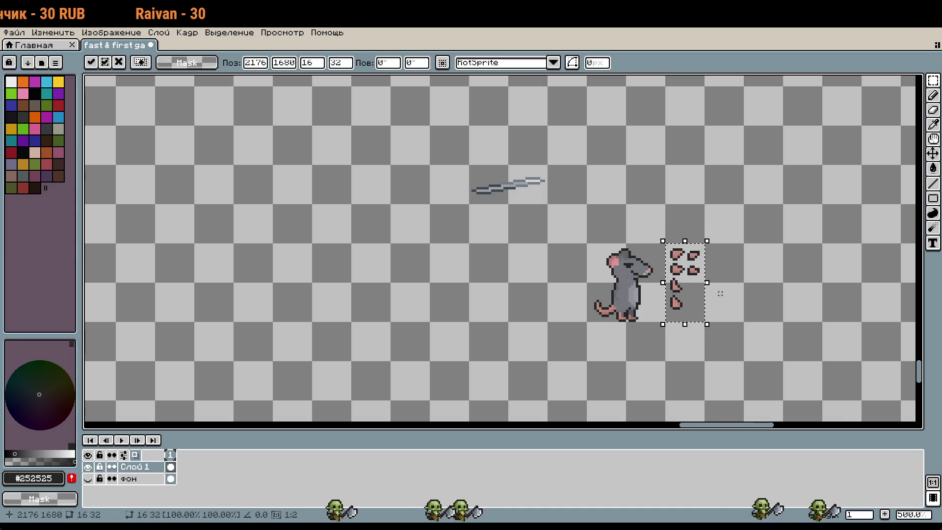
key("ctrl+d")
Step: Move the gray blade next to the rat's head
mouse_move(469, 164)
left_mouse_down()
mouse_move(507, 202)
mouse_move(549, 205)
left_mouse_up()
key("ctrl+v")
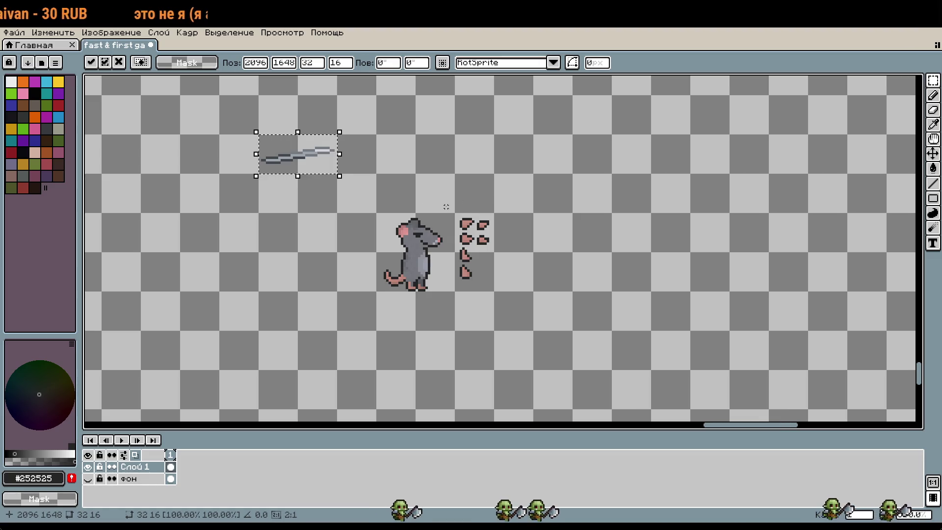
mouse_move(316, 170)
left_mouse_down()
mouse_move(631, 289)
mouse_move(629, 223)
mouse_move(628, 286)
left_mouse_up()
scroll(592, 273, "up", 2)
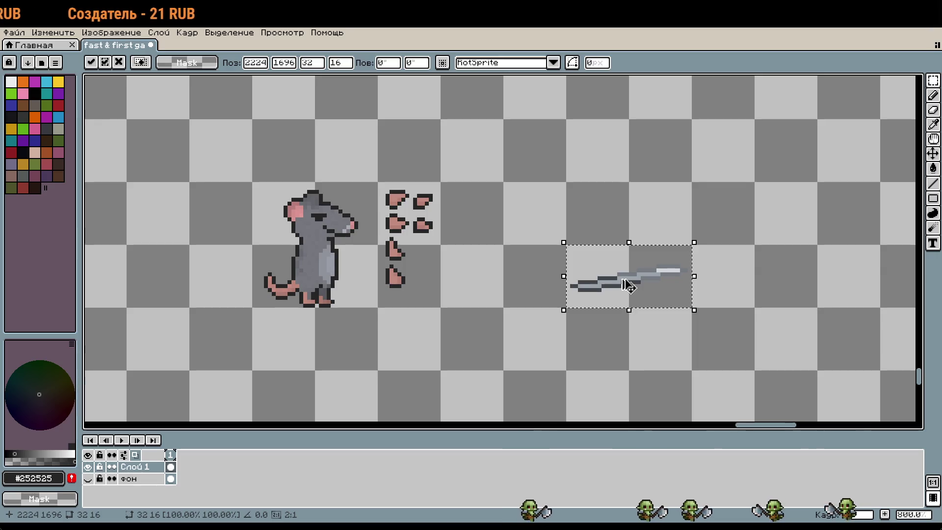
left_click(646, 337)
Step: Raise the blade two squares and duplicate it just below the original
mouse_move(567, 248)
left_mouse_down()
mouse_move(629, 308)
mouse_move(692, 309)
left_mouse_up()
left_click_drag(647, 286, 647, 160)
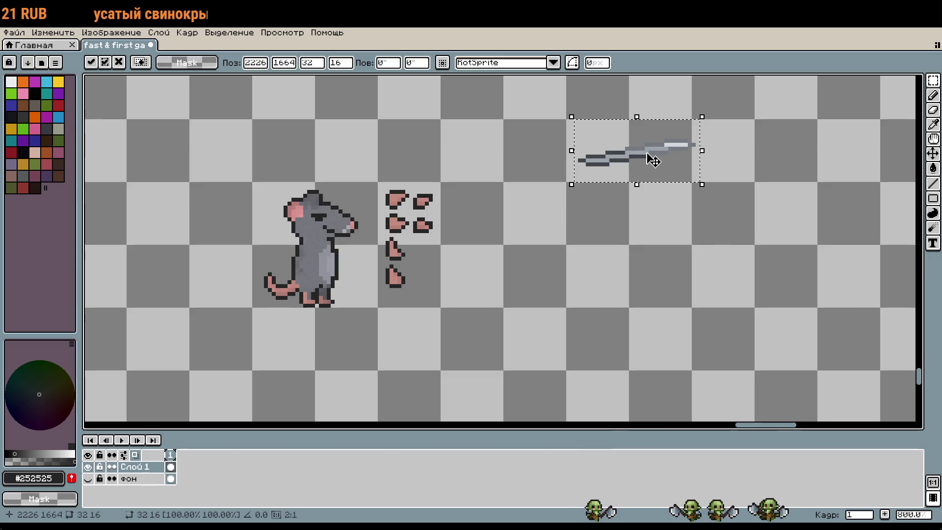
key("ctrl+c")
key("ctrl+v")
key("Down")
key("Down")
key("Down")
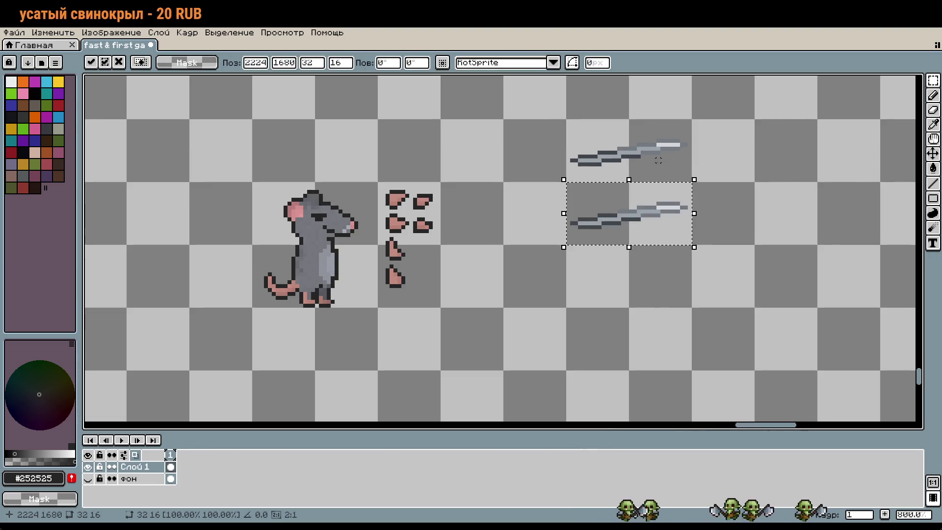
key("Down")
key("Down")
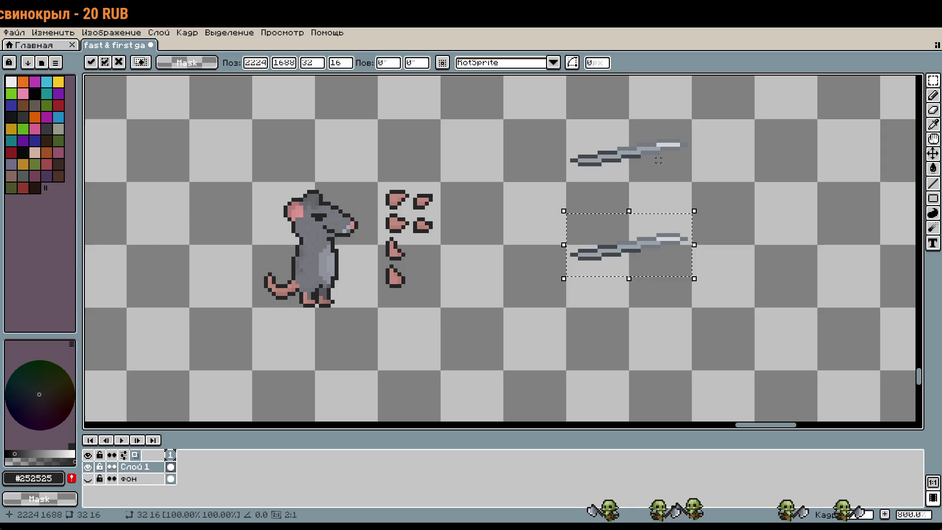
key("ctrl+d")
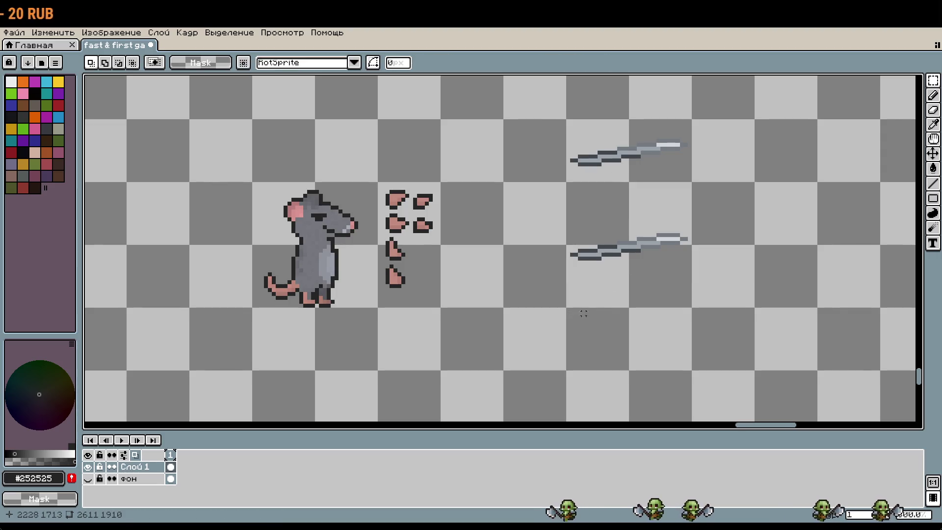
Step: Recentre the view on the rat and blades and ready the Pencil tool
left_click_drag(440, 328, 527, 304)
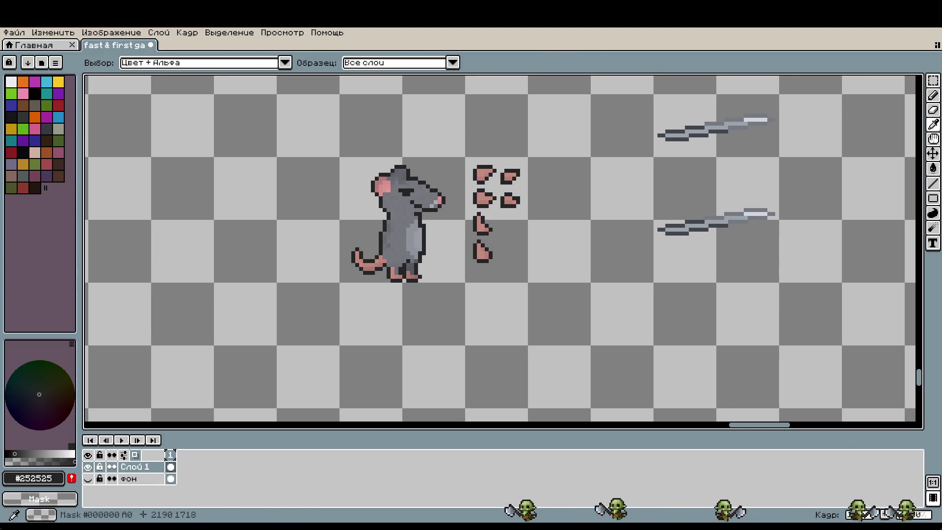
key("m")
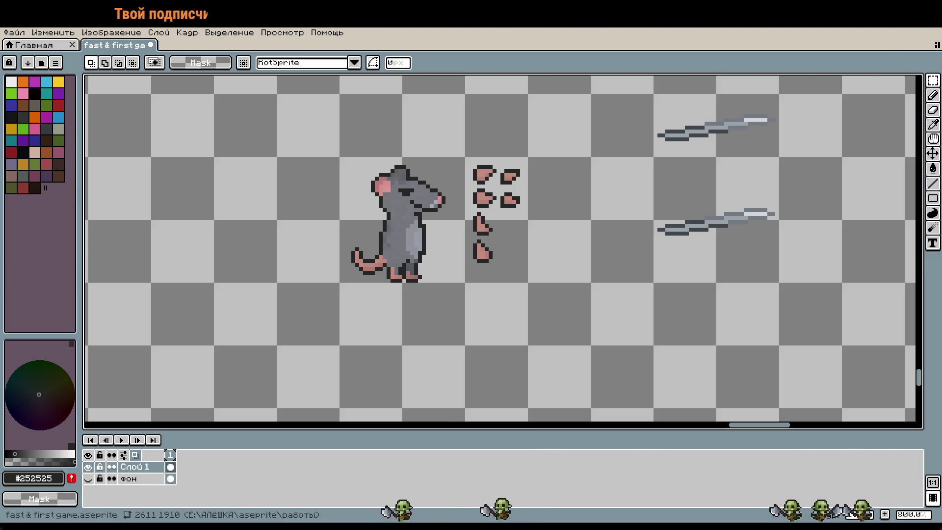
scroll(531, 329, "up", 2)
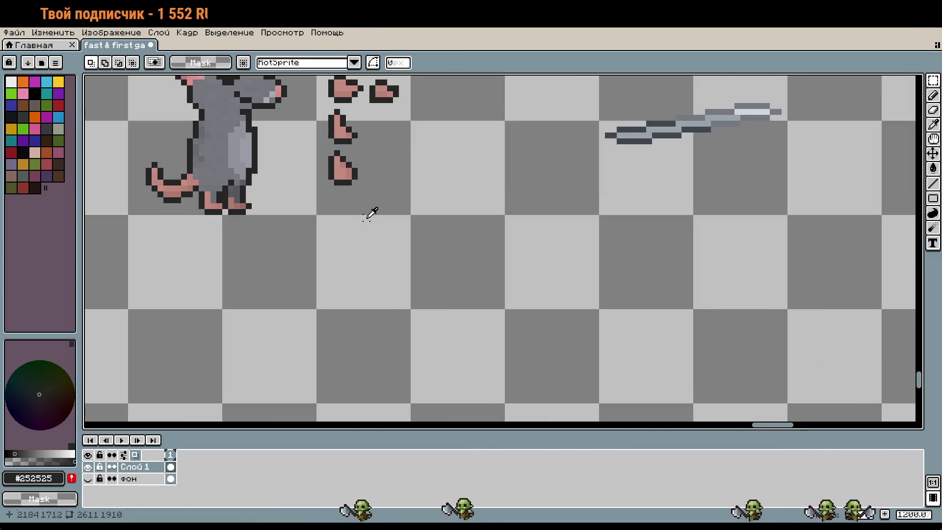
key("v")
key("b")
scroll(557, 263, "up", 4)
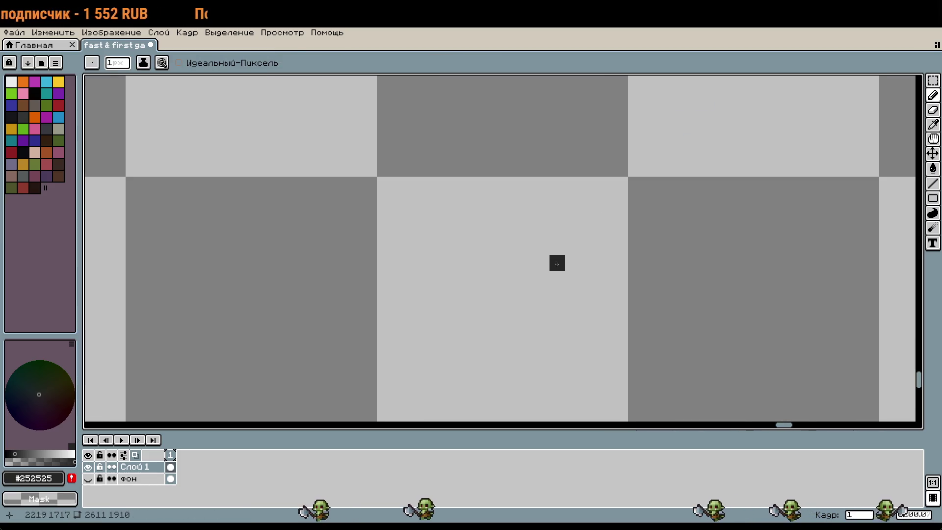
Step: On empty canvas, draw the dark pixel columns forming the plunger's rounded back end
scroll(383, 191, "down", 4)
mouse_move(396, 290)
left_mouse_down()
mouse_move(397, 234)
mouse_move(369, 267)
left_mouse_up()
scroll(397, 236, "up", 4)
key("i")
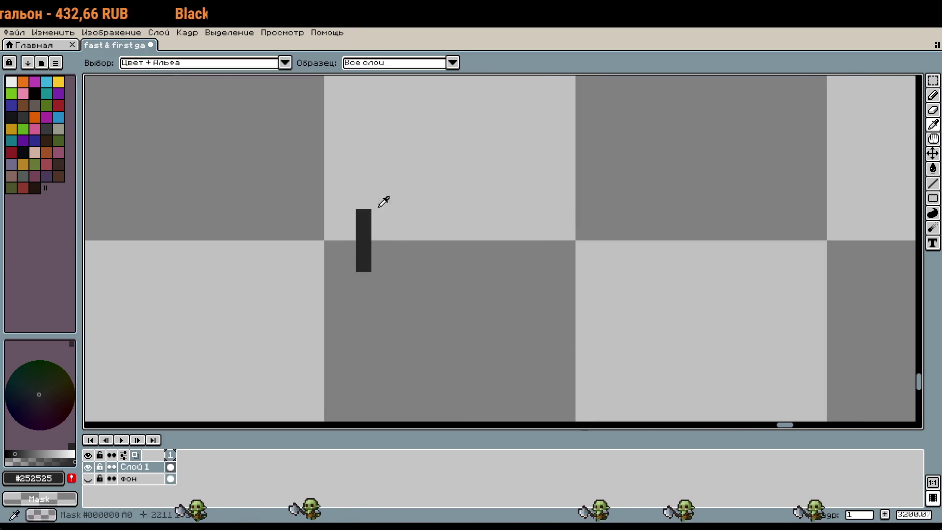
key("b")
left_click(363, 201)
left_click(365, 281)
left_click(379, 185)
left_click(379, 294)
left_click(395, 186)
left_click_drag(395, 170, 406, 306)
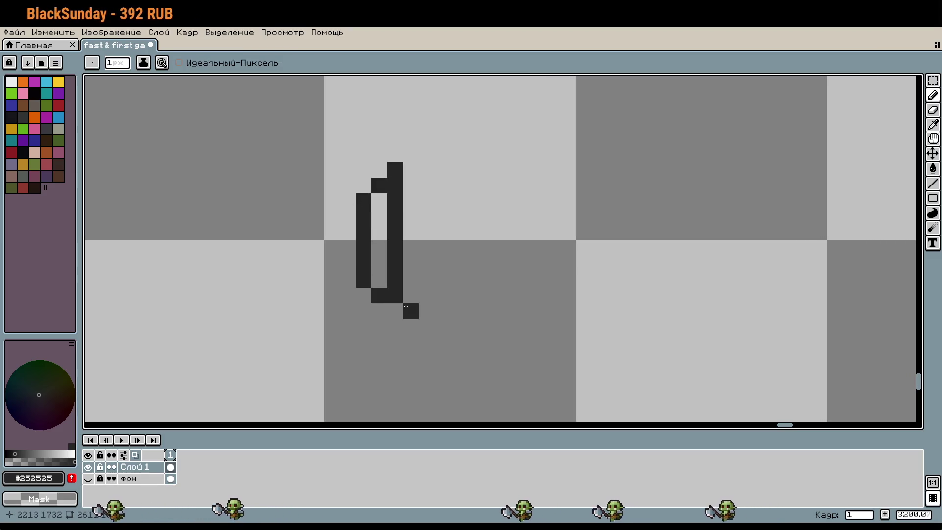
left_click(395, 311)
Step: Erase and redraw the right column so the curved outline closes properly
key("i")
key("b")
right_click(392, 206)
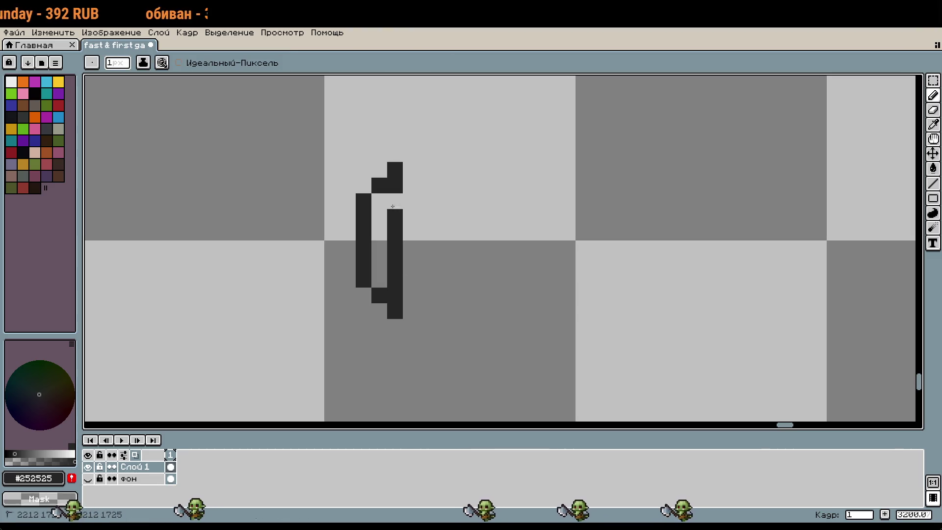
left_click_drag(392, 206, 395, 282)
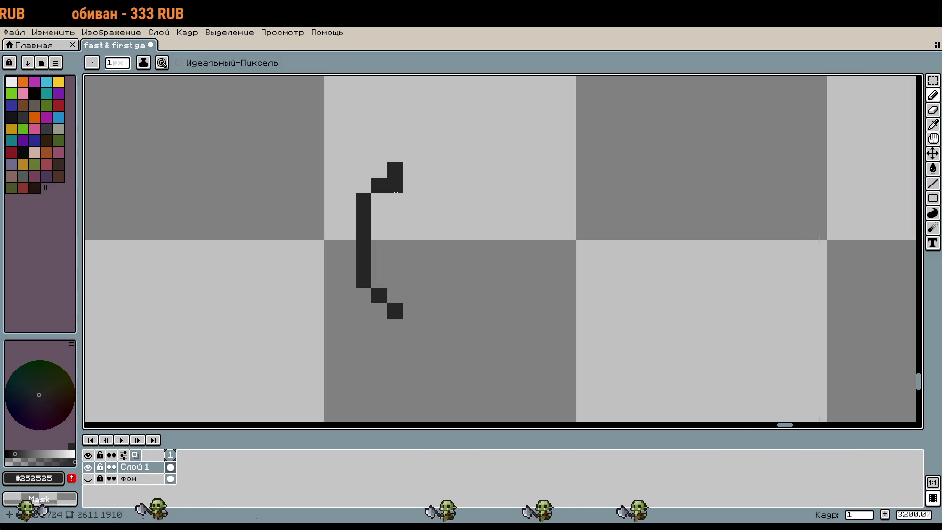
left_click_drag(405, 170, 409, 319)
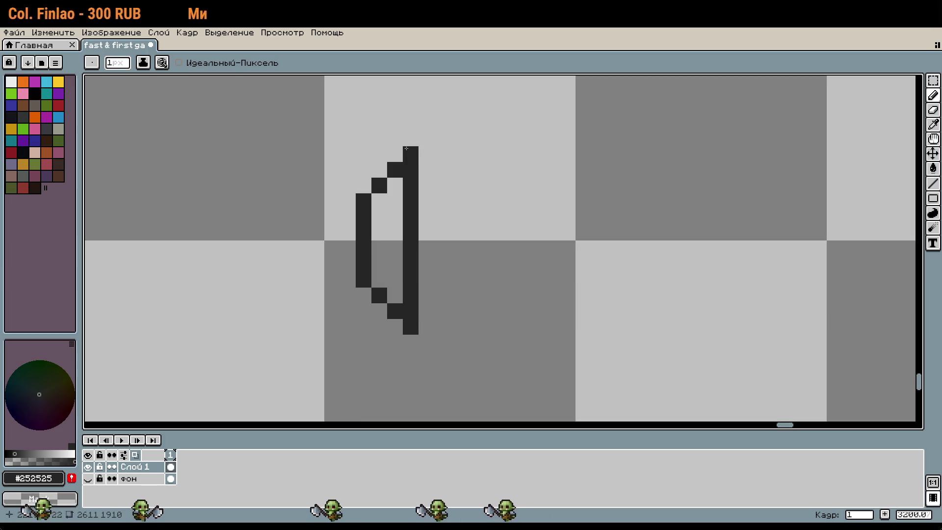
key("i")
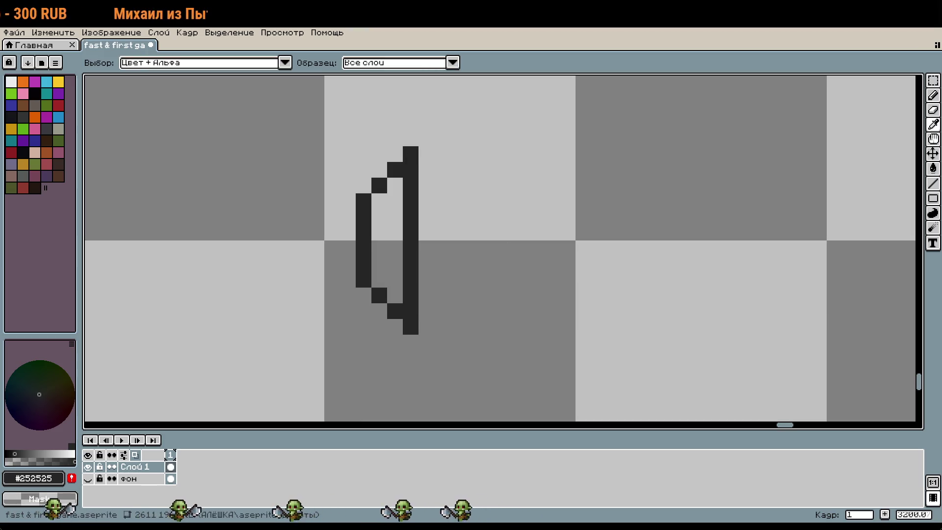
key("e")
left_click_drag(410, 152, 411, 328)
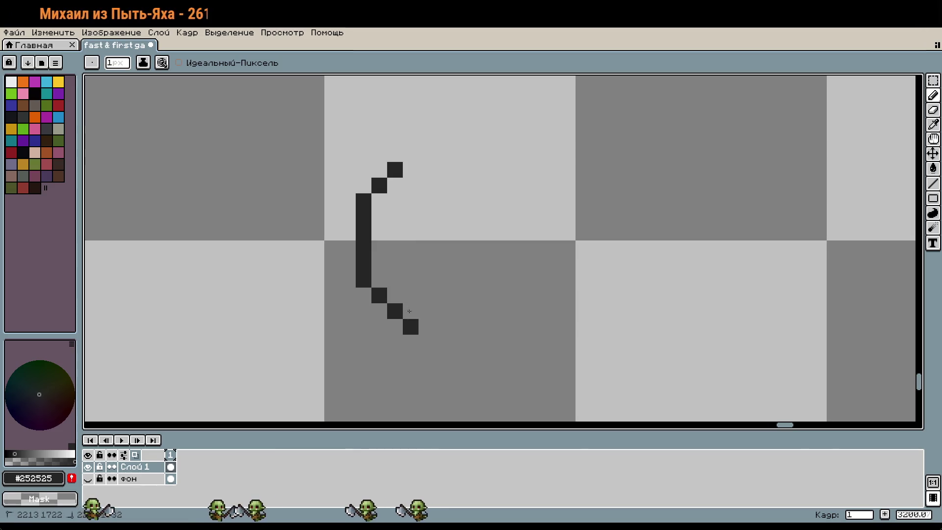
left_click_drag(395, 291, 392, 186)
left_click_drag(393, 237, 393, 248)
key("b")
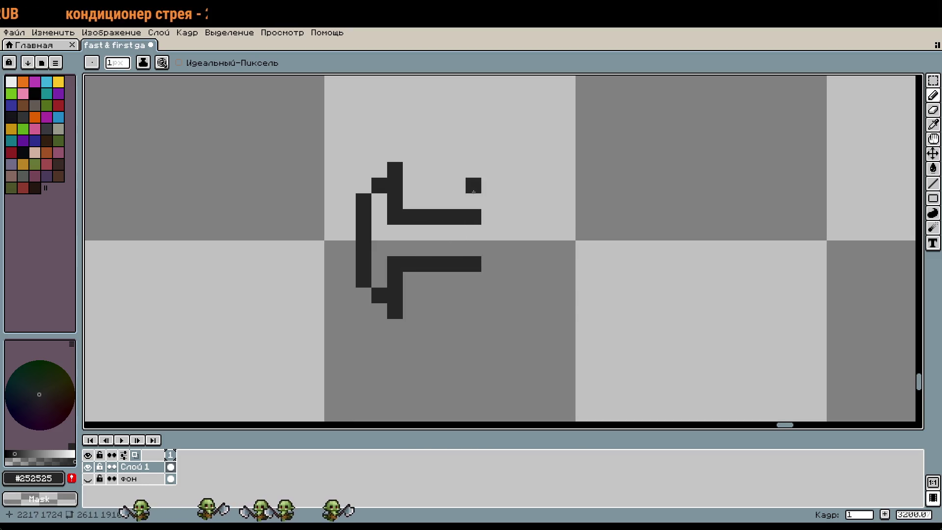
Step: Place a single dark pixel to the right and undo a stray corner pixel
key("w")
key("b")
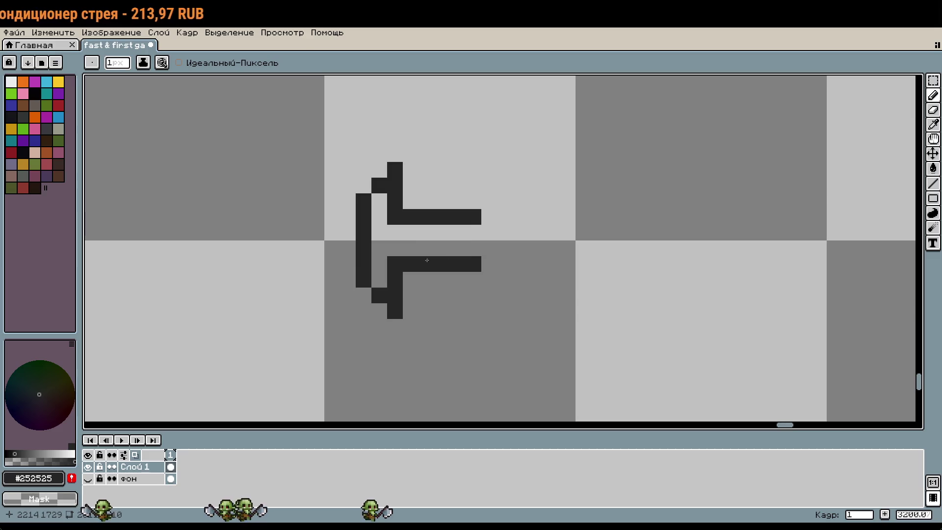
scroll(427, 260, "down", 3)
scroll(443, 241, "up", 3)
left_click(444, 241)
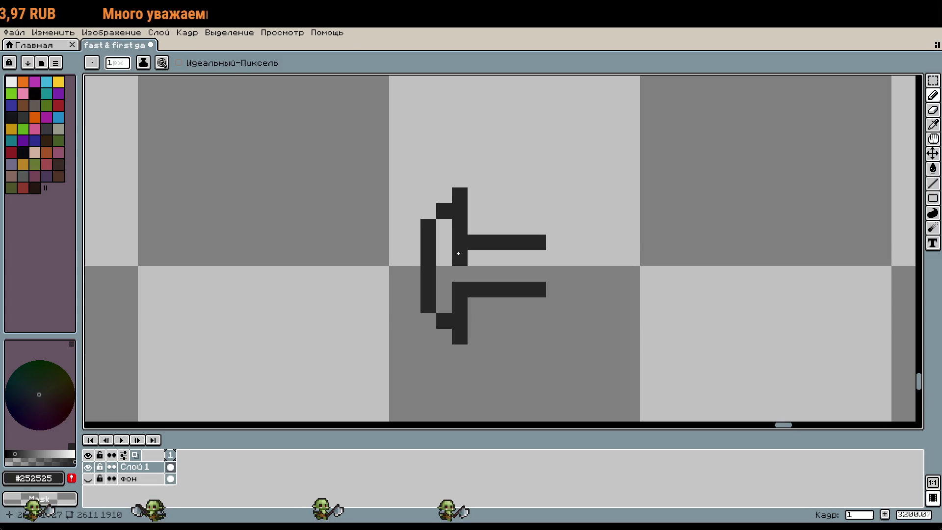
key("m")
key("b")
key("ctrl+z")
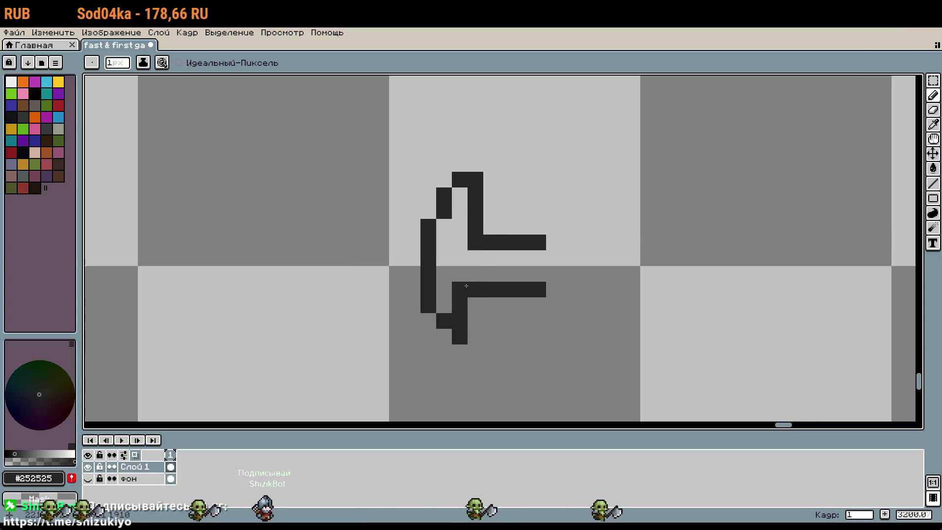
Step: Step the top outline right and extend the lower stroke down to close the bottom
key("ctrl+z")
left_click(475, 304)
mouse_move(476, 304)
left_mouse_down()
mouse_move(475, 336)
mouse_move(450, 334)
left_mouse_up()
left_click(461, 351)
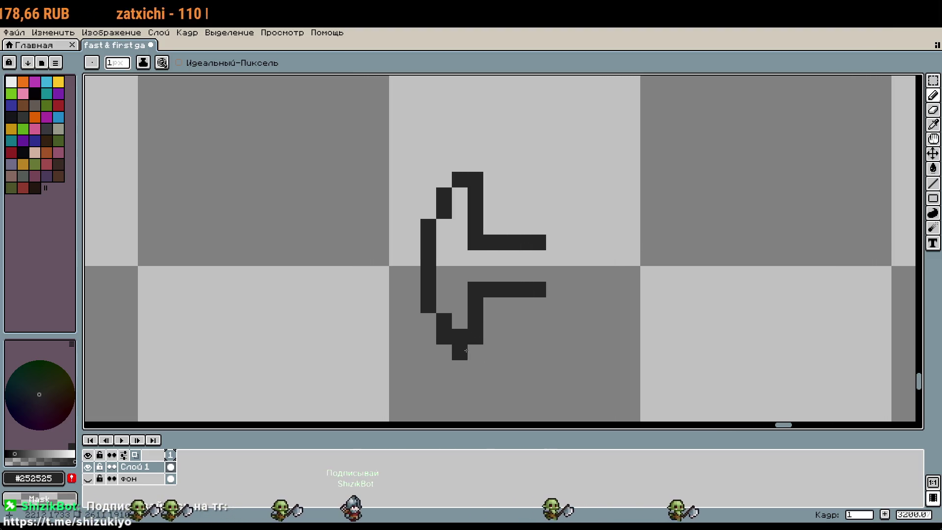
left_click_drag(491, 319, 490, 339)
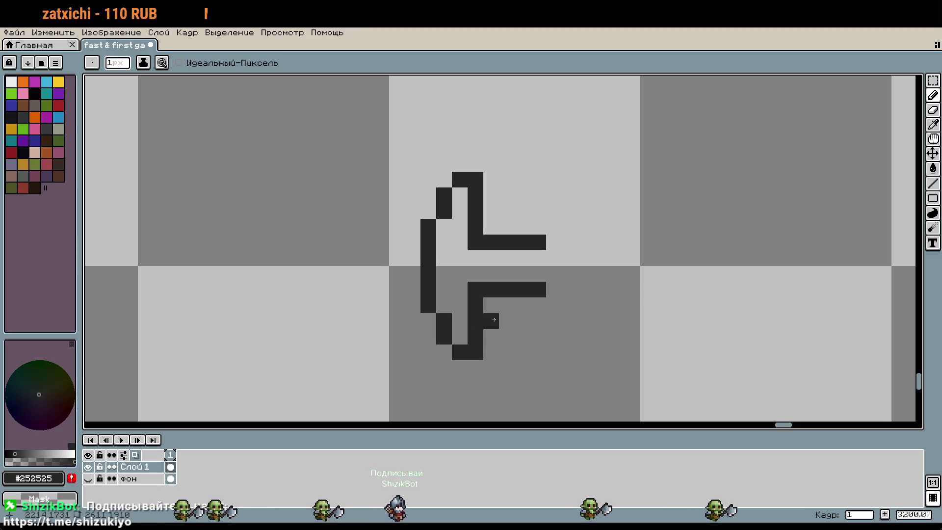
left_click(487, 195)
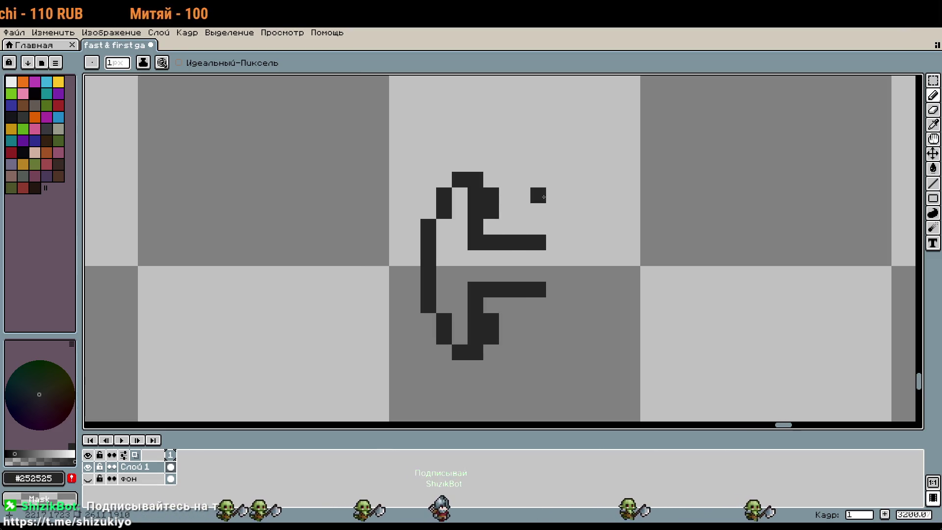
key("ctrl+z")
Step: Try extra pixels at the lower arm's end and corner, then undo them
key("ctrl+z")
key("b")
left_click(550, 289)
scroll(544, 288, "down", 1)
key("ctrl+z")
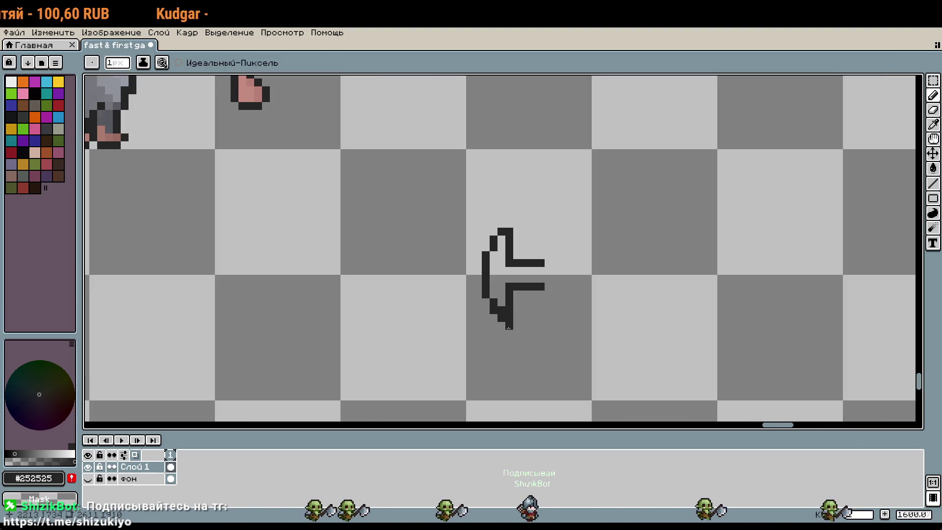
scroll(507, 333, "up", 3)
left_click_drag(490, 265, 547, 282)
scroll(547, 283, "down", 2)
key("ctrl+z")
left_click(575, 312)
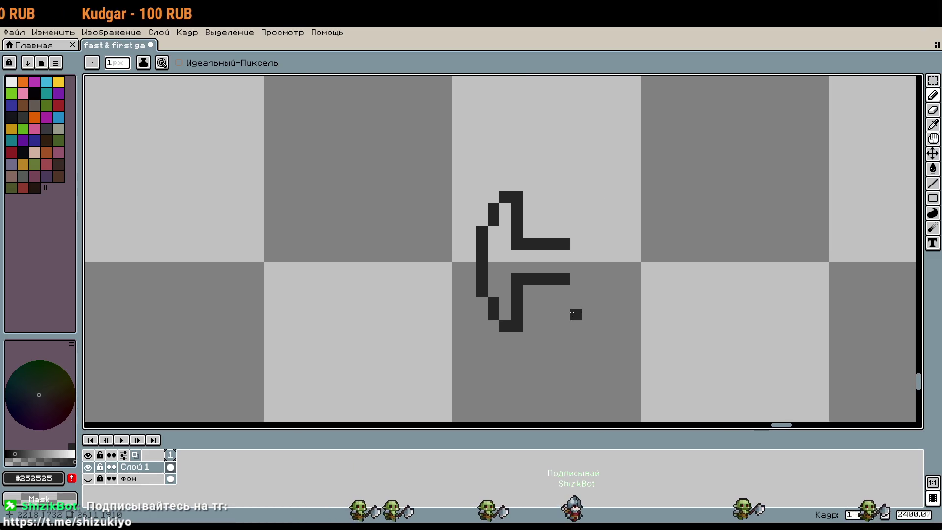
scroll(574, 312, "up", 2)
key("ctrl+z")
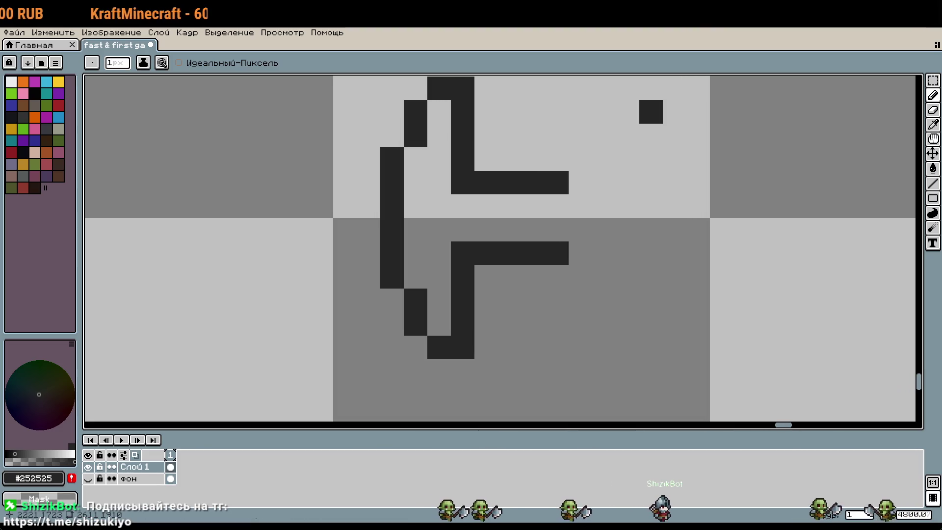
Step: Undo the top-right pixel and earlier outline edits, and recentre the plunger shape
left_click_drag(656, 224, 626, 217)
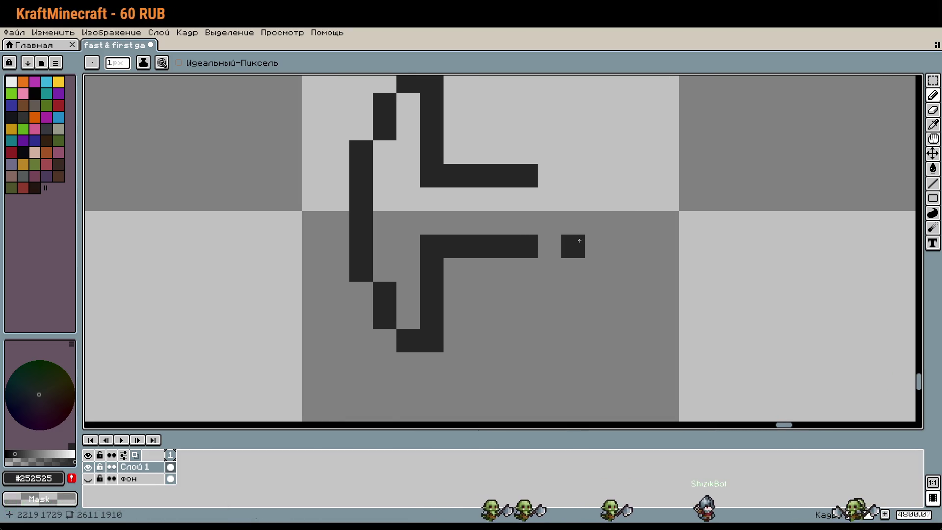
scroll(572, 244, "down", 1)
key("ctrl+z")
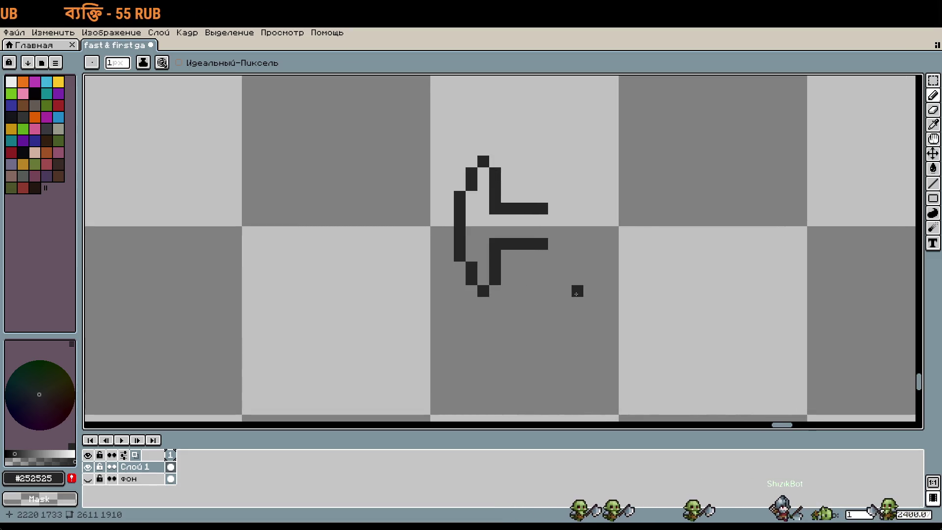
key("ctrl+z")
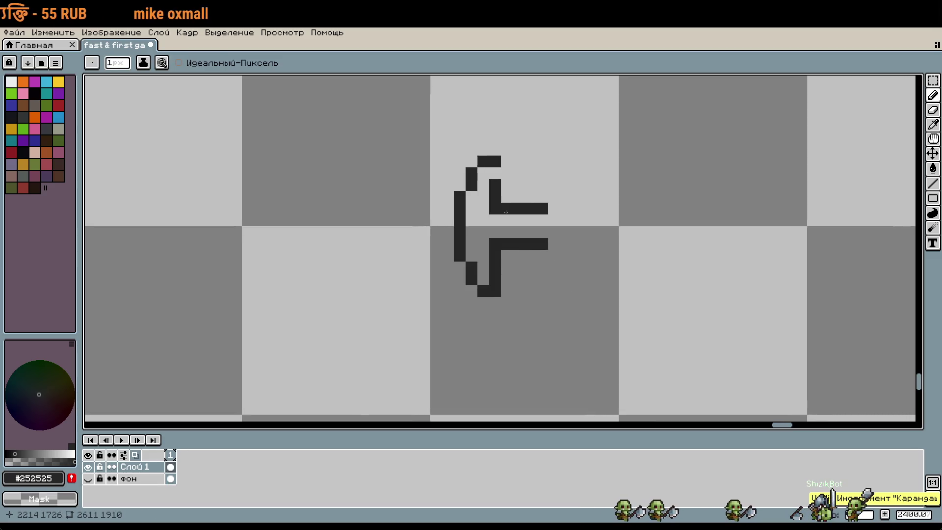
scroll(594, 221, "up", 3)
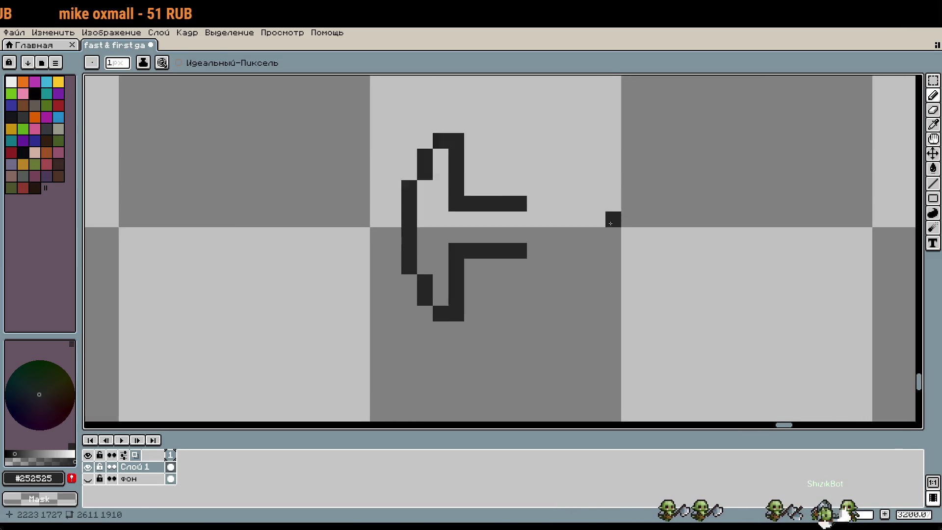
scroll(427, 238, "down", 2)
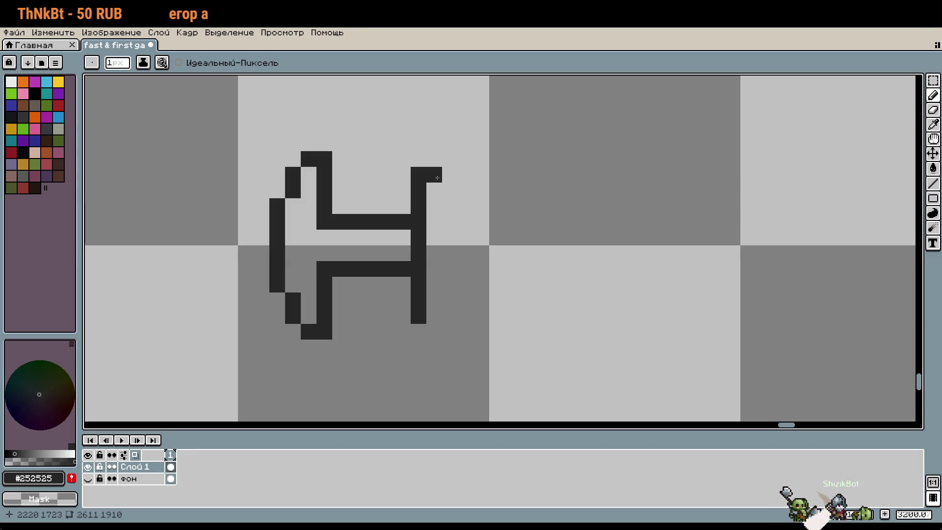
scroll(493, 315, "down", 3)
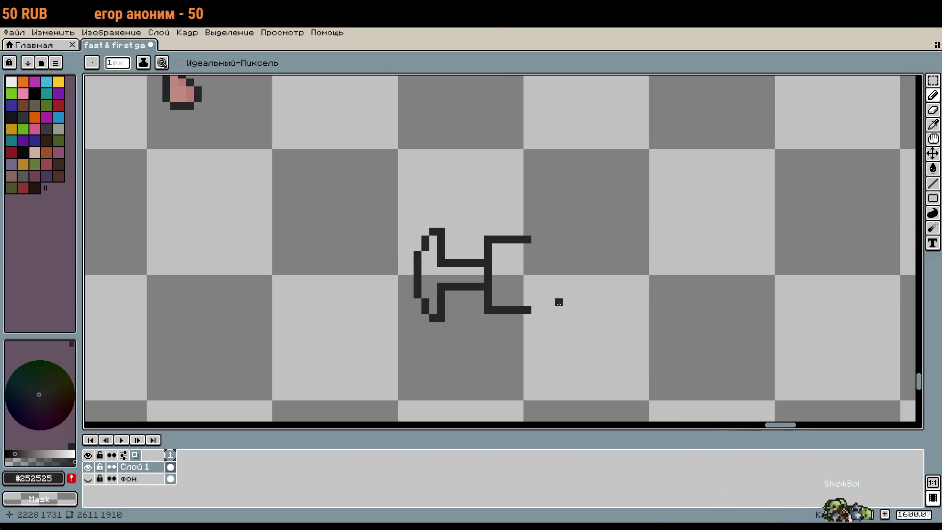
left_click_drag(557, 300, 385, 276)
Step: Extend the upper barrel line in a long horizontal stroke to the right
key("w")
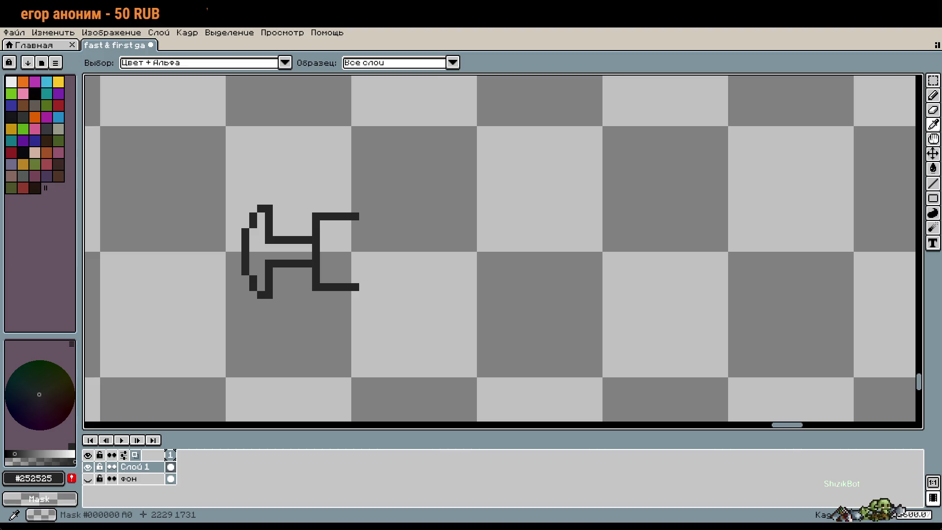
key("b")
key("w")
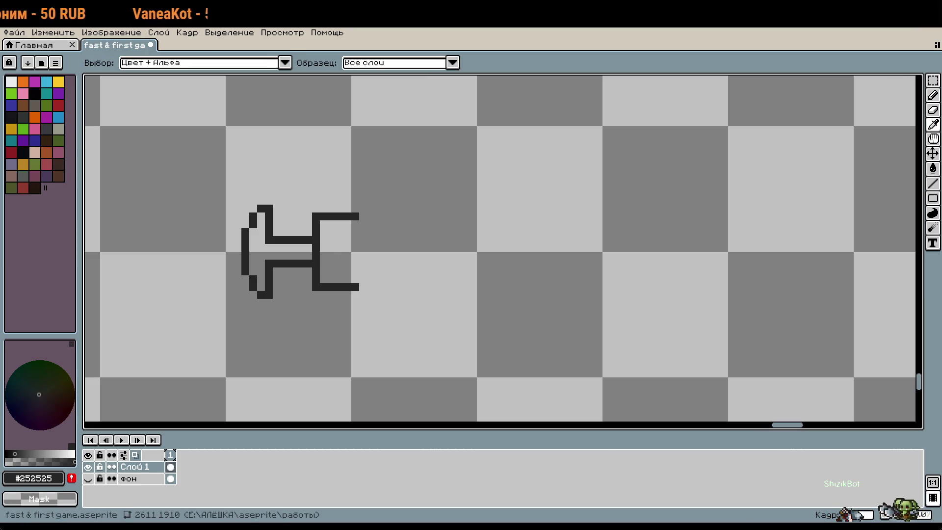
key("b")
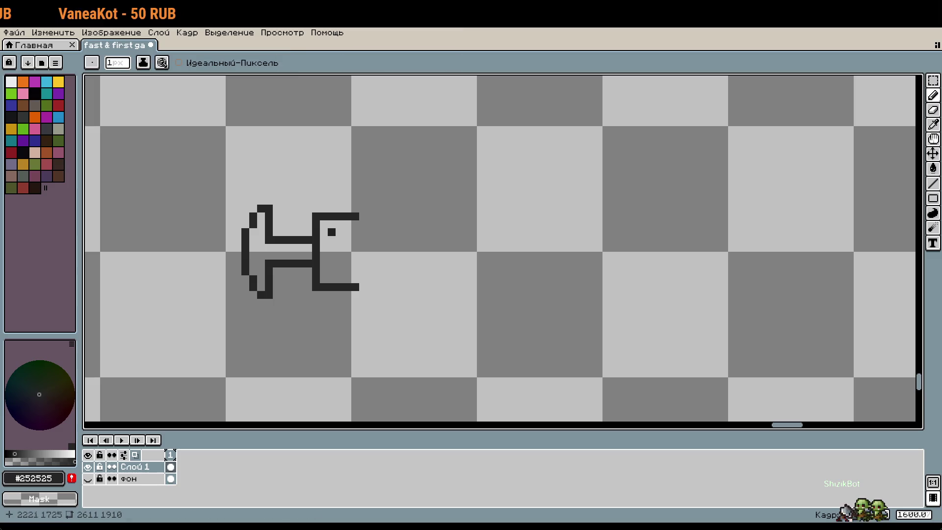
scroll(285, 181, "up", 6)
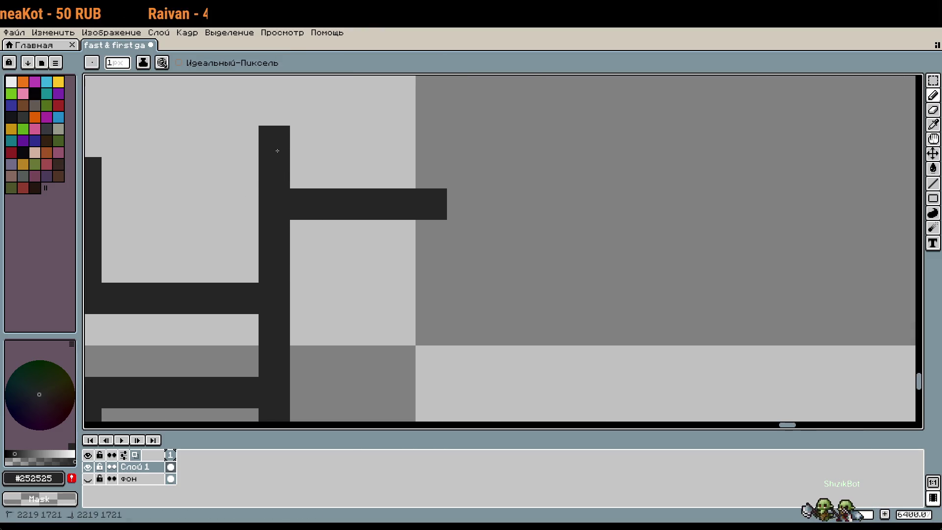
scroll(351, 331, "down", 3)
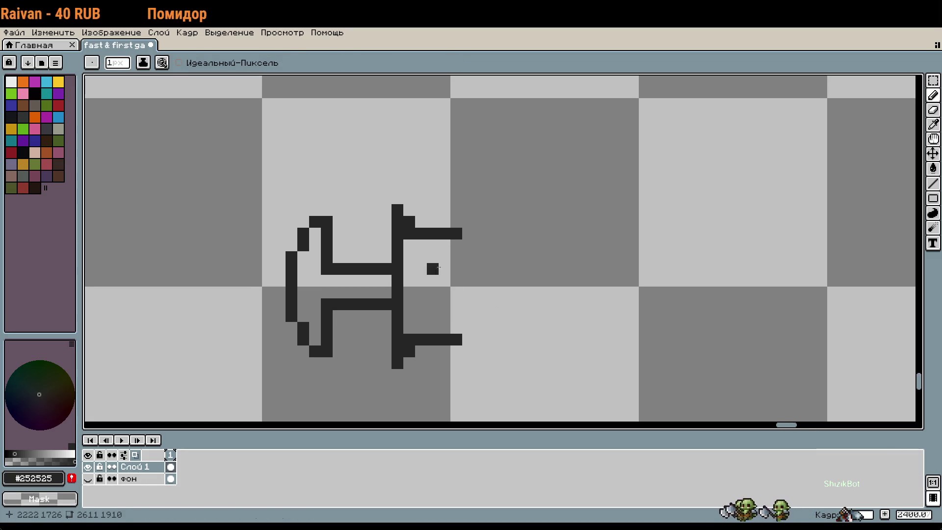
key("w")
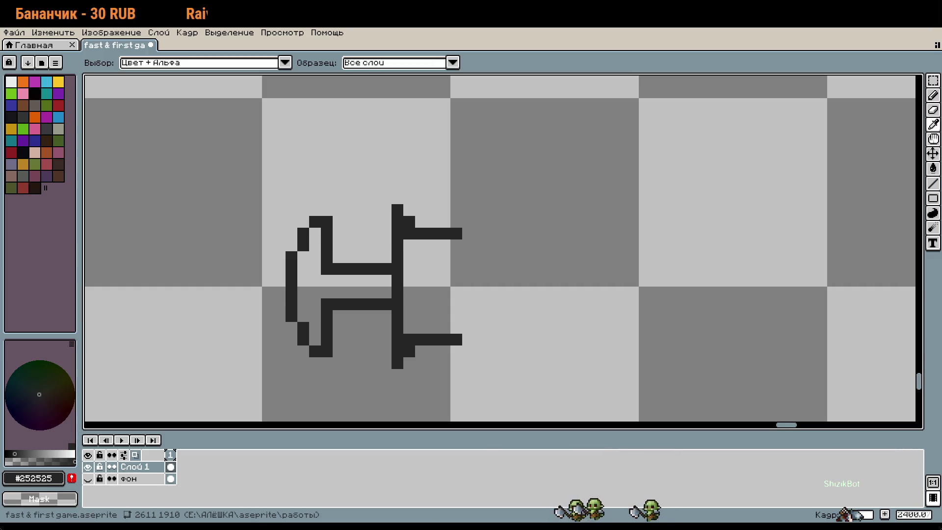
key("b")
left_click_drag(473, 234, 575, 232)
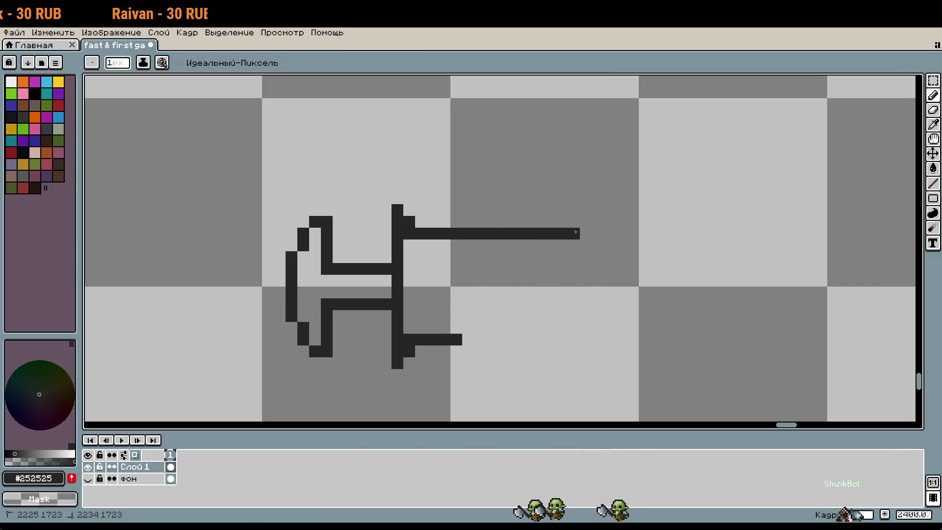
Step: Extend the lower barrel line right and add pixels at the barrel line ends
left_click_drag(471, 342, 614, 338)
key("w")
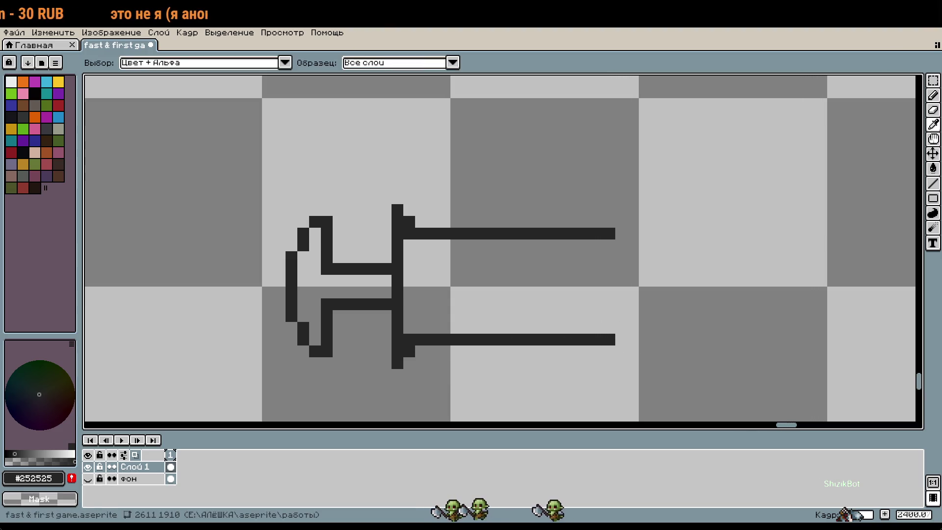
key("b")
scroll(500, 300, "up", 1)
left_click(485, 304)
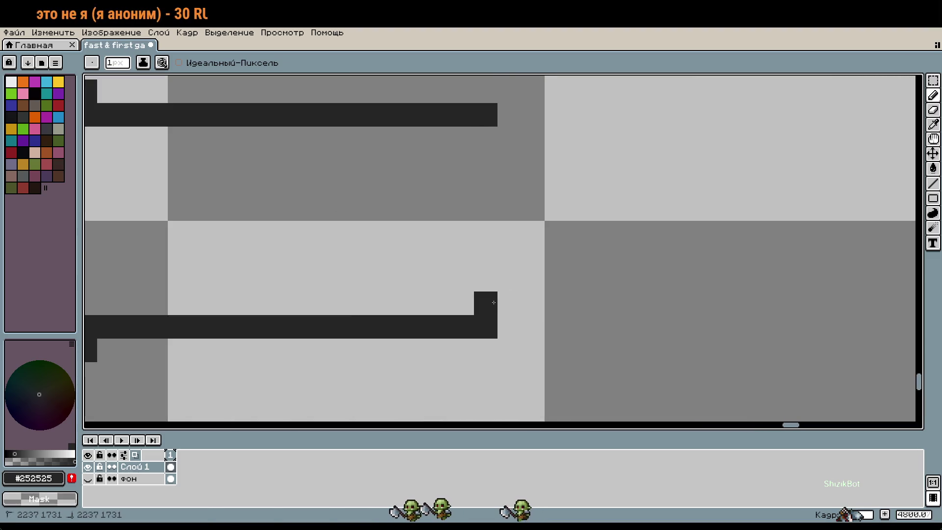
left_click(478, 139)
left_click(508, 138)
left_click(502, 169)
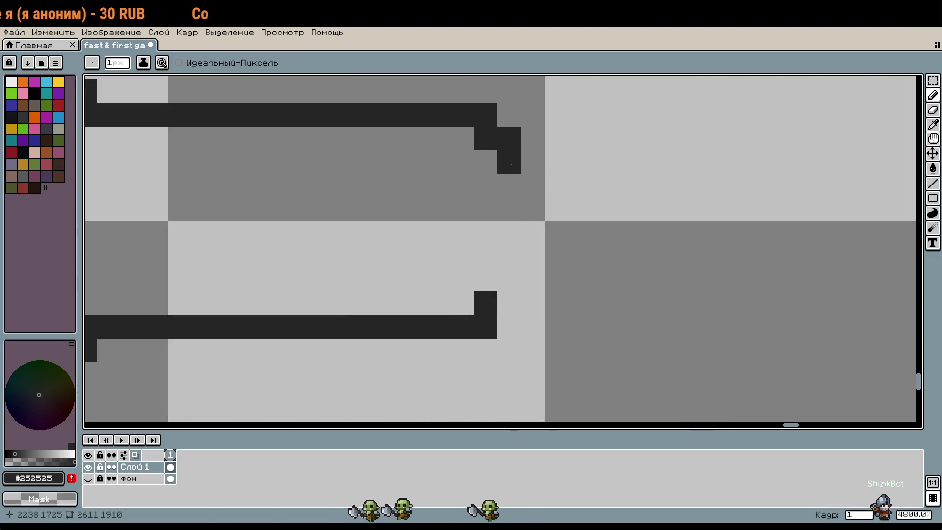
Step: Step both barrel line ends diagonally inward to taper the syringe tip
right_click(512, 163)
left_click(509, 303)
left_click(533, 279)
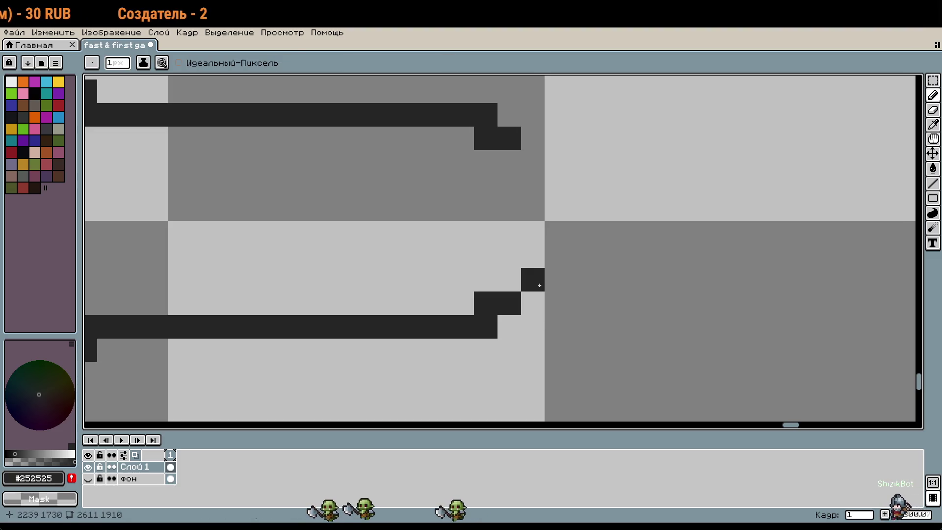
left_click(510, 280)
left_click(509, 162)
left_click(533, 162)
left_click(555, 188)
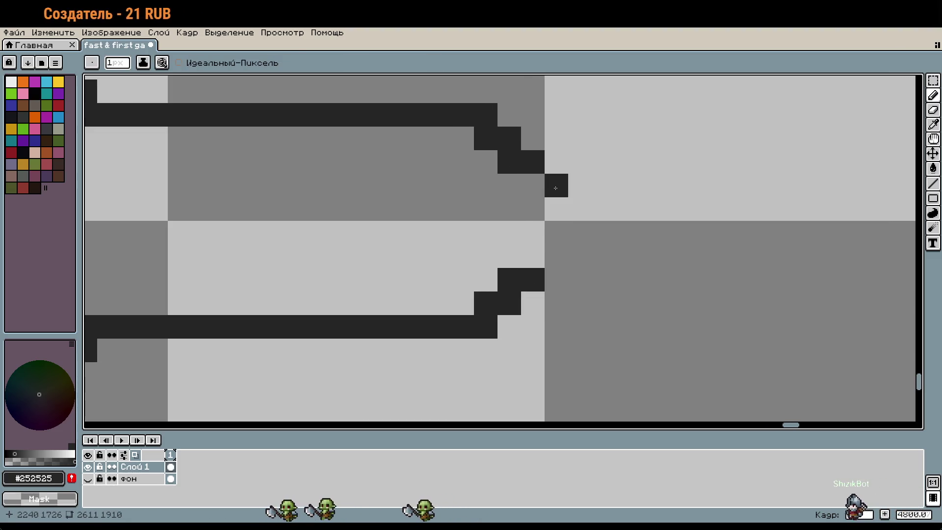
Step: Paint tip pixels right of the barrel line ends to close the tapered tip
key("w")
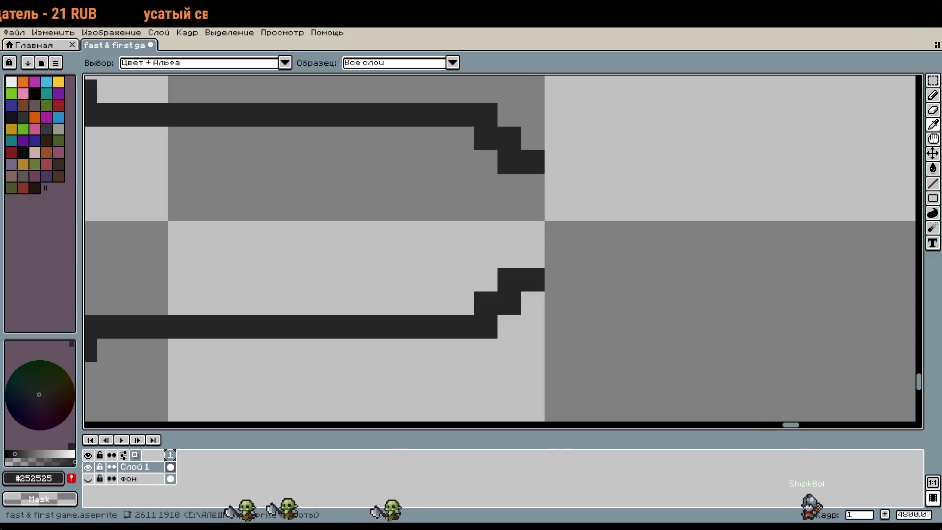
key("b")
left_click(556, 162)
left_click(558, 258)
key("ctrl+z")
left_click(558, 280)
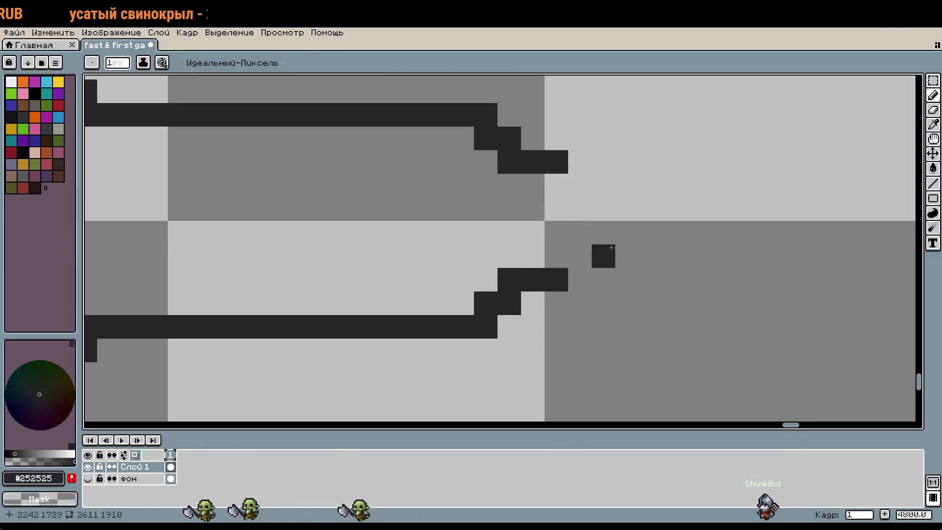
scroll(500, 248, "right", 3)
key("i")
key("b")
left_click(513, 242)
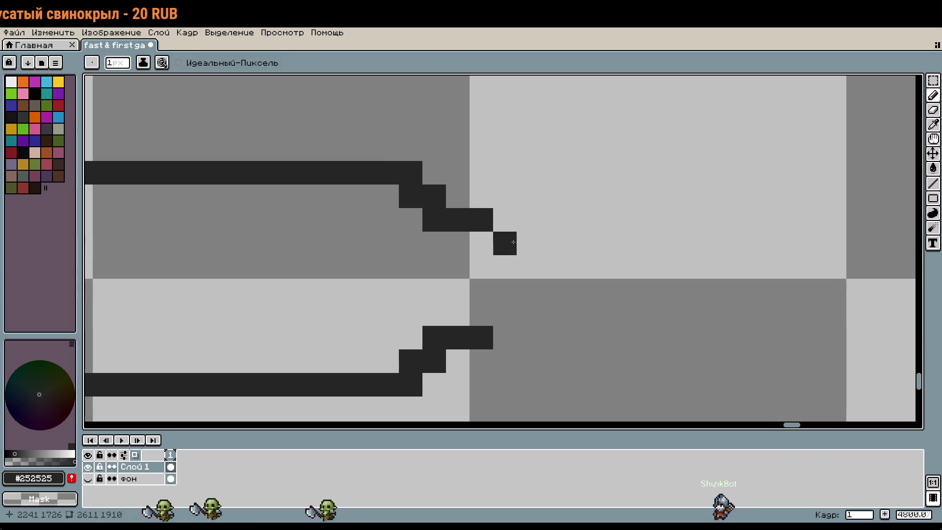
scroll(568, 313, "down", 4)
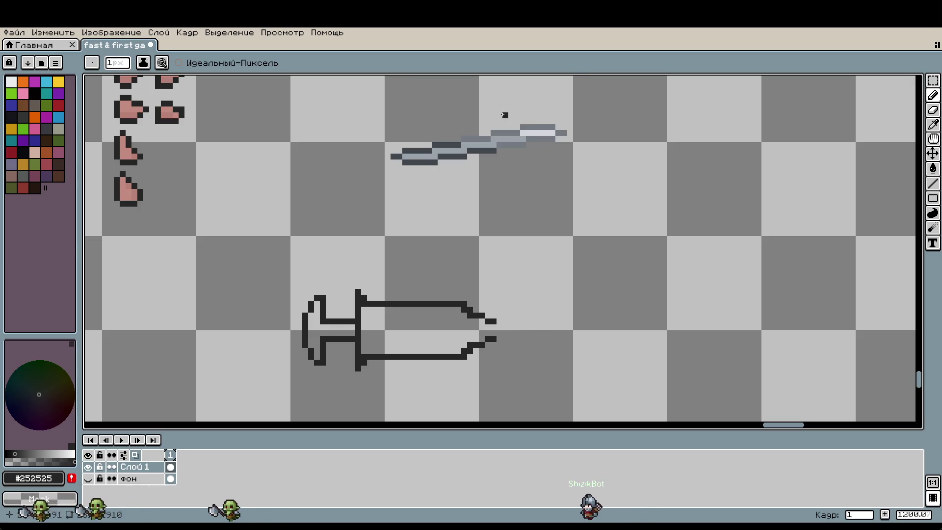
Step: Undo stray dark strokes and place a dark pixel just past the syringe tip
key("ctrl+z")
left_click_drag(488, 163, 575, 113)
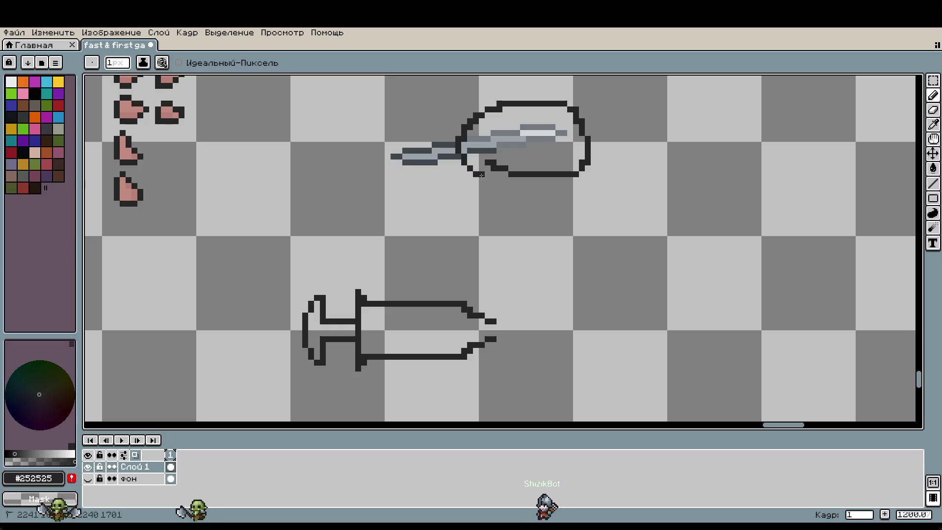
scroll(481, 174, "up", 5)
left_click_drag(506, 152, 421, 148)
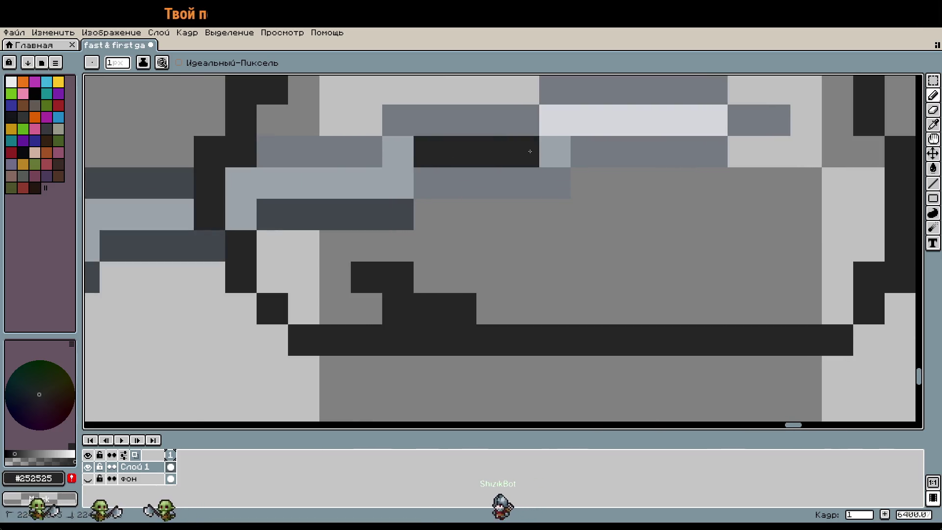
key("ctrl+z")
scroll(572, 235, "down", 5)
scroll(536, 253, "up", 2)
left_click(549, 248)
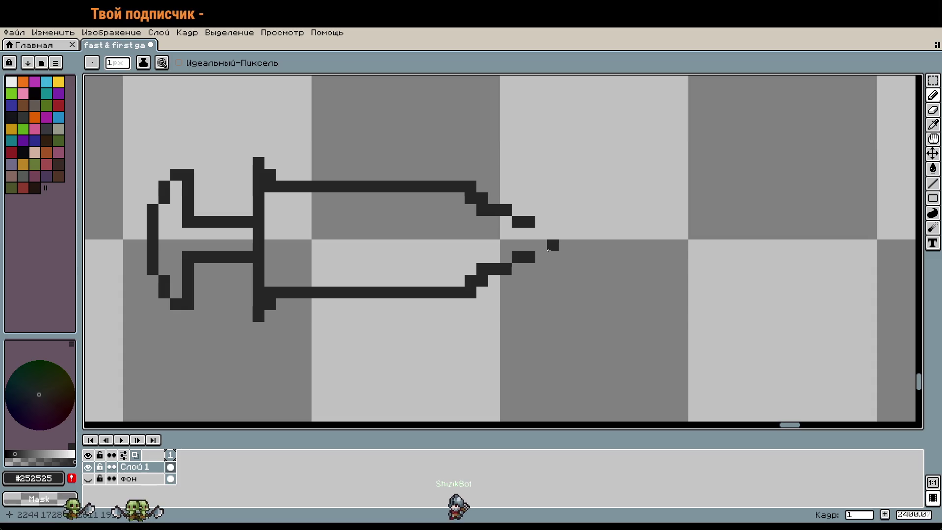
Step: Erase the old needle outline lines and draw a thick 2-pixel dark needle bar
scroll(544, 245, "down", 3)
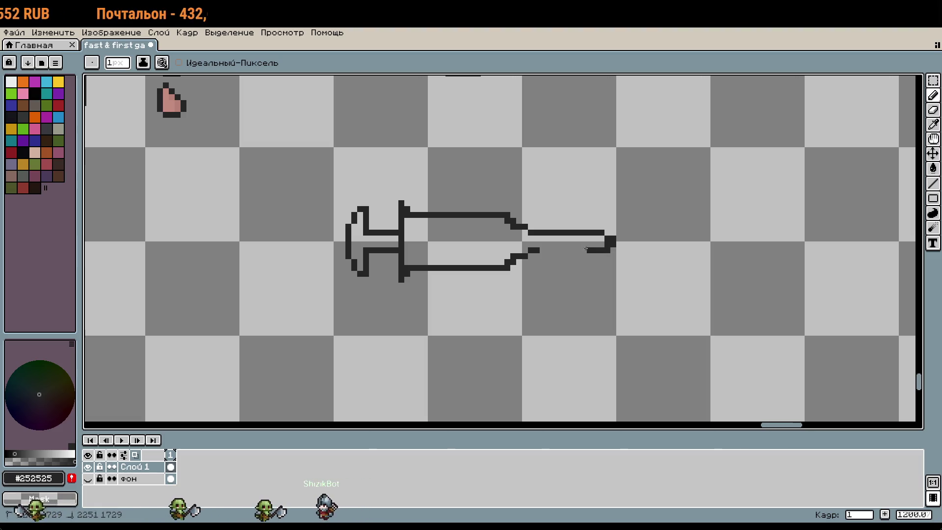
left_click(612, 251)
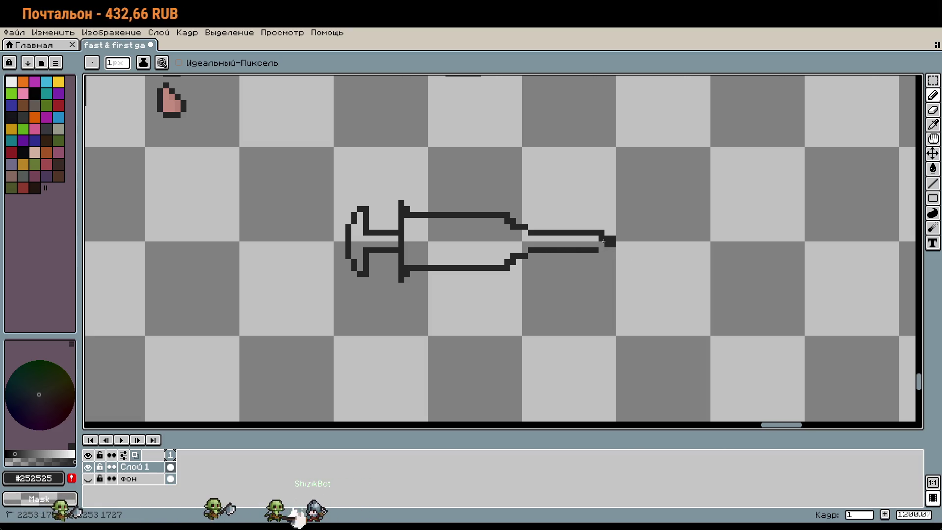
scroll(620, 250, "down", 2)
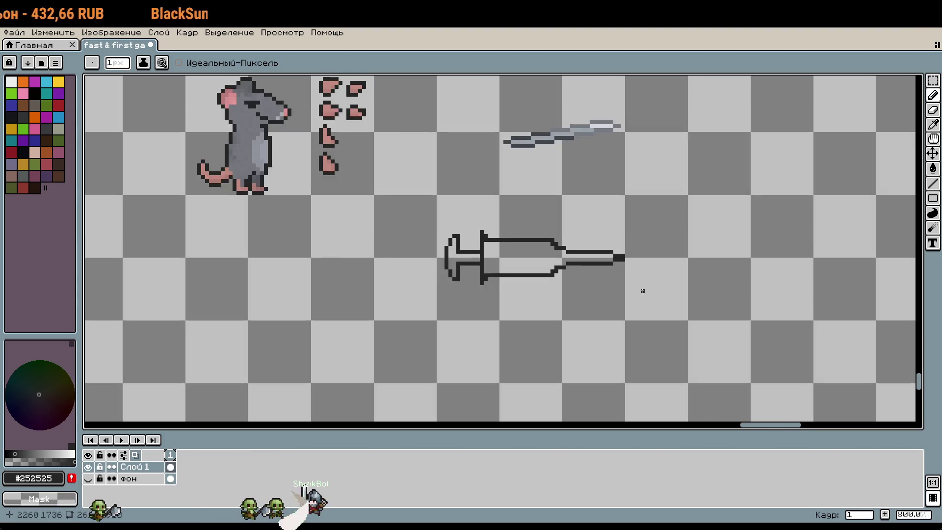
key("w")
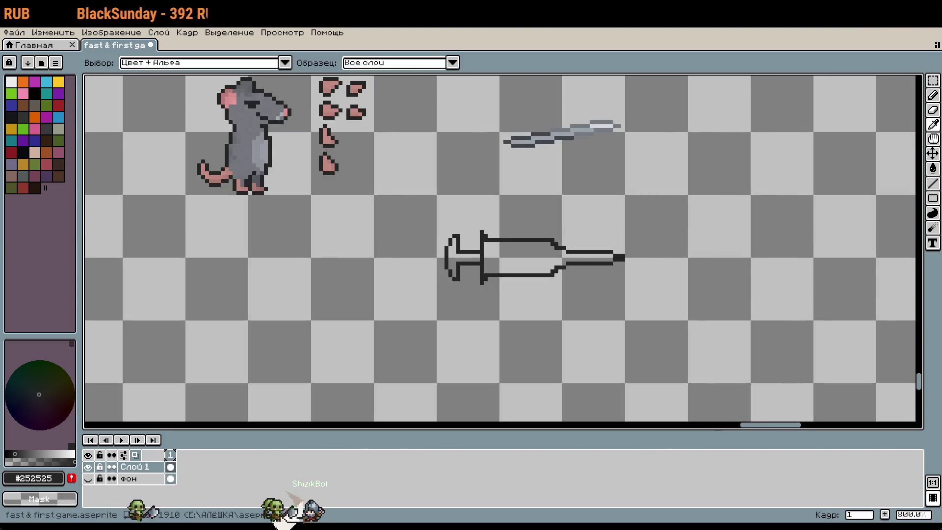
key("b")
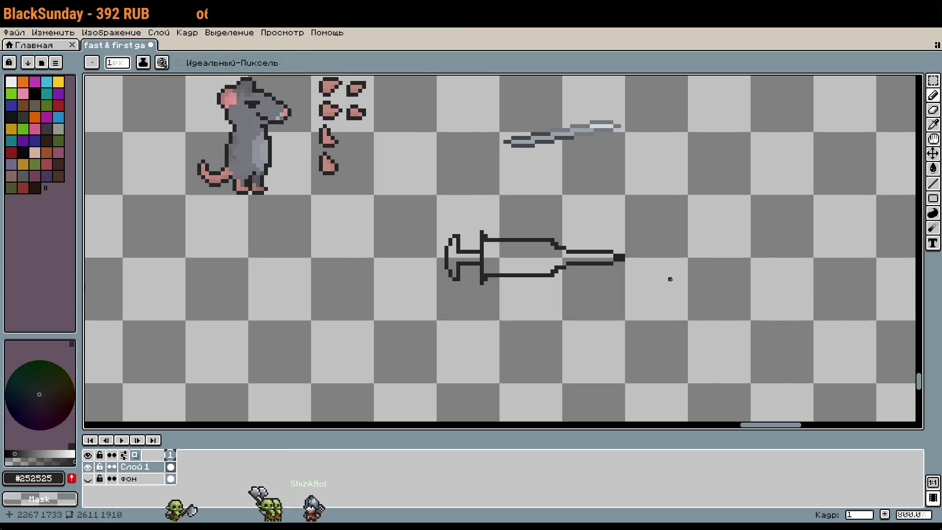
scroll(598, 254, "up", 2)
scroll(528, 242, "up", 2)
left_click_drag(528, 247, 756, 264)
left_click_drag(720, 294, 534, 292)
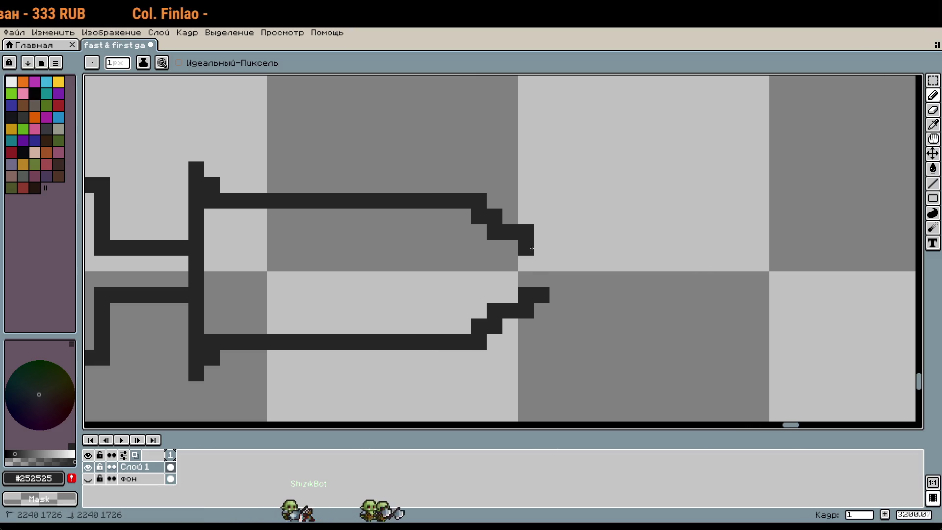
mouse_move(555, 273)
left_mouse_down()
mouse_move(677, 263)
mouse_move(760, 280)
mouse_move(572, 280)
left_mouse_up()
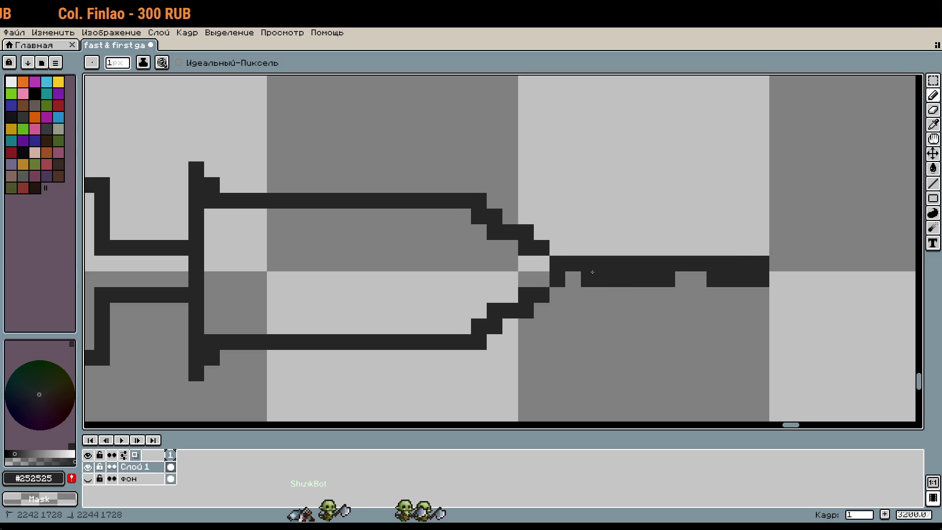
scroll(700, 280, "down", 4)
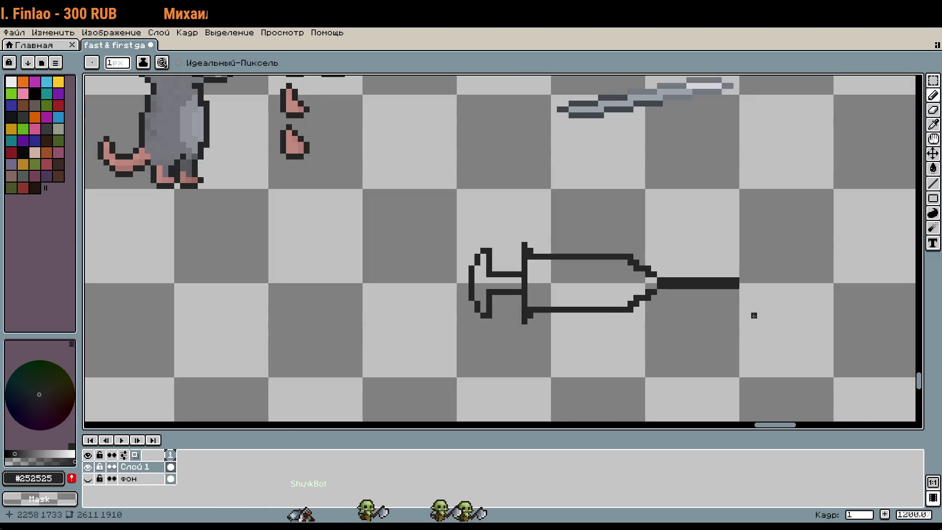
Step: Start painting dark pixels into the plunger rod
key("w")
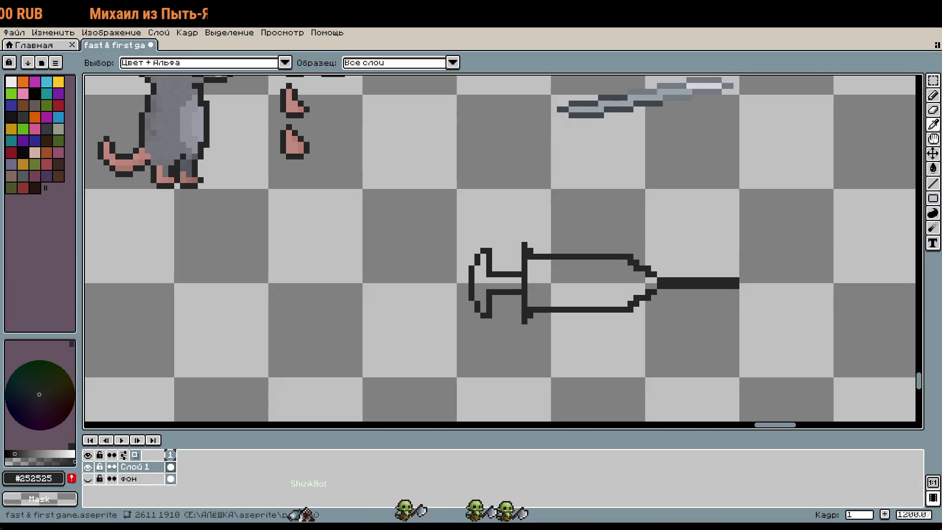
key("b")
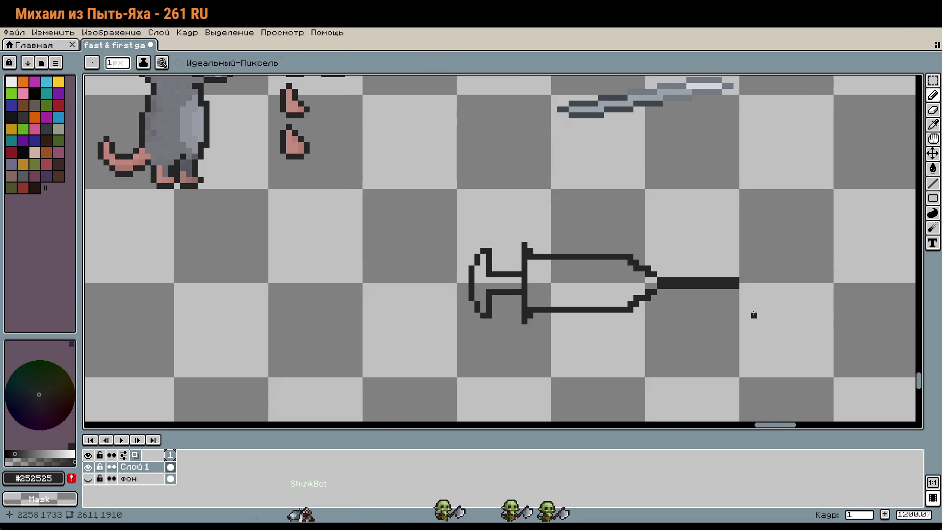
key("alt")
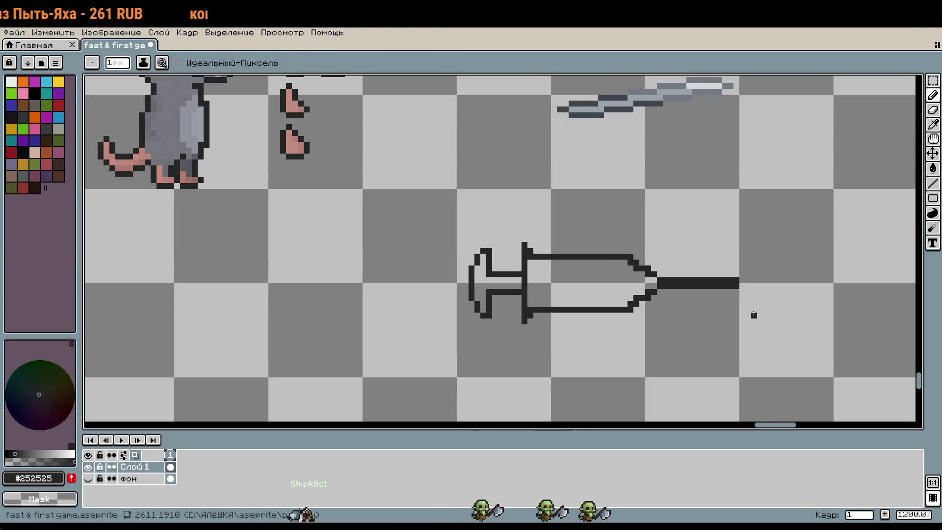
scroll(654, 303, "up", 4)
mouse_move(324, 261)
left_mouse_down()
mouse_move(395, 250)
mouse_move(362, 249)
left_mouse_up()
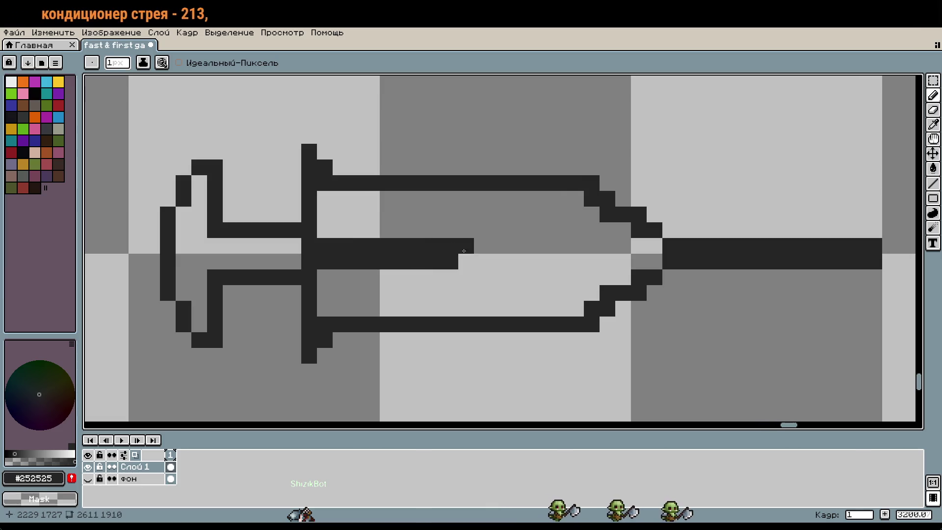
Step: Extend the plunger rod into a dark stopper column spanning the barrel, then marquee the syringe
left_click_drag(466, 260, 450, 198)
left_click_drag(466, 270, 466, 327)
scroll(639, 328, "down", 4)
key("w")
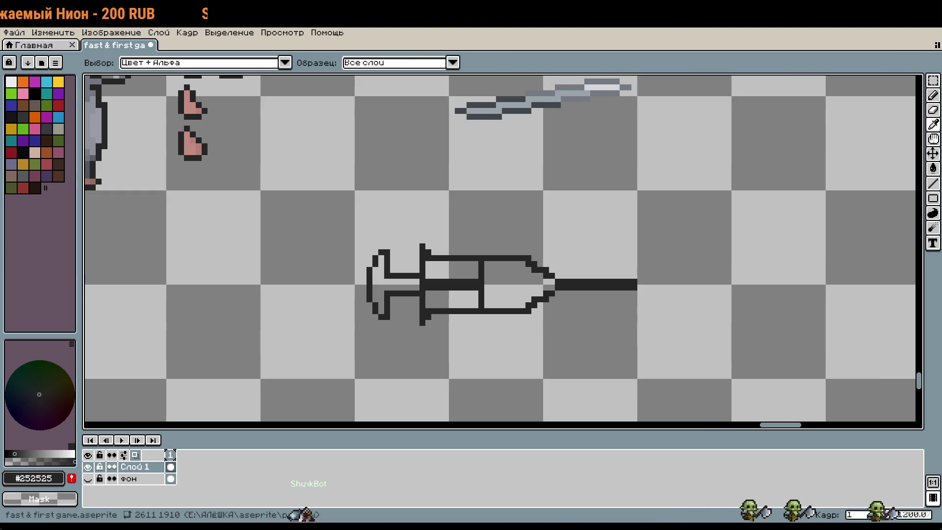
key("b")
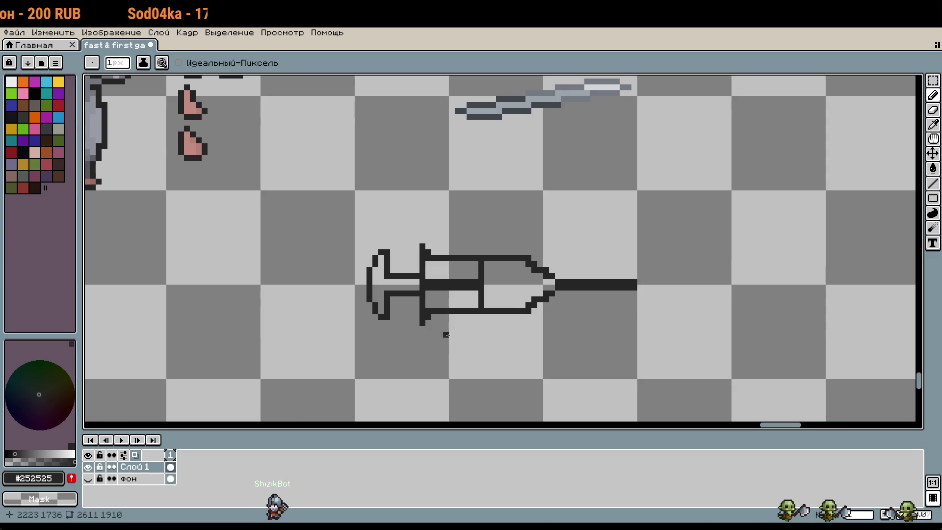
key("m")
left_click_drag(351, 211, 652, 362)
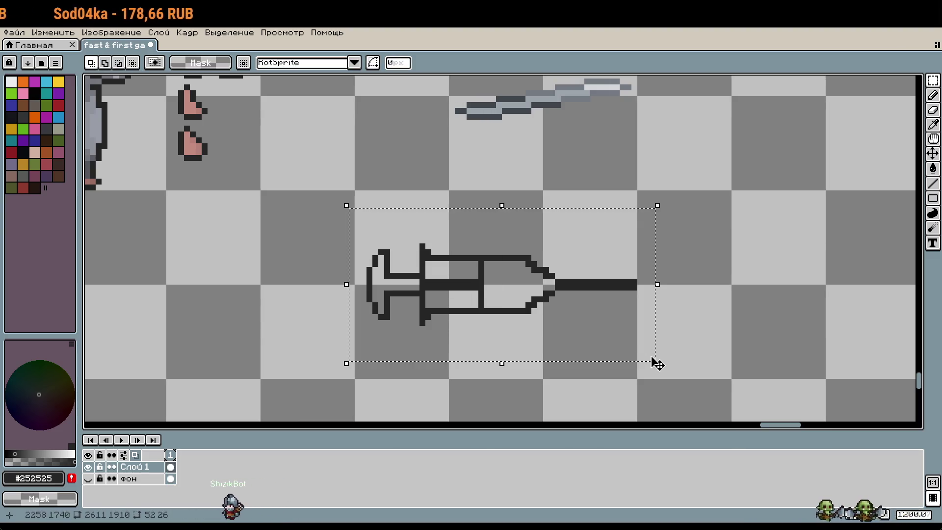
Step: Delete the selected syringe pixels and pan across the sprite sheet
key("Delete")
key("b")
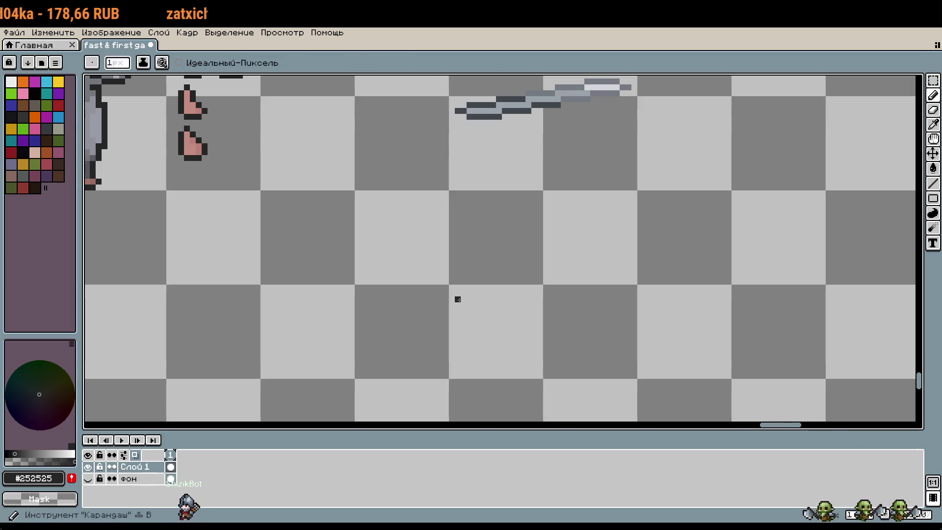
scroll(616, 319, "down", 2)
scroll(607, 303, "down", 1)
mouse_move(578, 288)
left_mouse_down()
mouse_move(736, 396)
mouse_move(910, 296)
mouse_move(913, 384)
left_mouse_up()
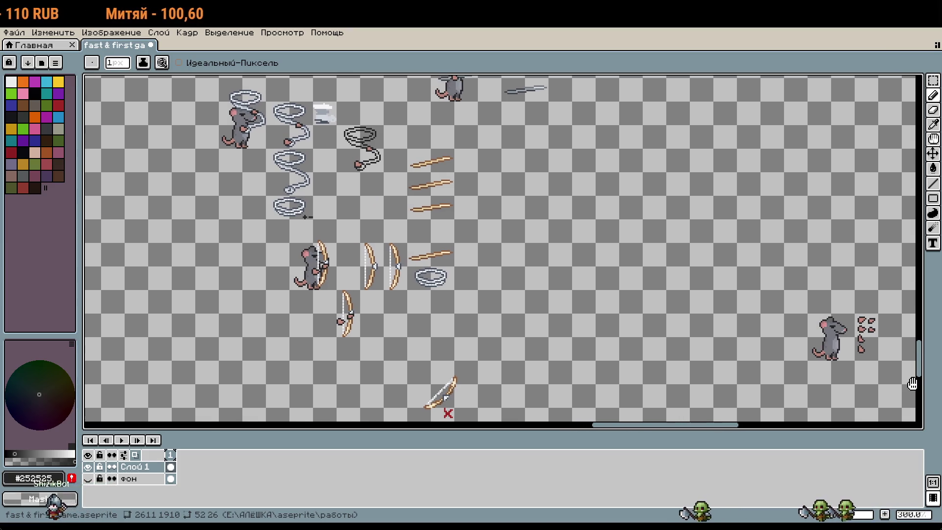
mouse_move(912, 384)
left_mouse_down()
mouse_move(865, 355)
mouse_move(503, 240)
mouse_move(470, 206)
left_mouse_up()
Step: Zoom into empty canvas near the rat and draw a small L-shaped dark mark
scroll(470, 206, "up", 6)
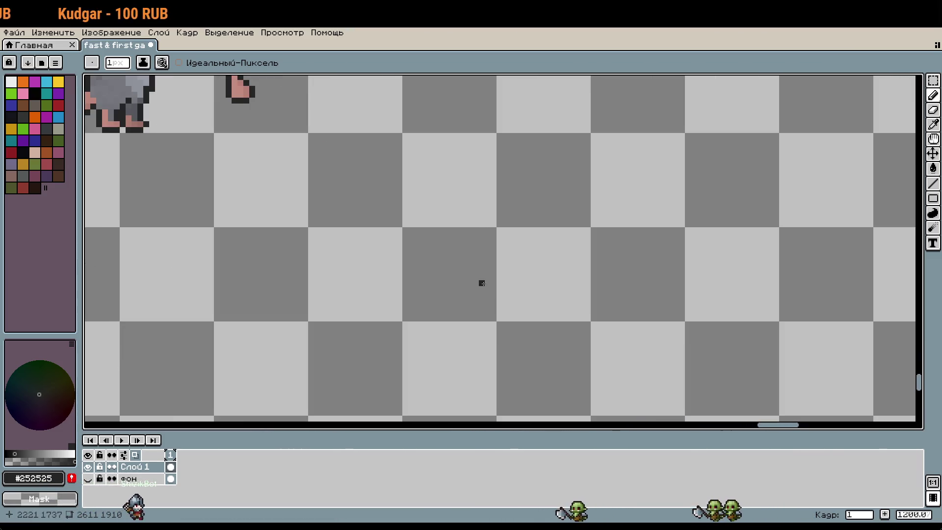
scroll(476, 301, "up", 2)
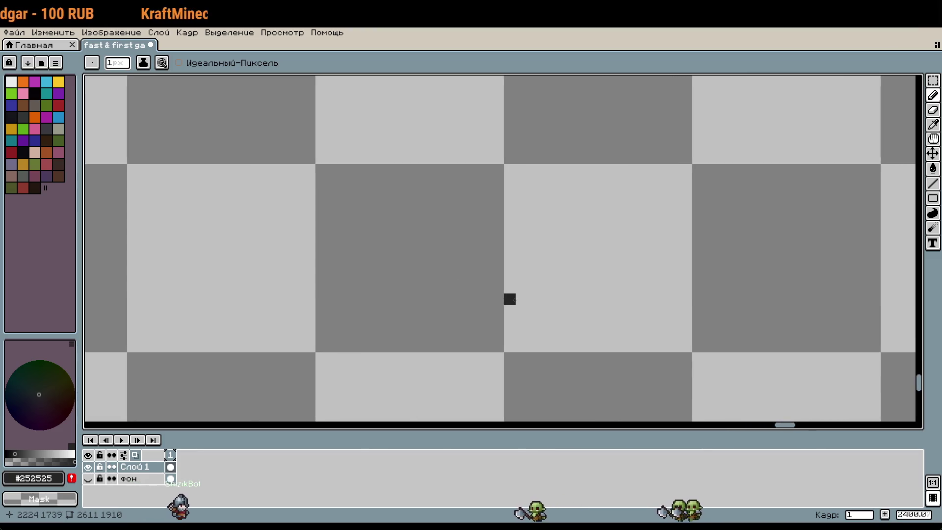
scroll(528, 359, "down", 2)
left_click_drag(528, 360, 503, 340)
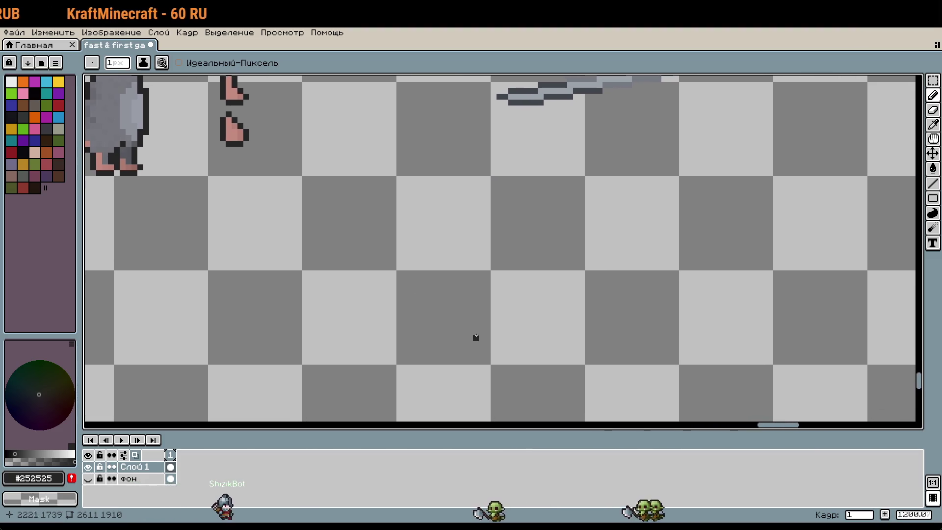
scroll(476, 351, "up", 2)
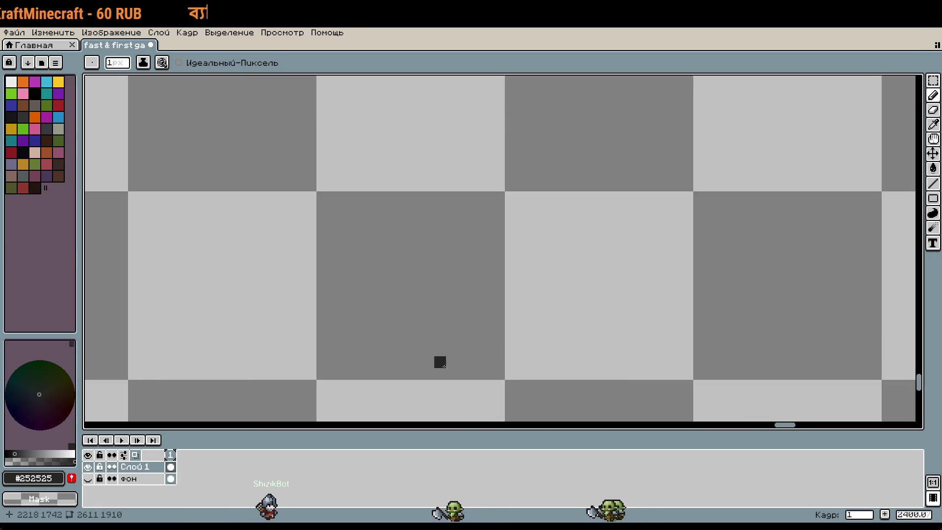
mouse_move(464, 350)
left_mouse_down()
mouse_move(456, 359)
mouse_move(417, 316)
left_mouse_up()
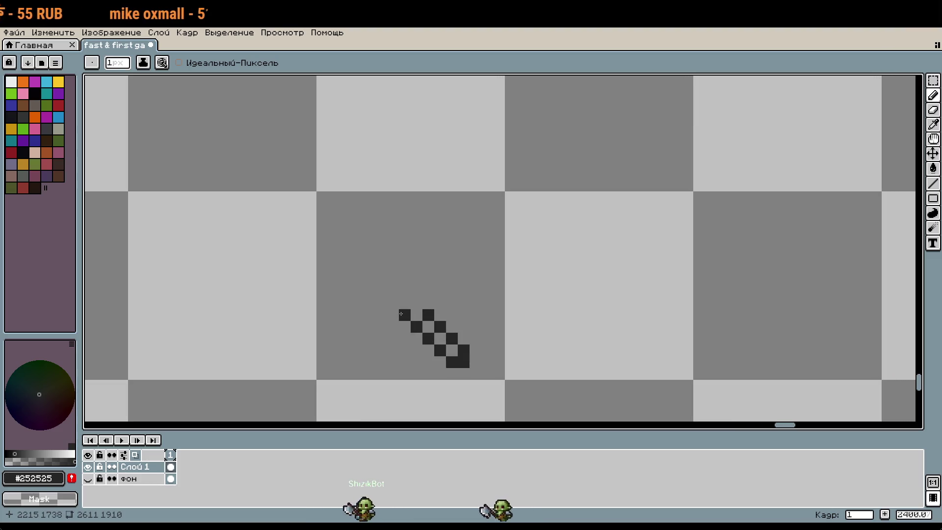
Step: Extend the diagonal pixel staircase up-left and start a side strand beside it
mouse_move(408, 303)
left_mouse_down()
mouse_move(366, 278)
mouse_move(381, 267)
left_mouse_up()
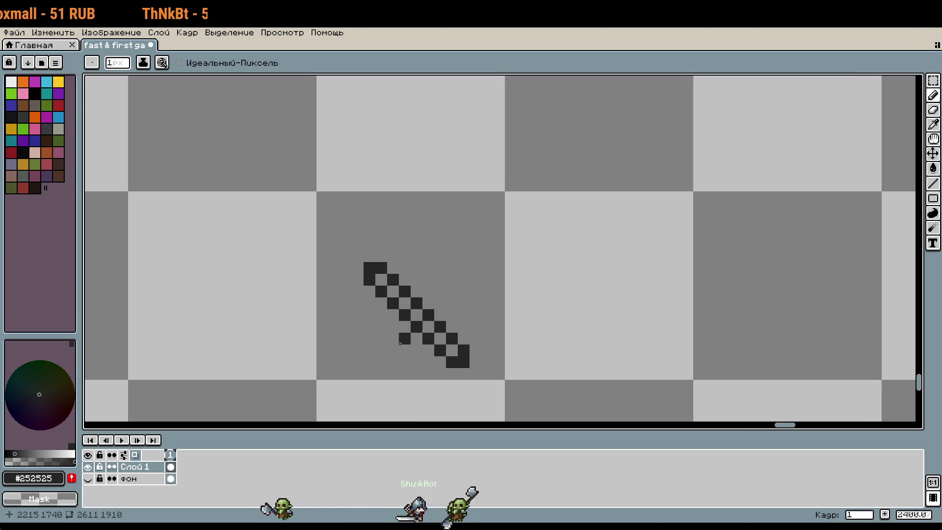
scroll(368, 301, "up", 1)
left_click(368, 302)
scroll(368, 302, "up", 1)
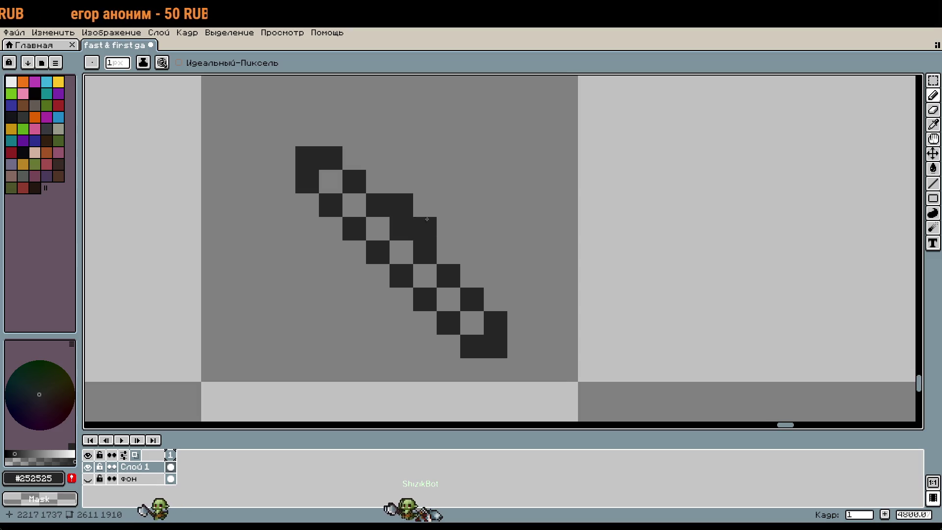
left_click(449, 253)
left_click_drag(483, 230, 437, 294)
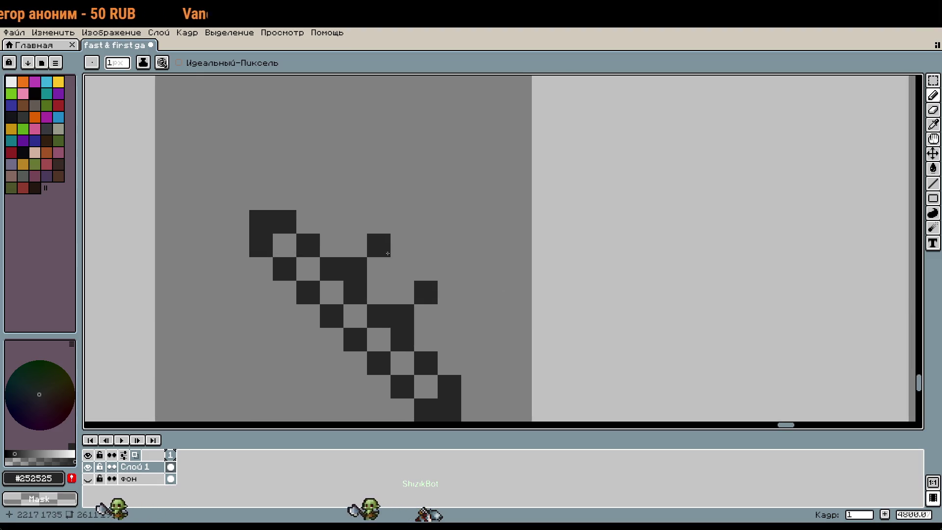
left_click(445, 269)
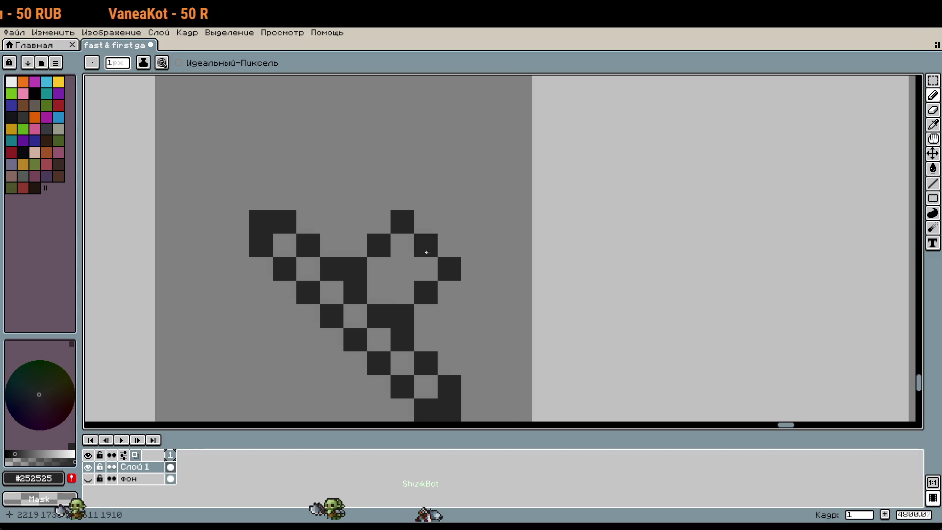
Step: Extend the figure's diagonal to the upper right and add pixels at its left and lower strands
scroll(473, 252, "down", 3)
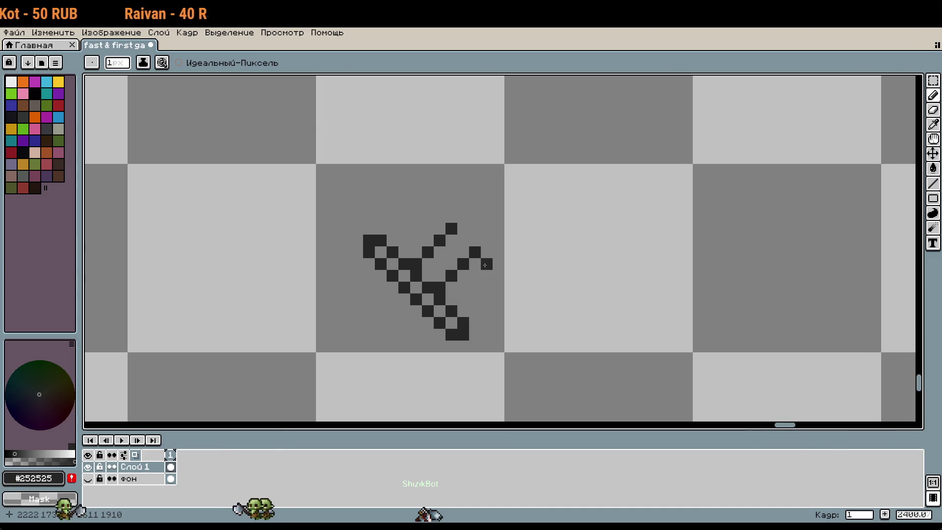
key("w")
key("b")
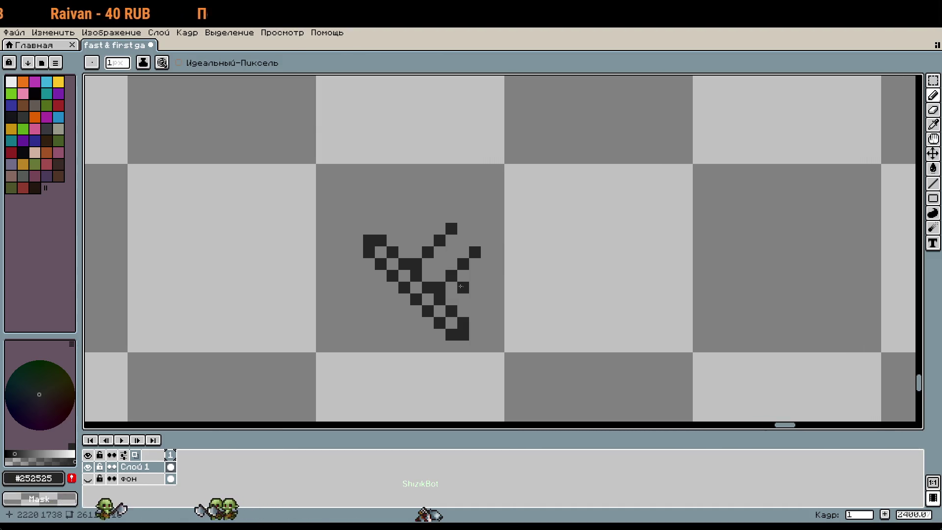
left_click_drag(430, 256, 455, 233)
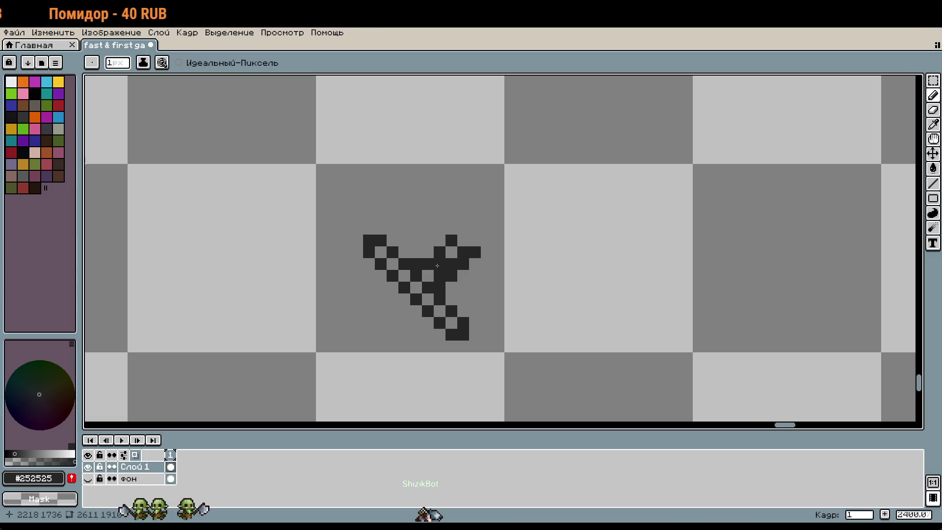
scroll(497, 265, "down", 1)
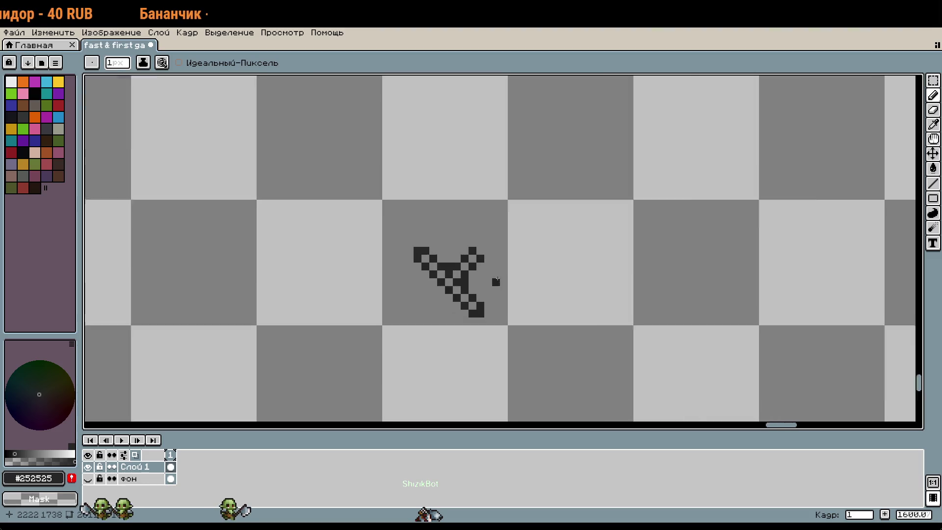
scroll(427, 282, "up", 2)
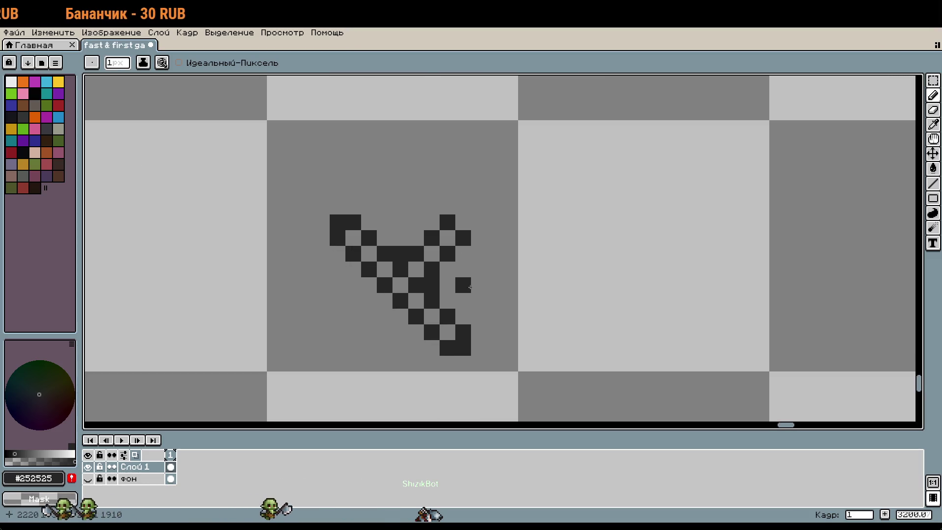
scroll(469, 287, "down", 3)
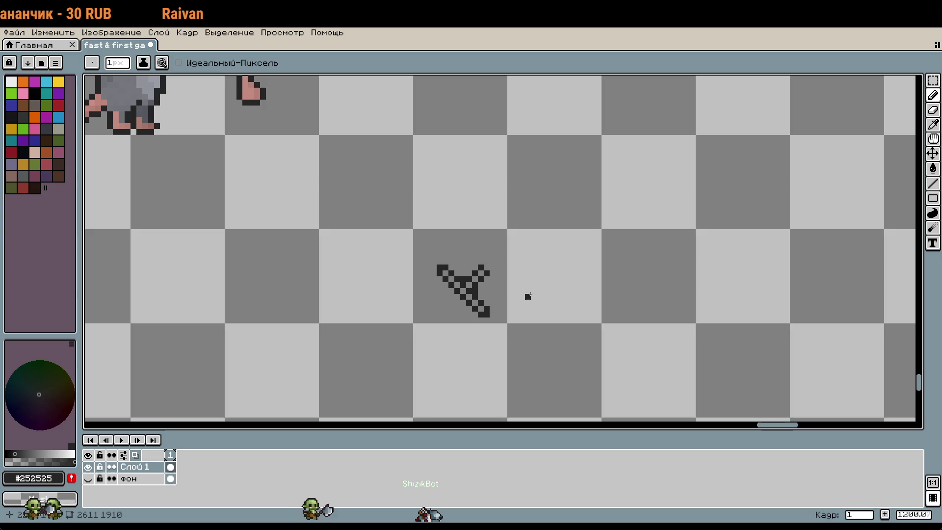
scroll(515, 299, "up", 4)
scroll(469, 280, "left", 5)
scroll(469, 280, "down", 2)
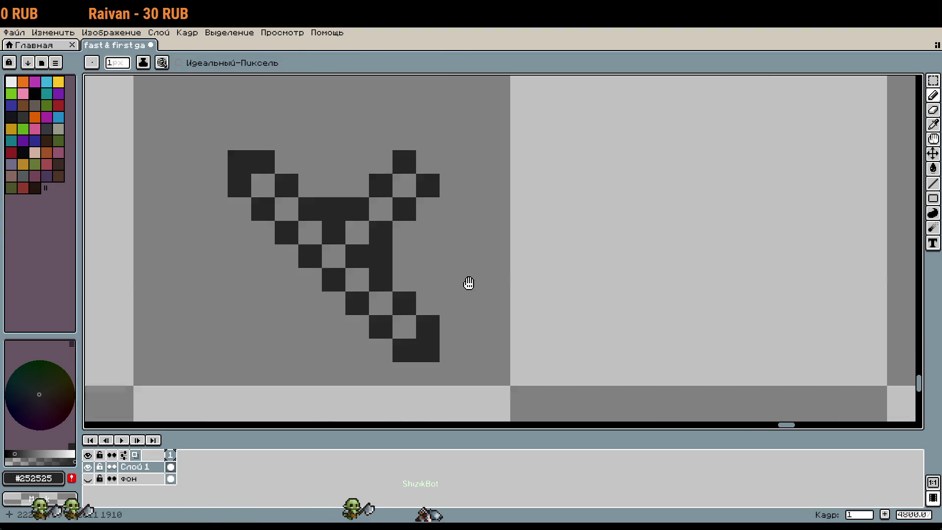
scroll(399, 236, "down", 1)
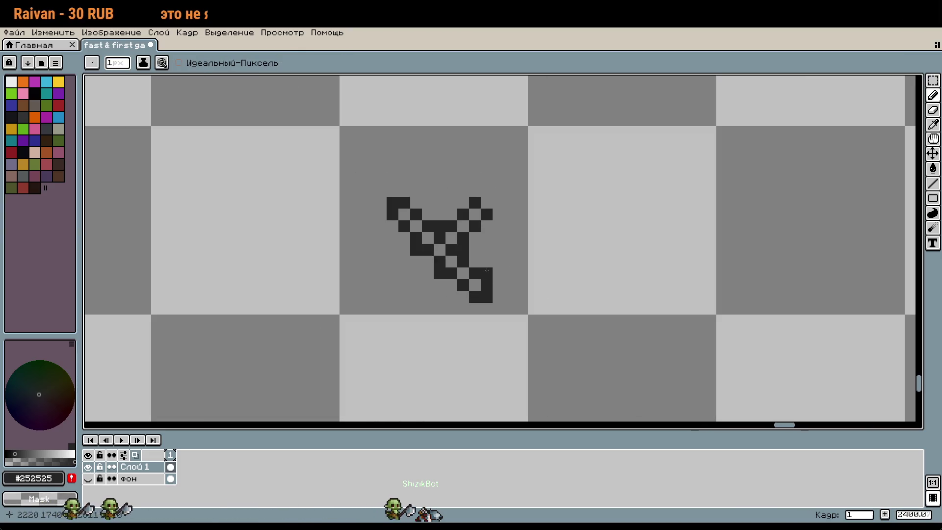
left_click(392, 226)
left_click(465, 304)
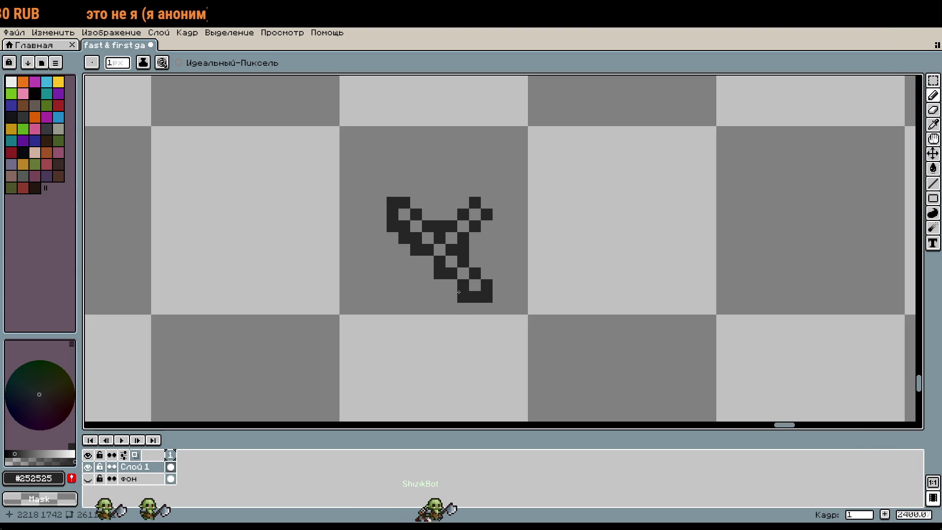
Step: Undo the last pixel, return to the Pencil, and shift the view so the figure sits left
key("v")
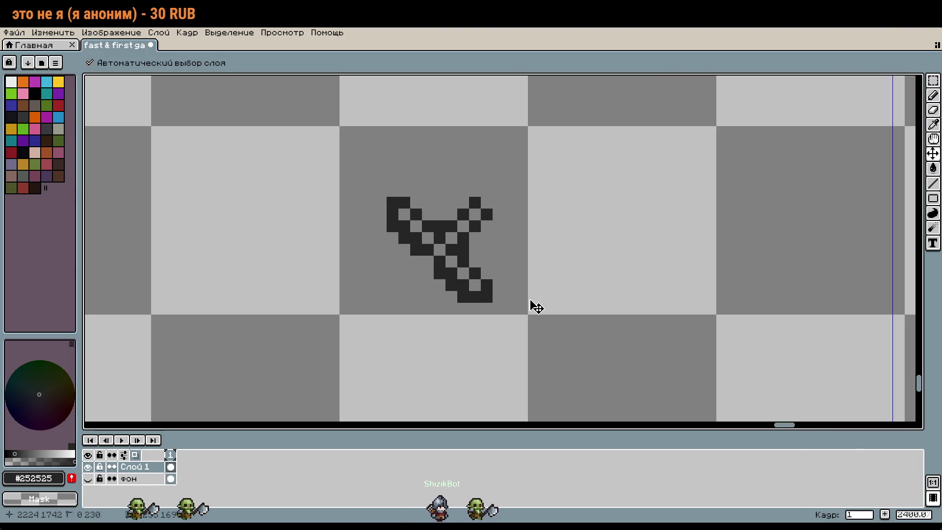
key("ctrl+z")
key("b")
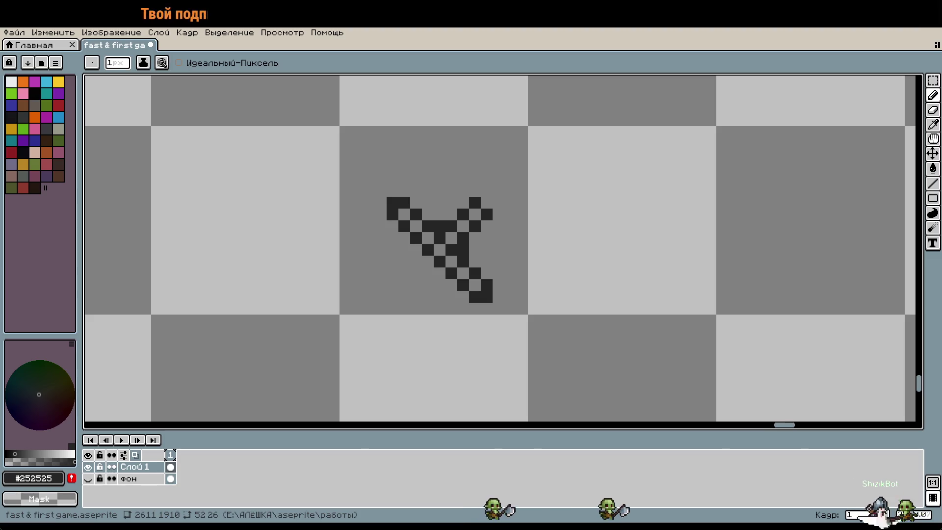
left_click_drag(532, 248, 435, 284)
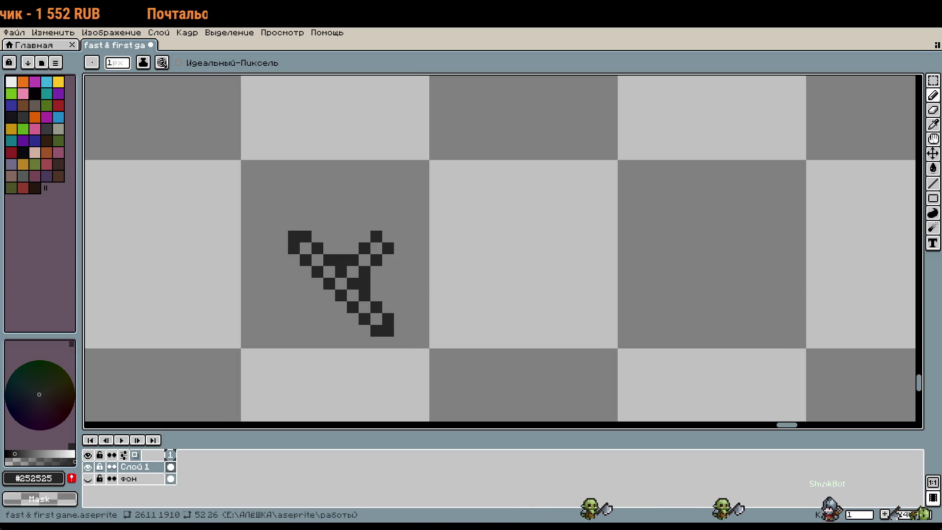
Step: Try three straight lines out from the figure and undo each one
scroll(394, 362, "down", 3)
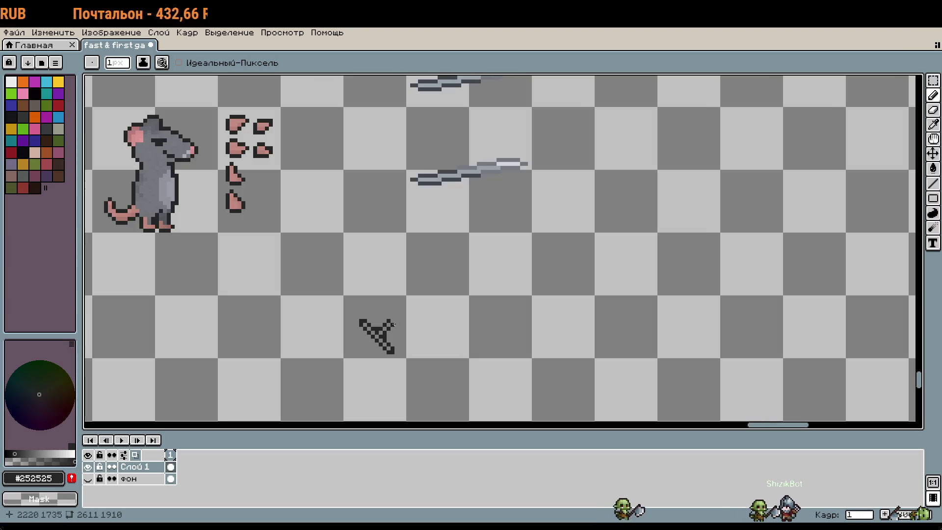
left_click_drag(392, 313, 456, 270)
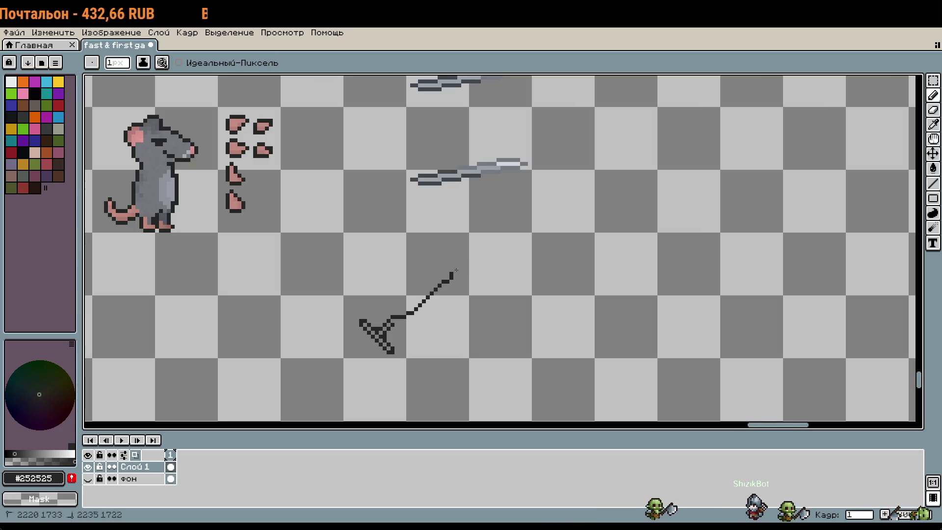
key("ctrl+z")
left_click_drag(369, 300, 605, 294)
key("ctrl+z")
left_click_drag(395, 313, 655, 274)
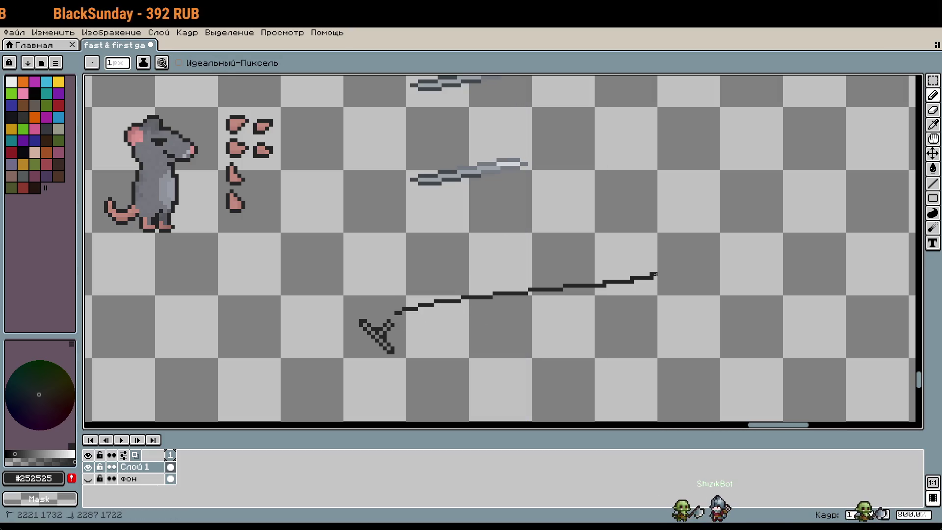
key("ctrl+z")
Step: Marquee the whole lower gray arrow, nudge it one pixel right, and deselect
key("m")
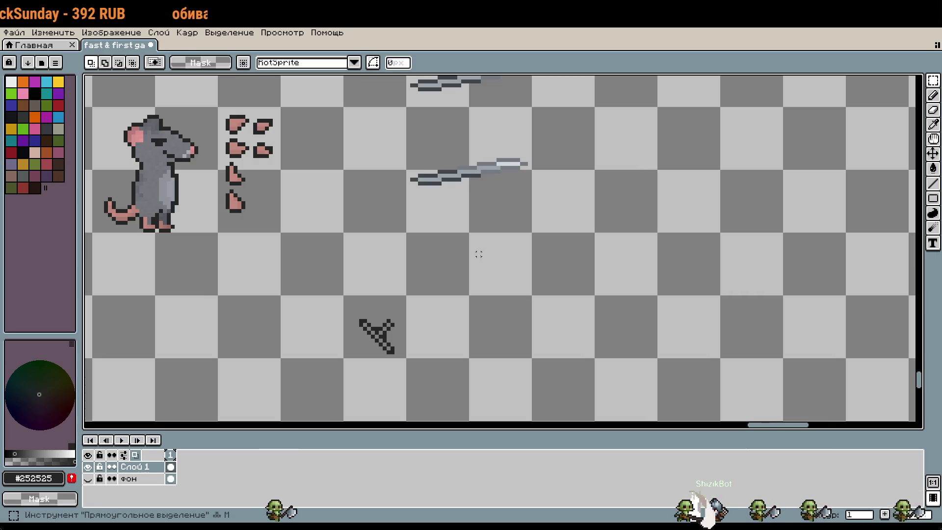
scroll(516, 313, "up", 3)
left_click_drag(432, 218, 607, 309)
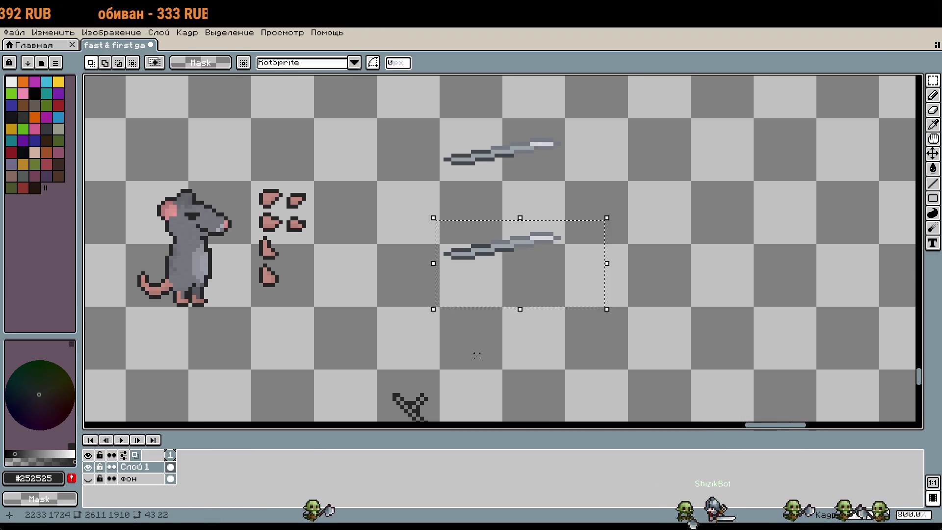
scroll(476, 304, "down", 1)
left_click_drag(402, 315, 483, 384)
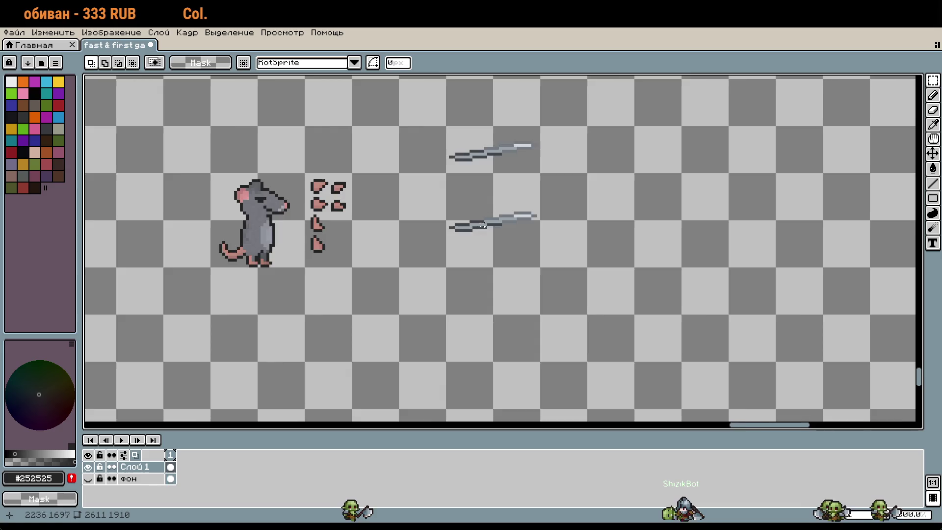
scroll(483, 225, "up", 1)
mouse_move(385, 202)
left_mouse_down()
mouse_move(467, 286)
mouse_move(493, 286)
left_mouse_up()
scroll(516, 236, "up", 2)
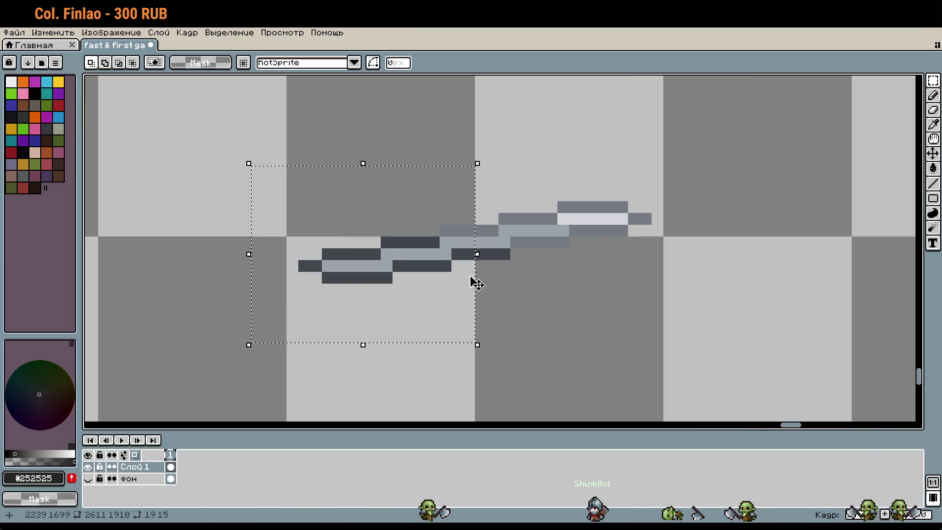
mouse_move(249, 152)
left_mouse_down()
mouse_move(643, 311)
mouse_move(662, 331)
left_mouse_up()
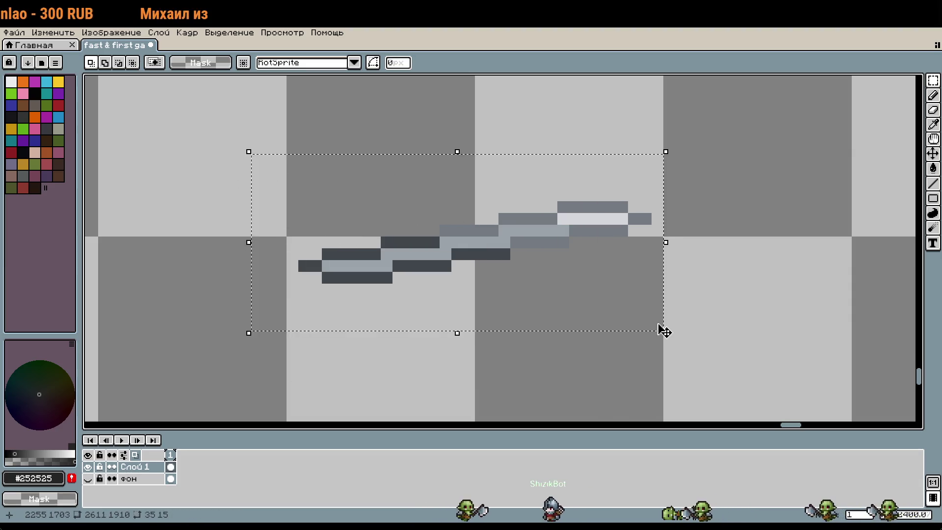
key("Right")
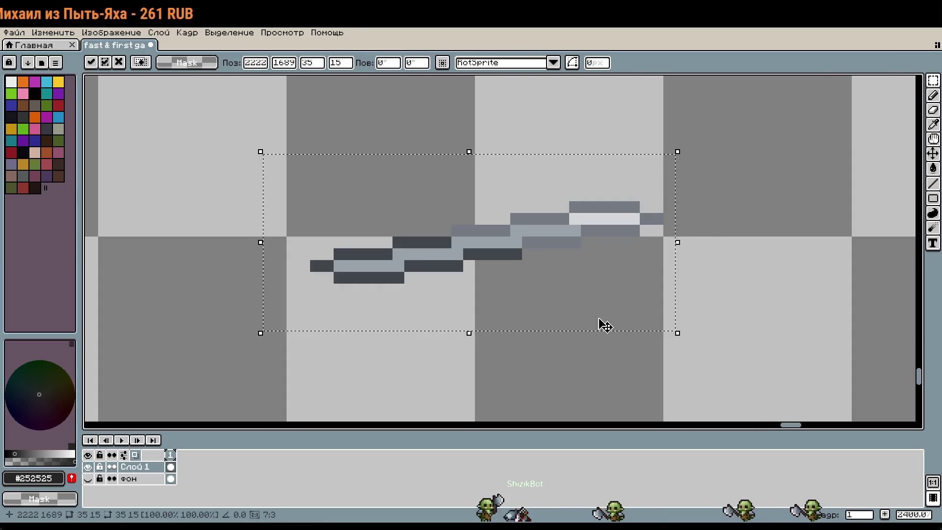
key("ctrl+d")
left_click_drag(487, 322, 736, 318)
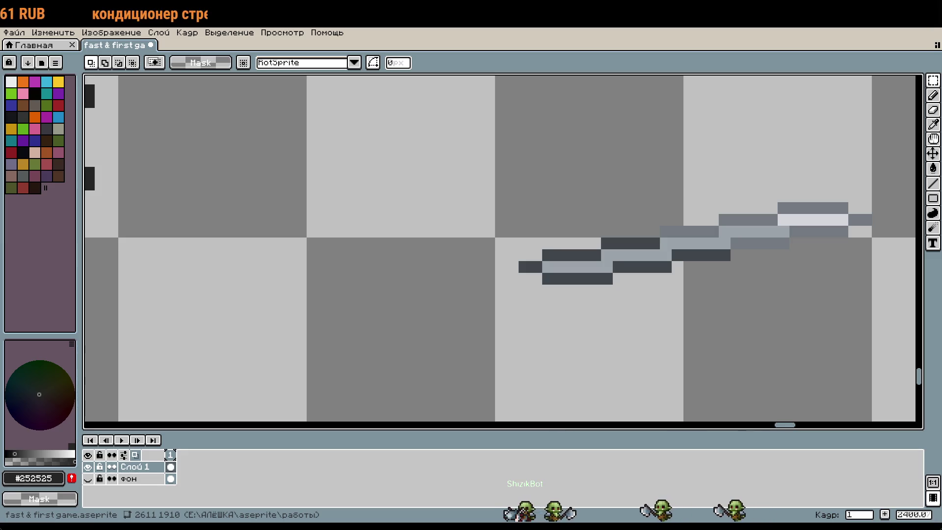
Step: Sample colours from the artwork and paint a dark pixel near the arrow
key("b")
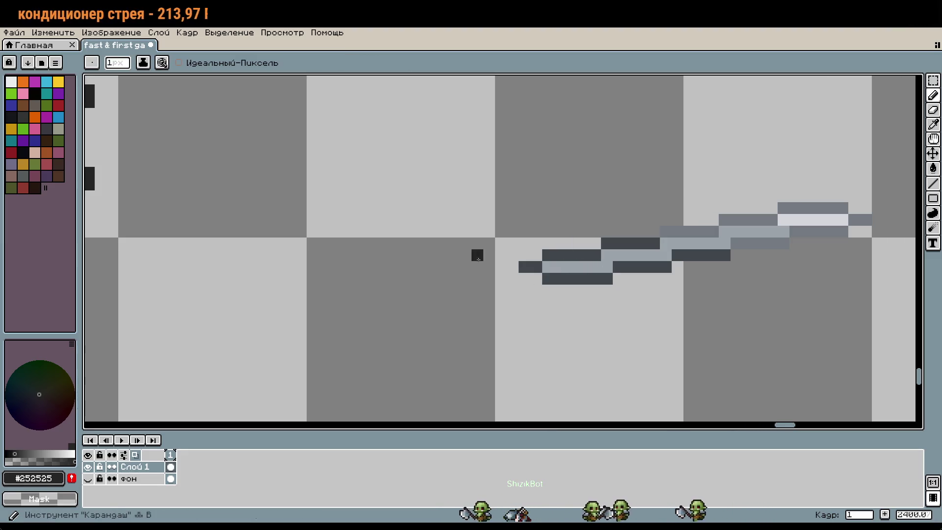
left_click_drag(680, 269, 580, 286)
key("w")
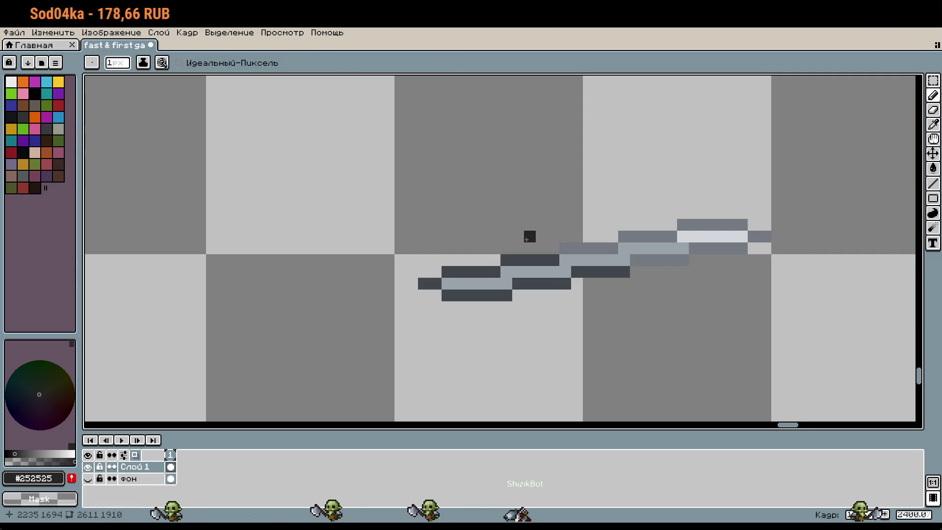
scroll(518, 244, "down", 2)
key("w")
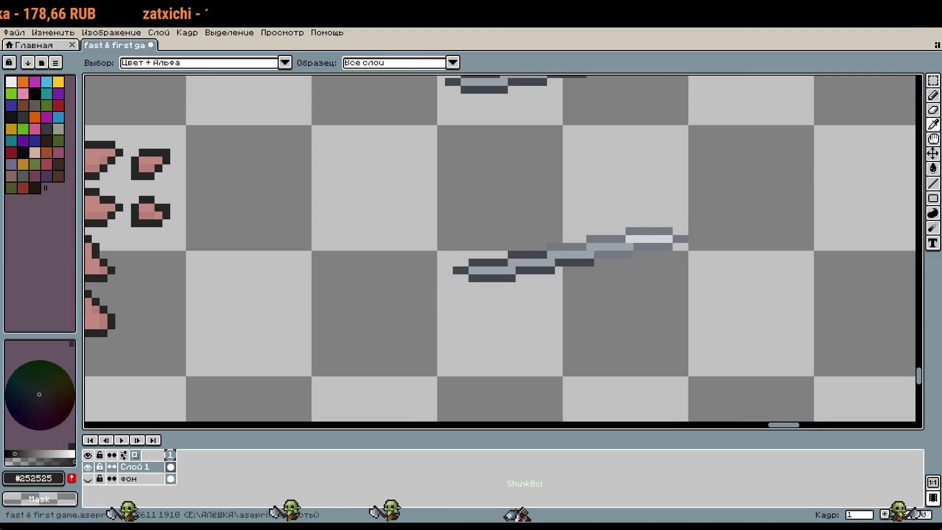
key("b")
left_click(545, 266)
key("w")
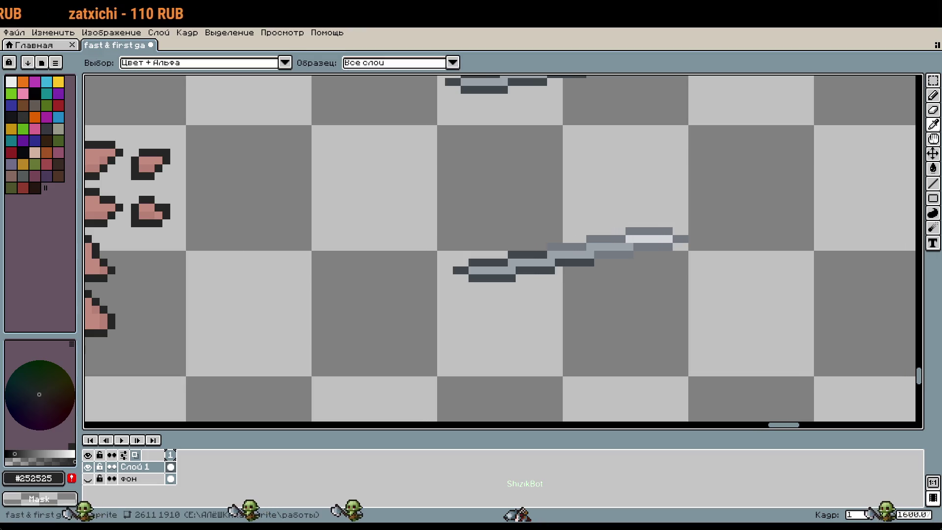
key("b")
scroll(587, 268, "down", 3)
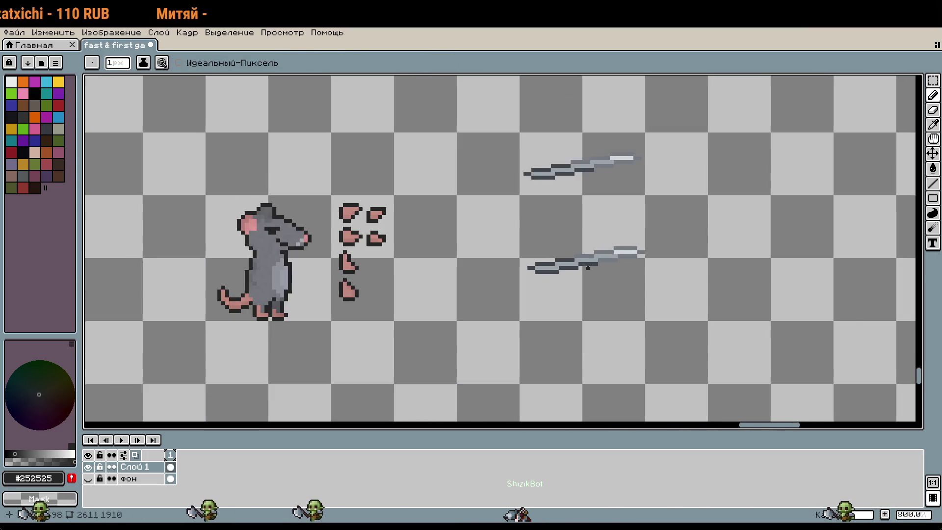
Step: Select the lower gray streak, move it slightly up-left and commit its position
key("m")
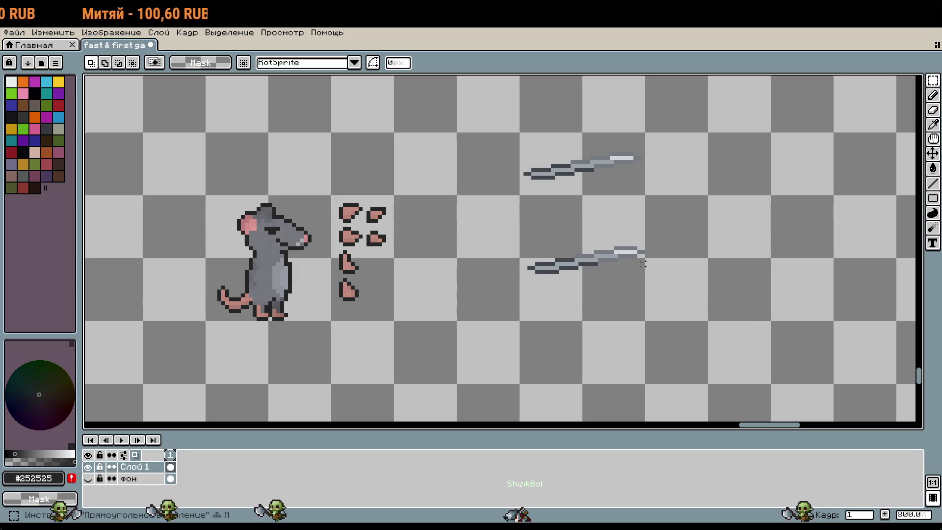
mouse_move(510, 229)
left_mouse_down()
mouse_move(649, 294)
mouse_move(643, 284)
left_mouse_up()
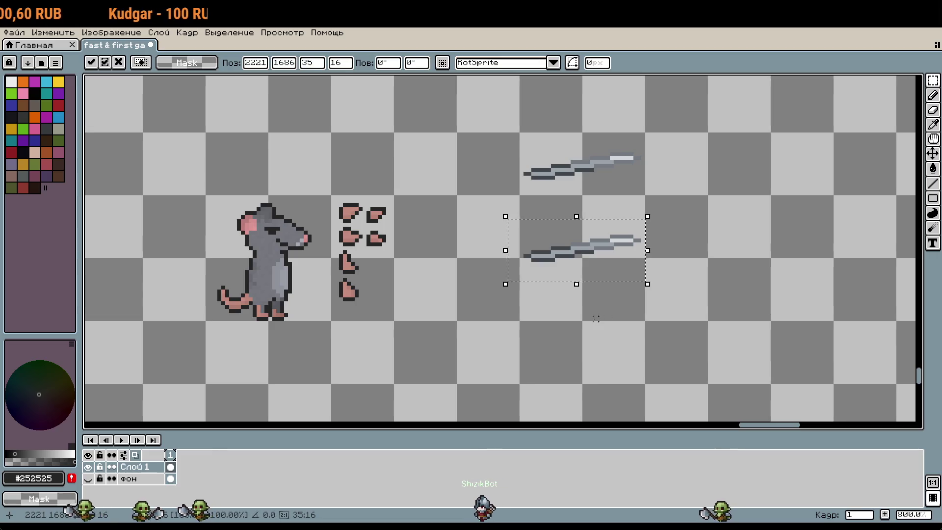
left_click(477, 268)
key("b")
scroll(463, 255, "up", 3)
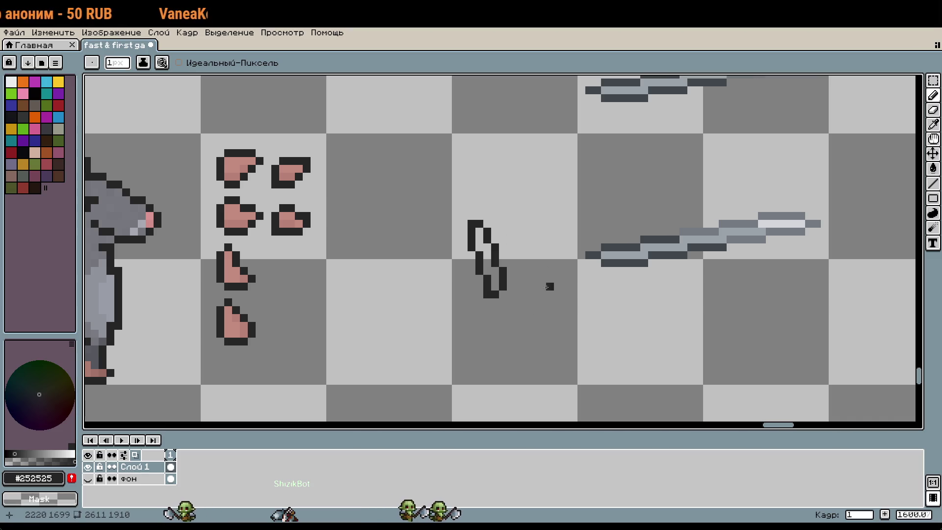
Step: Select the dark loop shape and move it down into its new place
scroll(521, 297, "up", 2)
key("m")
left_click_drag(432, 161, 518, 305)
left_click_drag(513, 260, 514, 283)
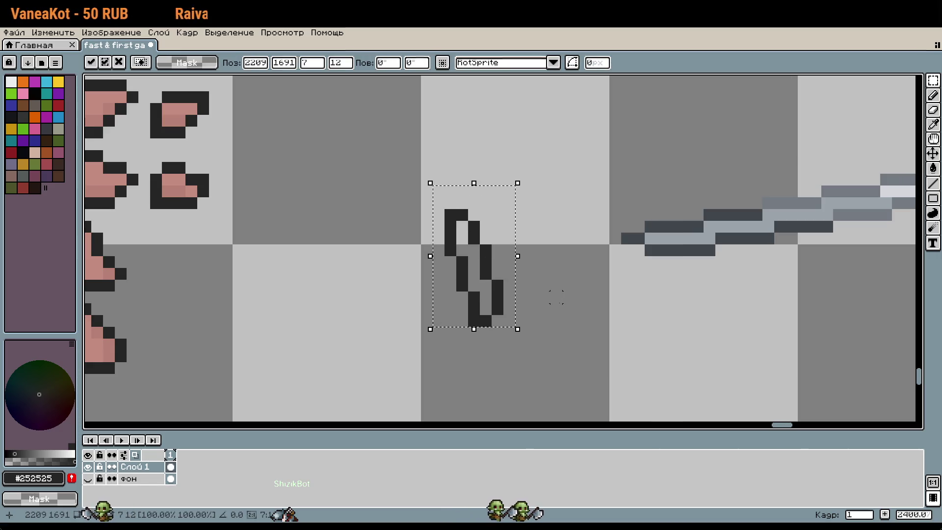
left_click(556, 297)
scroll(555, 309, "down", 1)
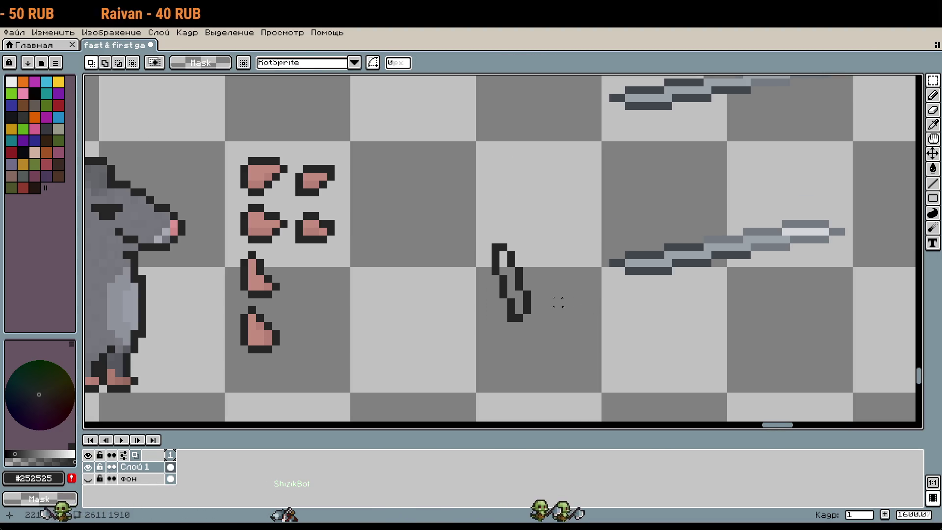
Step: Add a dark pixel beside the loop with the pixel-perfect Pencil
key("b")
scroll(516, 270, "up", 2)
left_click(516, 270)
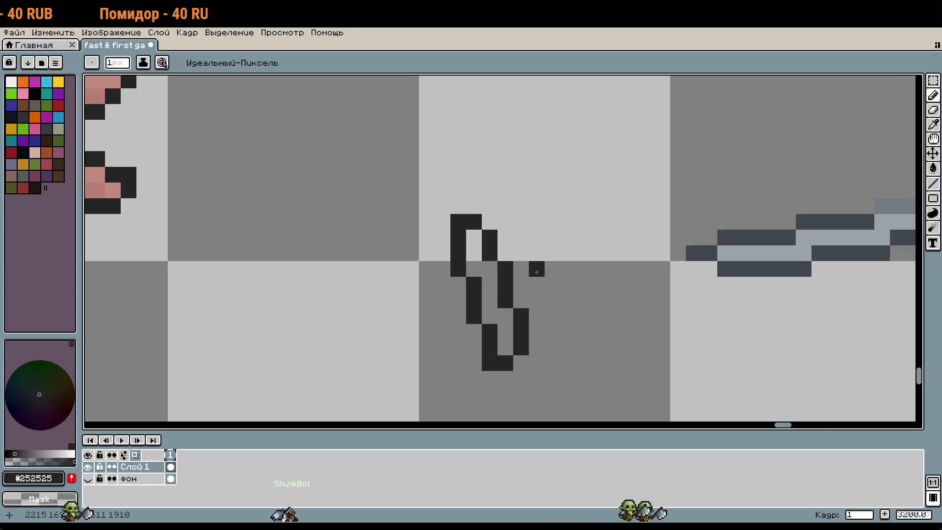
Step: Remove a stray dark pixel, try a short horizontal arm off the loop, then undo it
key("ctrl+z")
key("i")
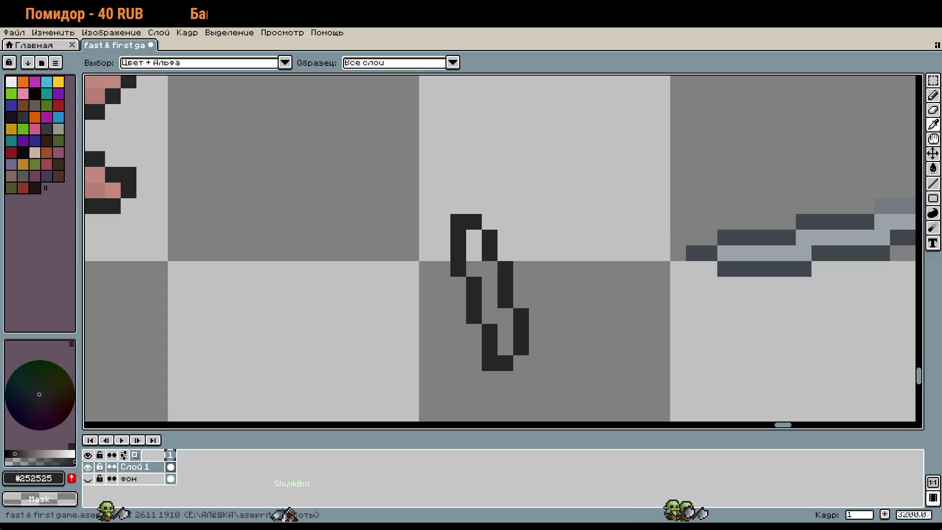
key("b")
scroll(474, 290, "down", 3)
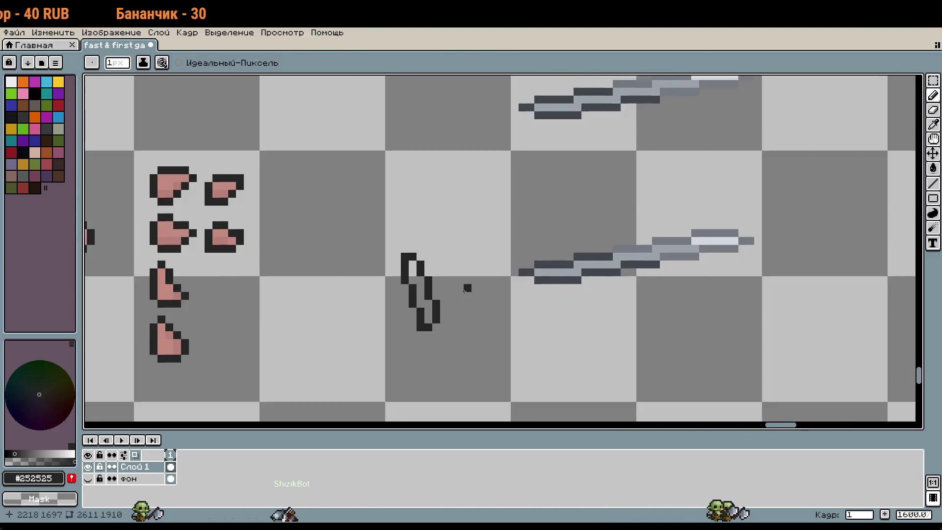
scroll(469, 289, "up", 2)
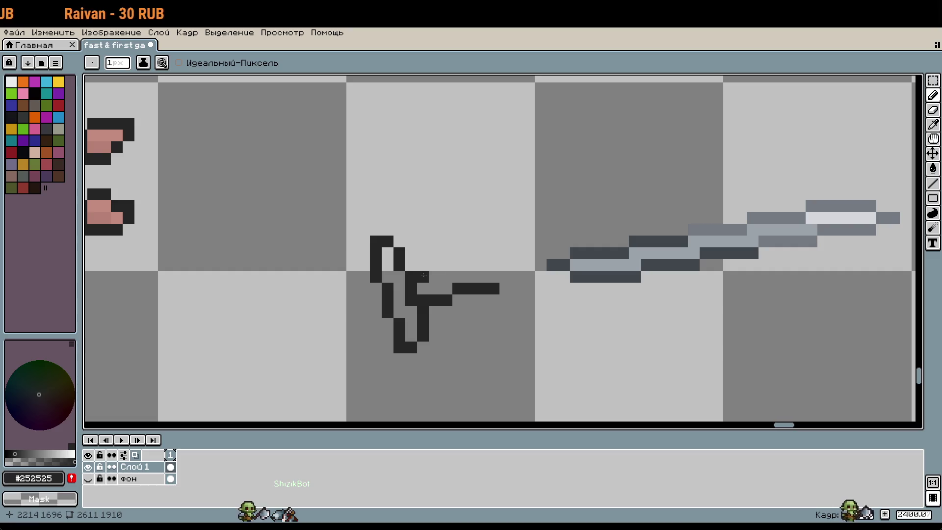
left_click(481, 265)
left_click(490, 323)
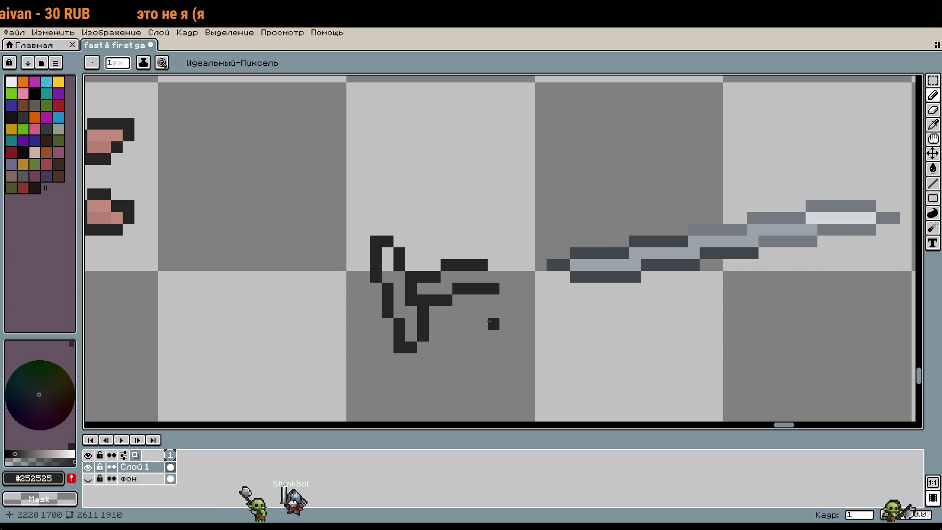
key("ctrl+z")
key("ctrl+z")
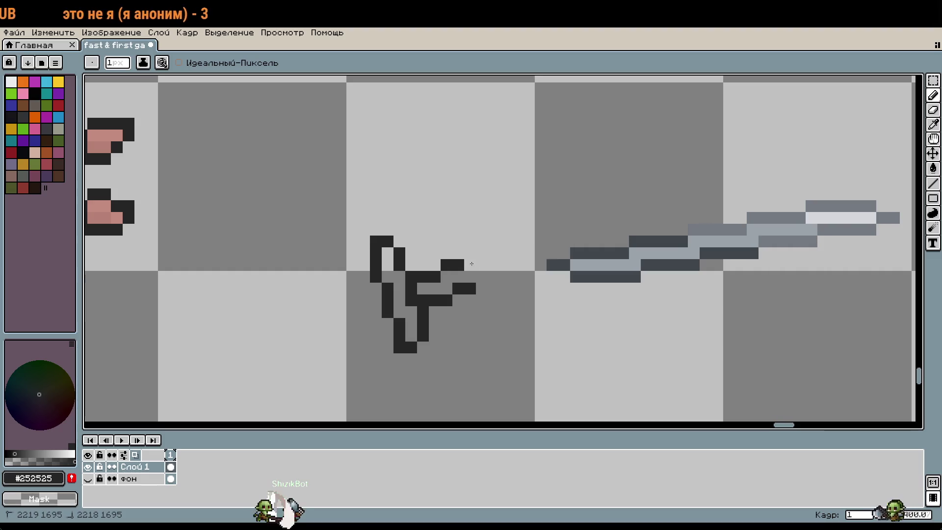
Step: Add a dark pixel on top and draw a tall spike down from it on the right
scroll(504, 308, "up", 1)
key("w")
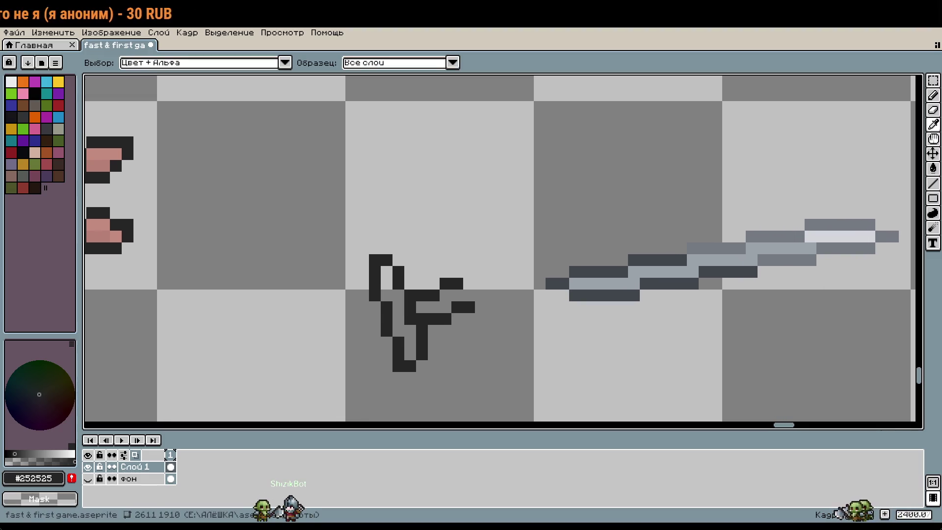
key("b")
left_click(481, 341)
key("b")
key("w")
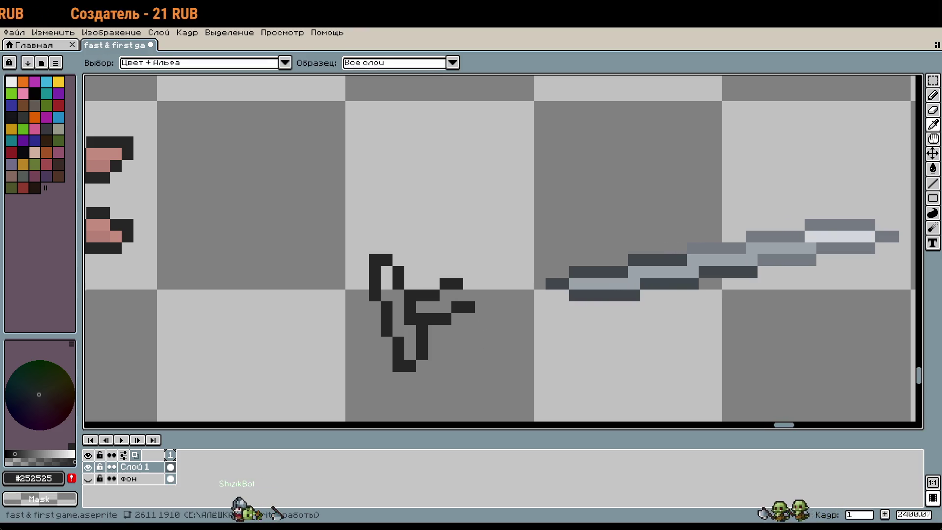
key("b")
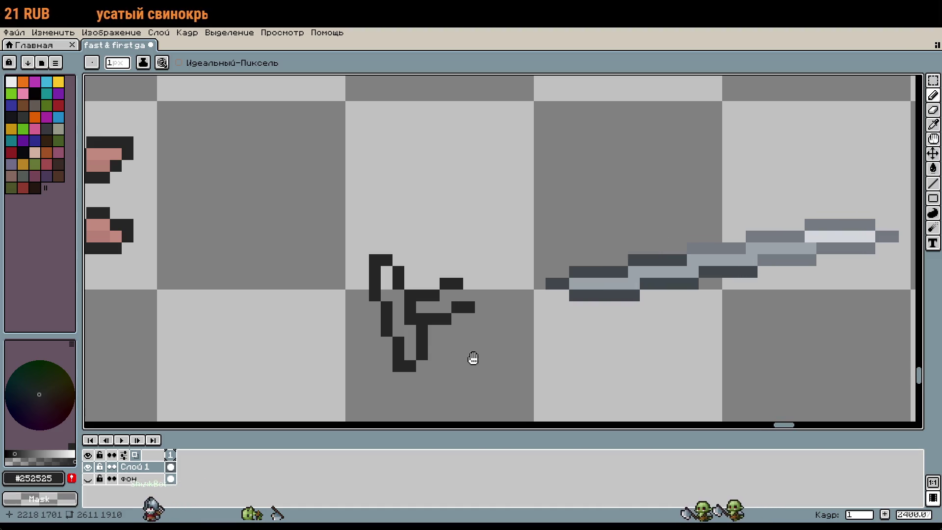
scroll(473, 358, "up", 1)
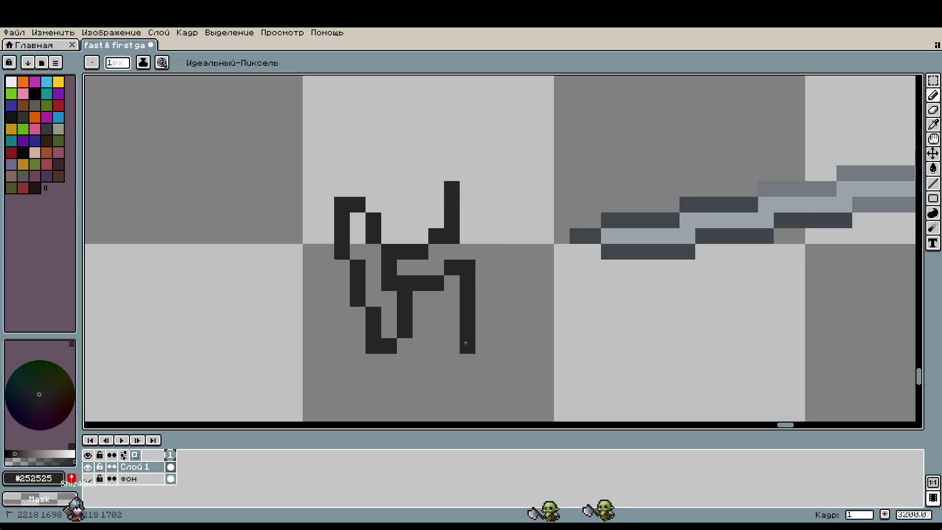
key("ctrl+z")
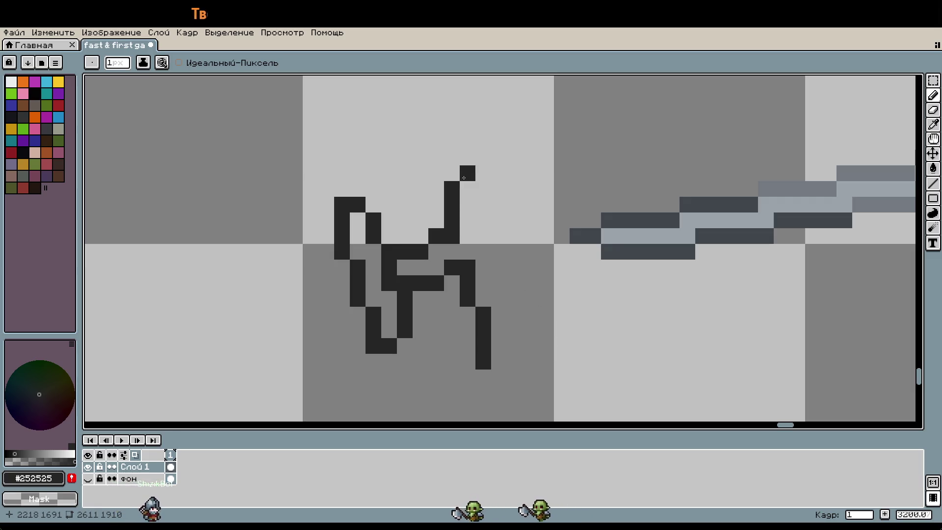
left_click(467, 173)
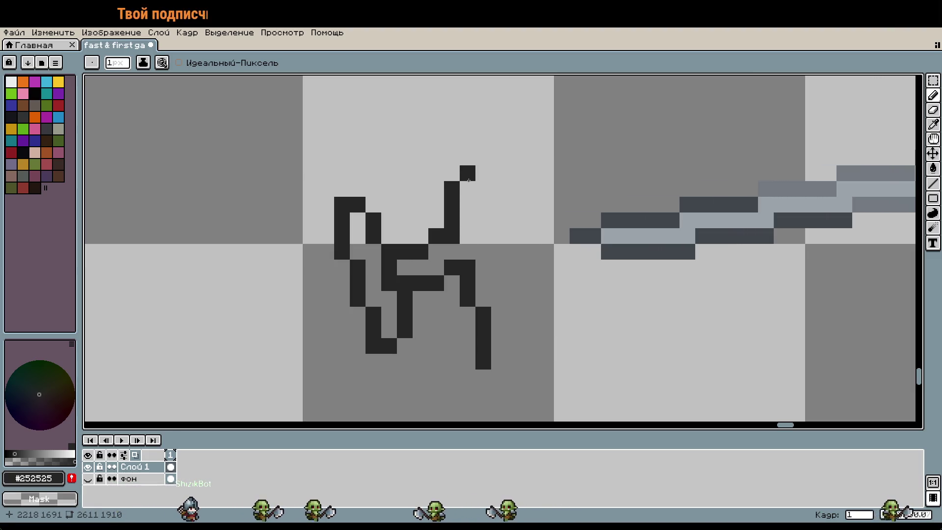
mouse_move(485, 189)
left_mouse_down()
mouse_move(484, 226)
mouse_move(499, 257)
mouse_move(514, 351)
mouse_move(498, 377)
left_mouse_up()
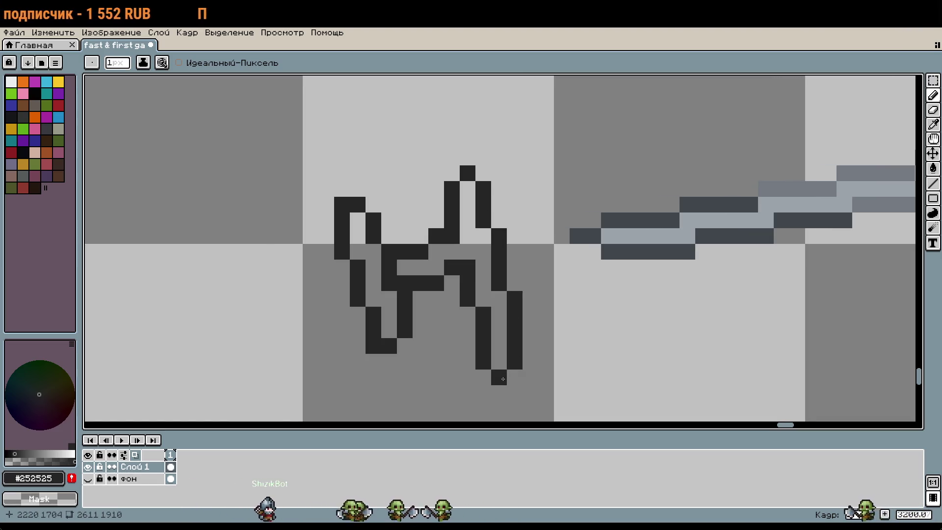
Step: Inspect the zoomed figure and undo the last edit to it
scroll(575, 381, "down", 1)
scroll(554, 353, "down", 1)
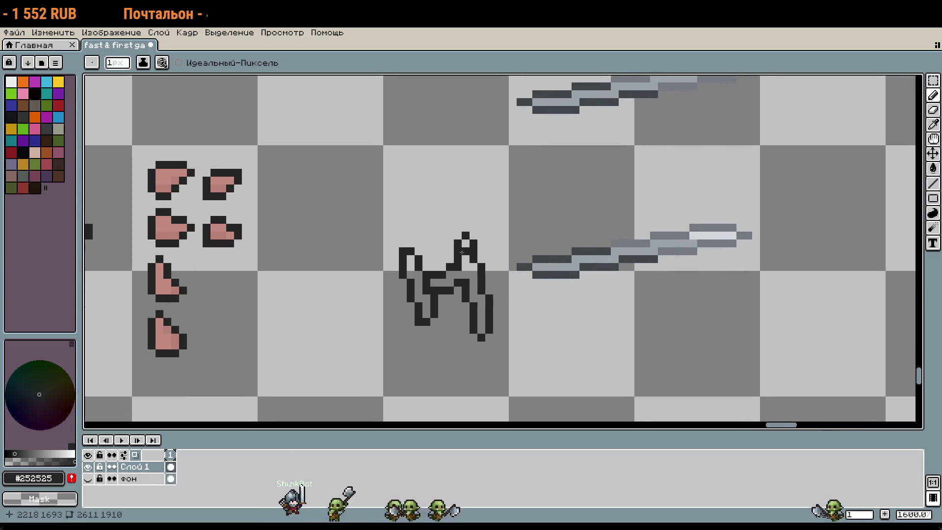
scroll(452, 218, "up", 2)
scroll(510, 195, "down", 1)
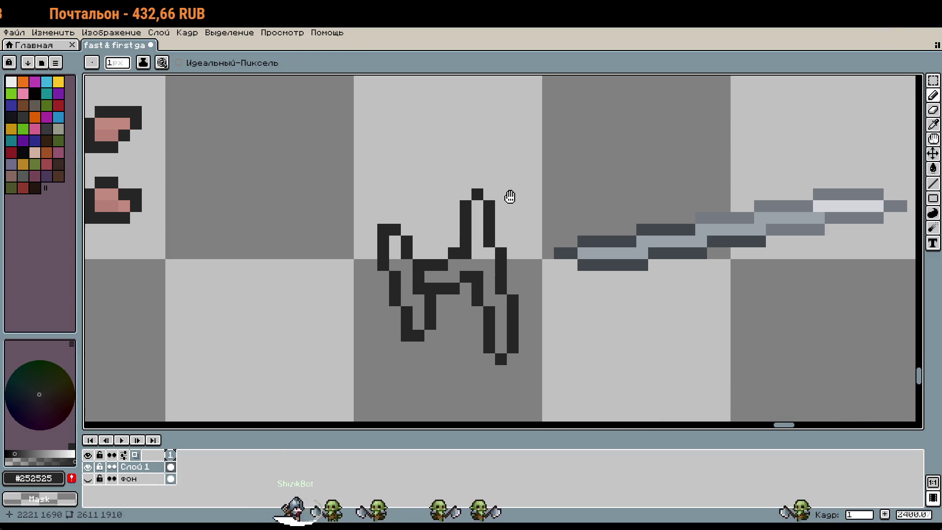
scroll(554, 339, "down", 1)
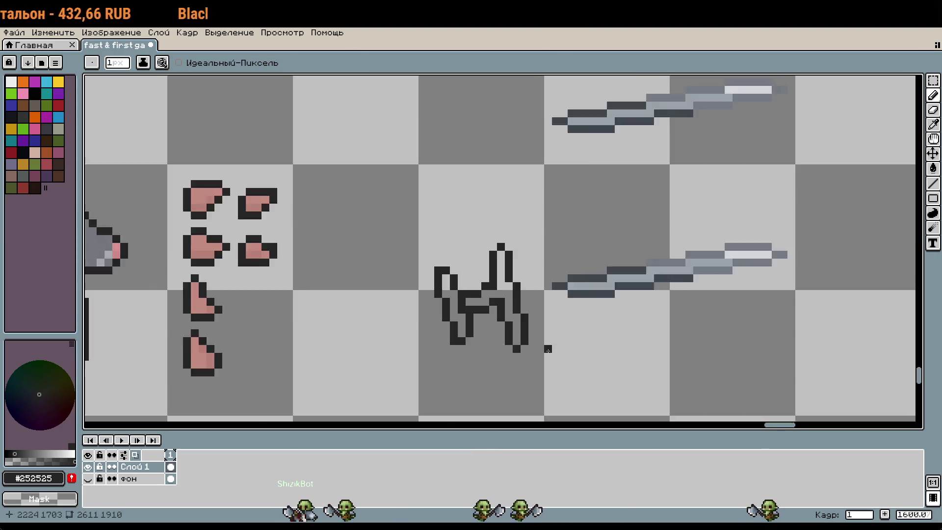
scroll(557, 336, "up", 2)
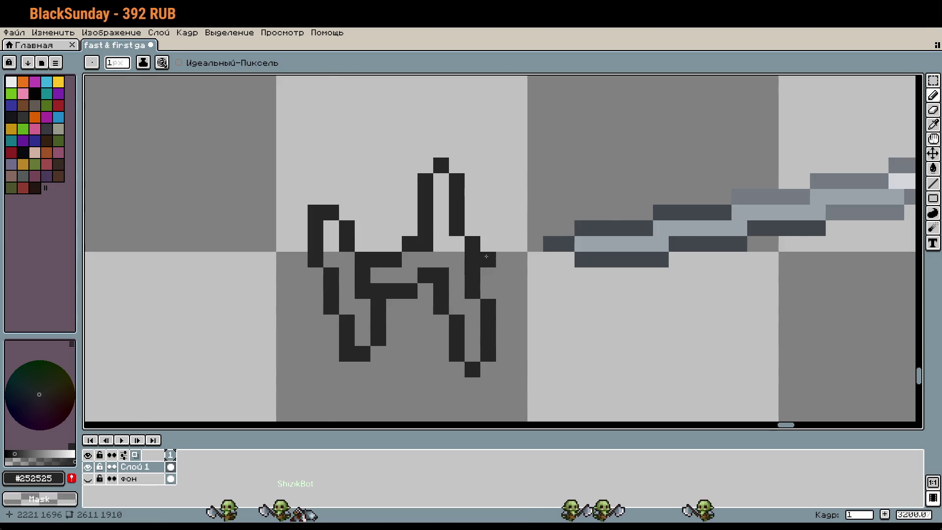
scroll(600, 359, "down", 1)
scroll(600, 360, "down", 2)
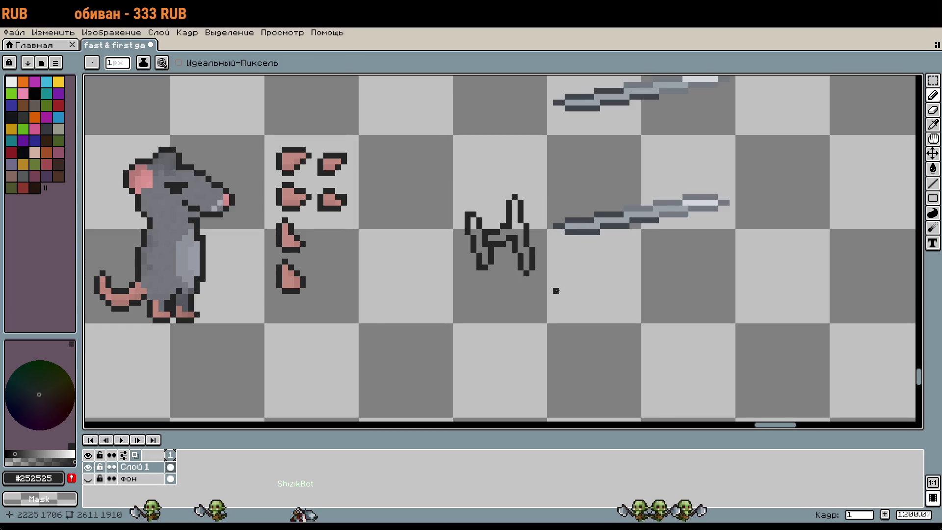
scroll(495, 252, "up", 3)
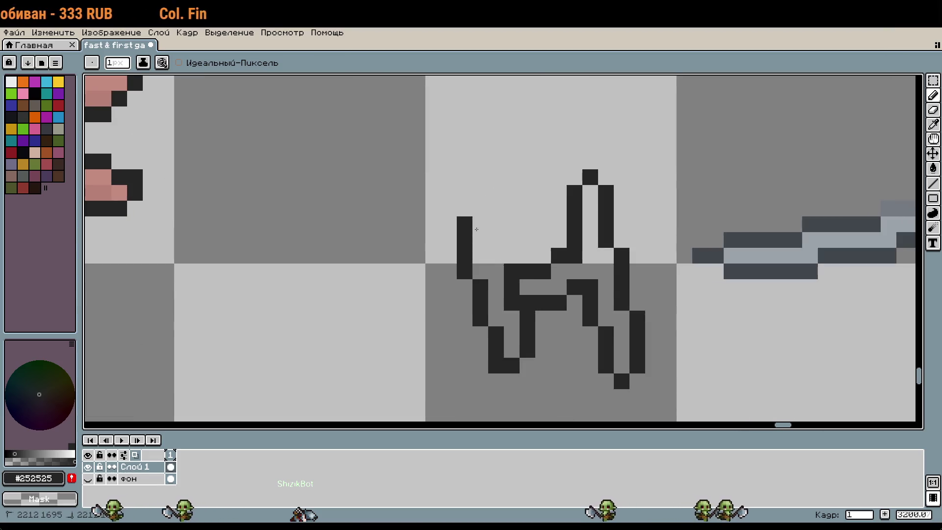
key("ctrl+z")
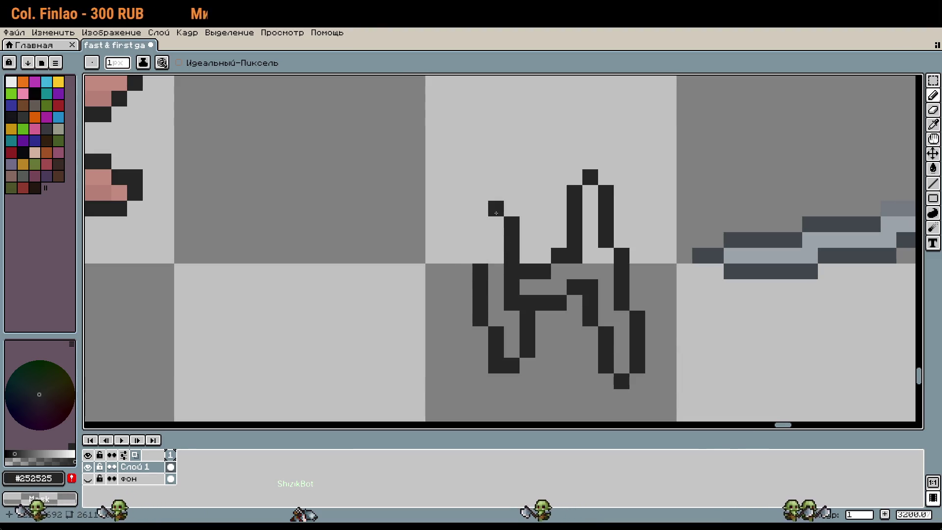
Step: Try reshaping the figure's head further left, then revert the change
scroll(478, 256, "down", 3)
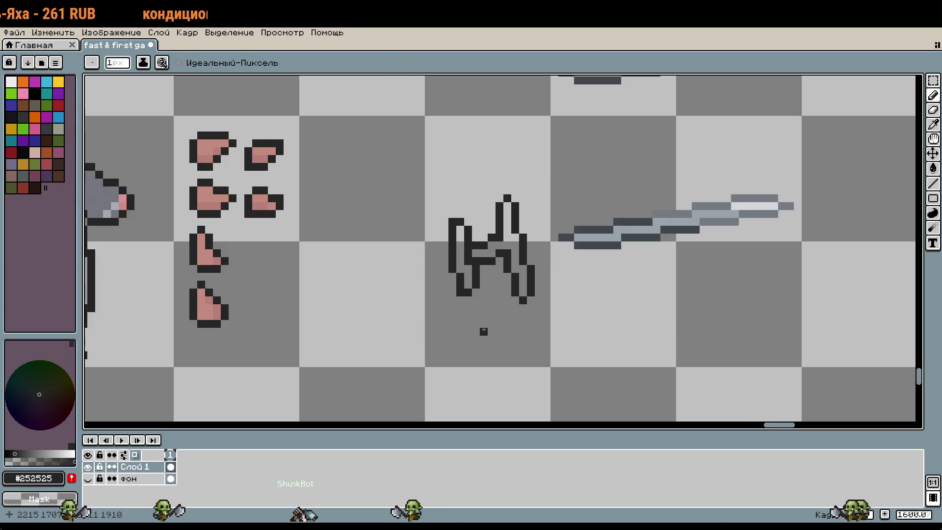
scroll(459, 238, "up", 5)
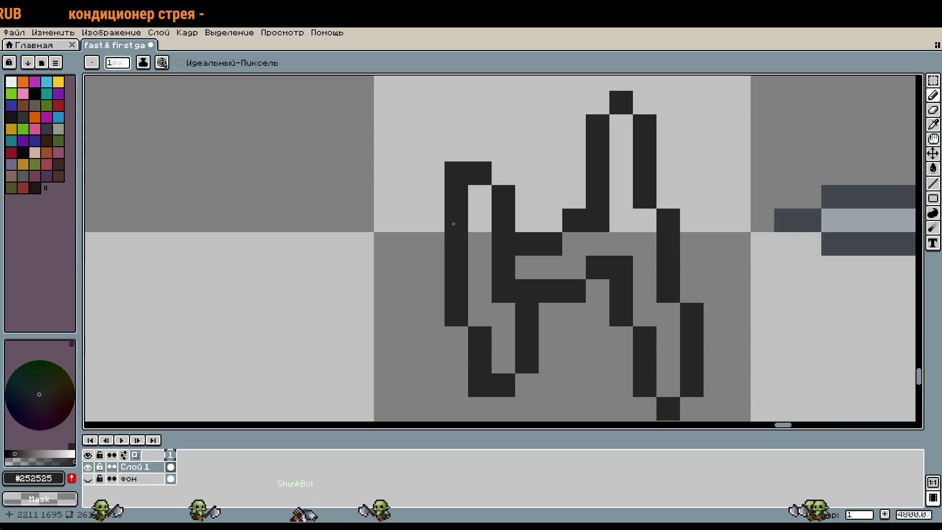
mouse_move(469, 218)
left_mouse_down()
mouse_move(448, 210)
mouse_move(456, 173)
left_mouse_up()
mouse_move(432, 173)
left_mouse_down()
mouse_move(410, 197)
mouse_move(424, 185)
left_mouse_up()
key("ctrl+z")
key("ctrl+z")
key("ctrl+z")
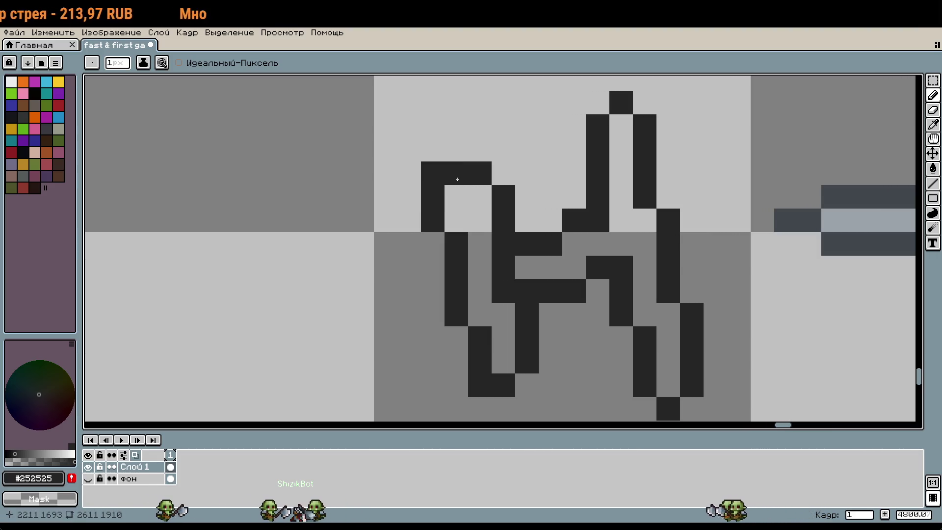
key("ctrl+z")
key("ctrl+z")
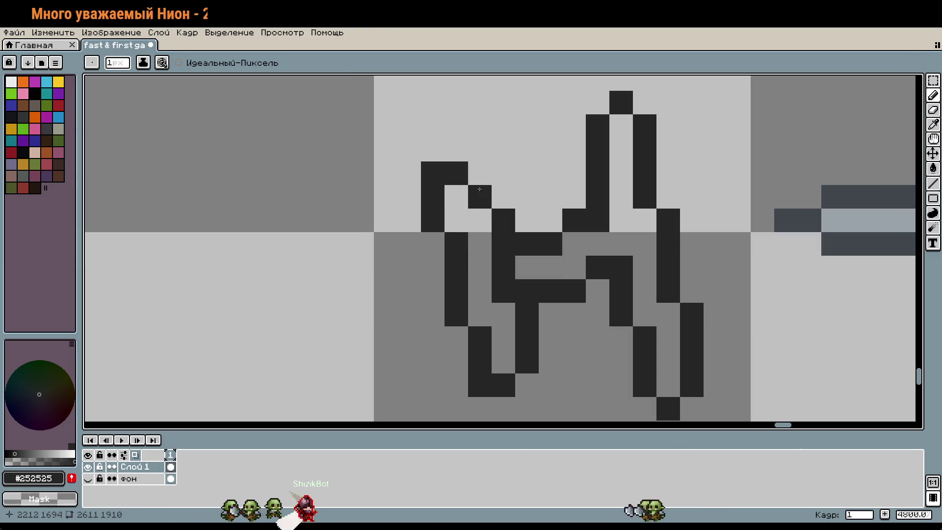
Step: Test dark pixels in the head corner and on the figure, undoing both
scroll(510, 221, "down", 3)
scroll(521, 248, "up", 3)
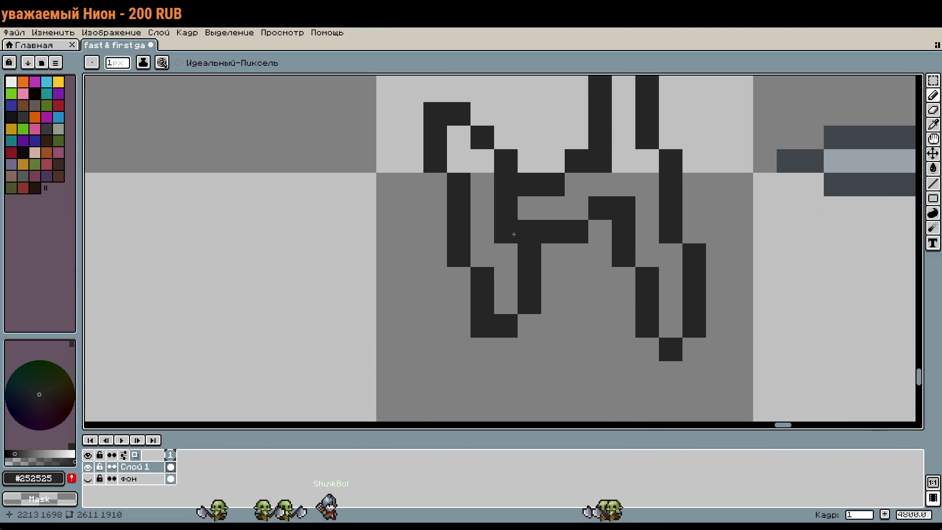
left_click(500, 160)
key("ctrl+z")
scroll(571, 268, "down", 2)
left_click(574, 285)
key("ctrl+z")
scroll(579, 289, "down", 1)
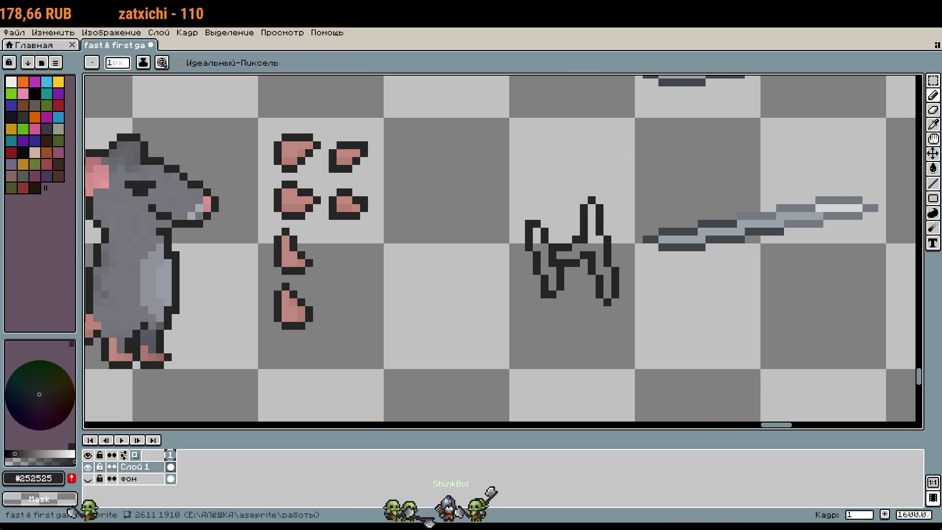
Step: Bring the rat sprite into view and add a dark pixel right of the spike
mouse_move(656, 203)
left_mouse_down()
mouse_move(550, 211)
mouse_move(492, 231)
left_mouse_up()
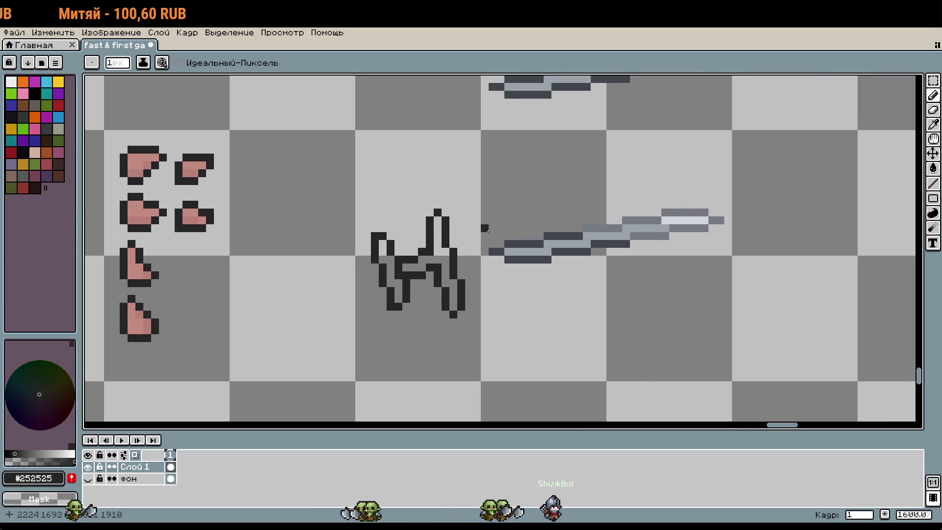
key("w")
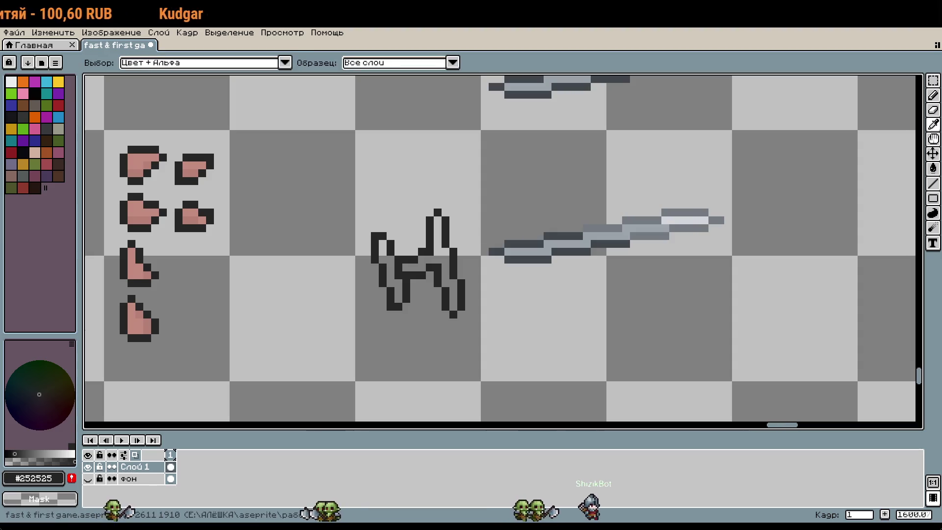
key("b")
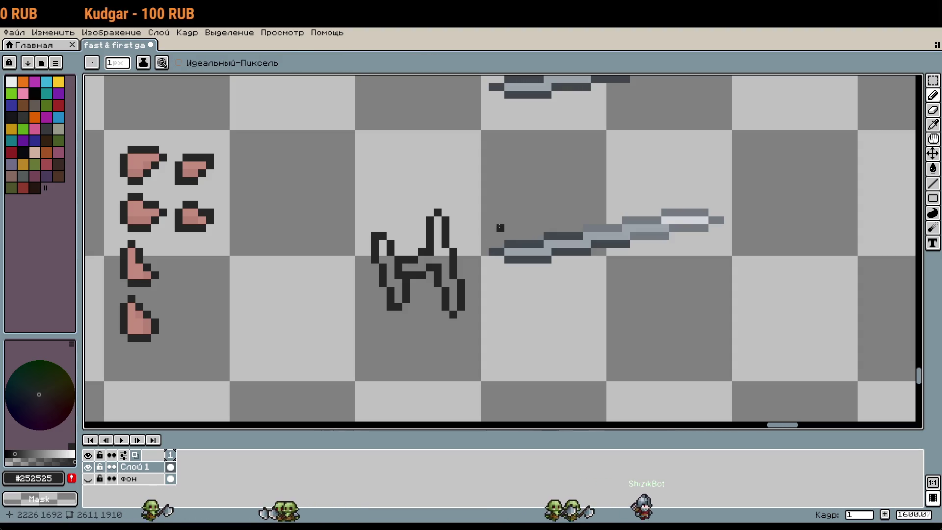
left_click(453, 236)
scroll(453, 236, "up", 1)
Step: Fill pixels beside the spike and the lower-right leg notch, and extend the spike's arm up-right
left_click(452, 224)
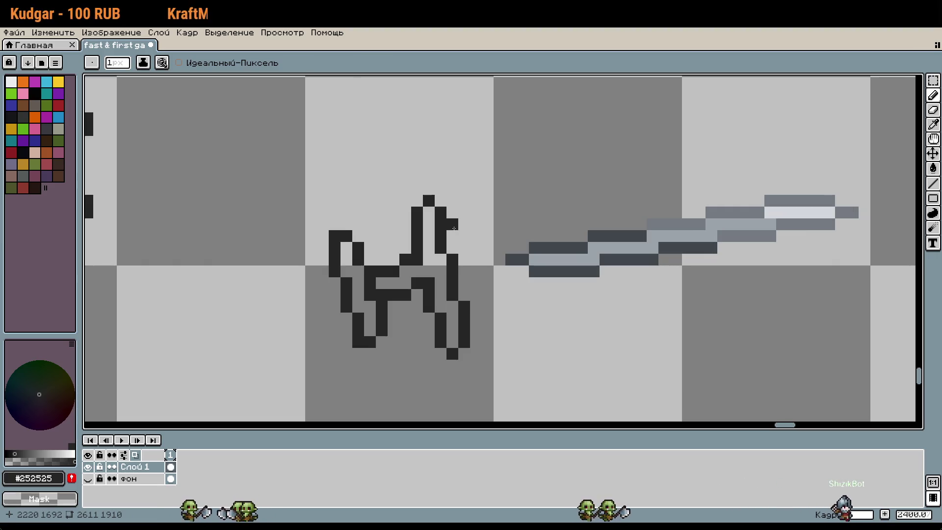
left_click(477, 318)
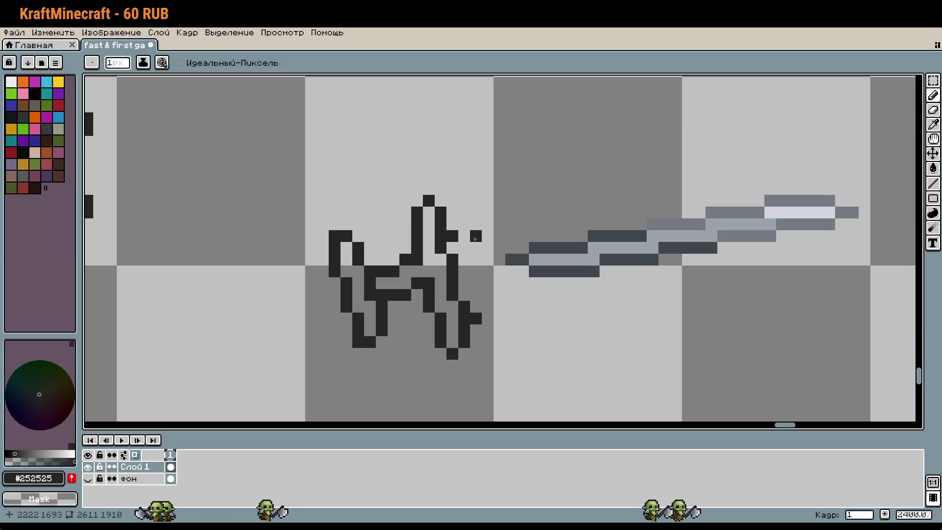
left_click(466, 232)
left_click_drag(466, 232, 491, 225)
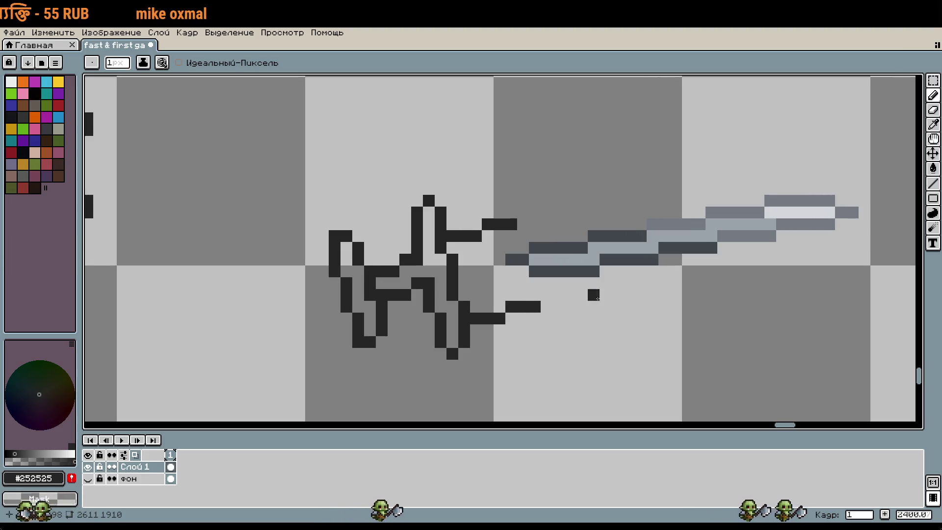
left_click(576, 201)
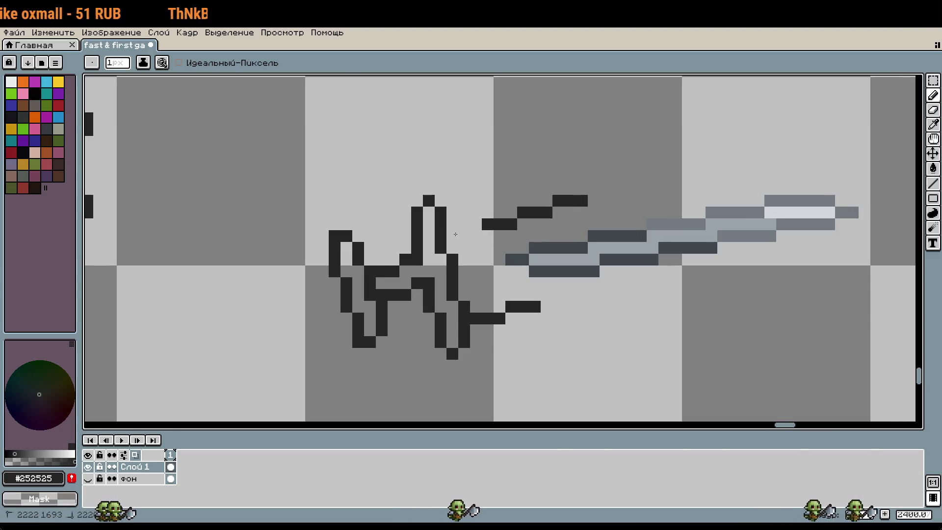
key("ctrl+z")
key("ctrl+z")
key("ctrl+z")
key("ctrl+z")
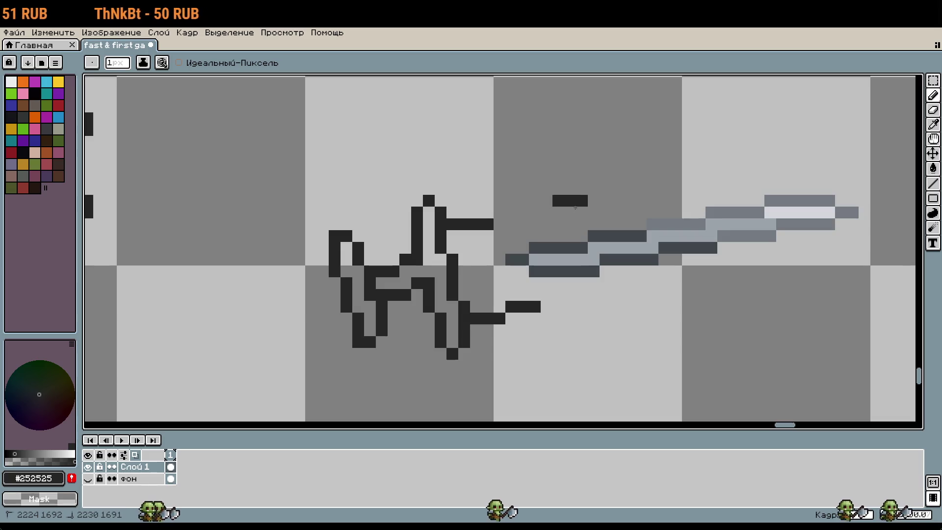
Step: Lengthen the upper and lower stepped strands rightward toward the gray blade
left_click_drag(523, 306, 558, 306)
left_click_drag(499, 212, 581, 201)
left_click(569, 295)
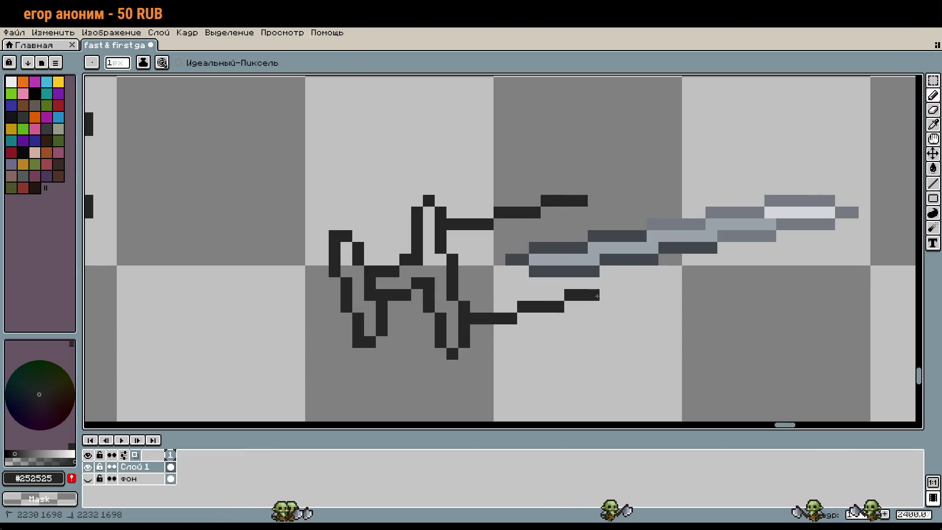
scroll(617, 314, "down", 2)
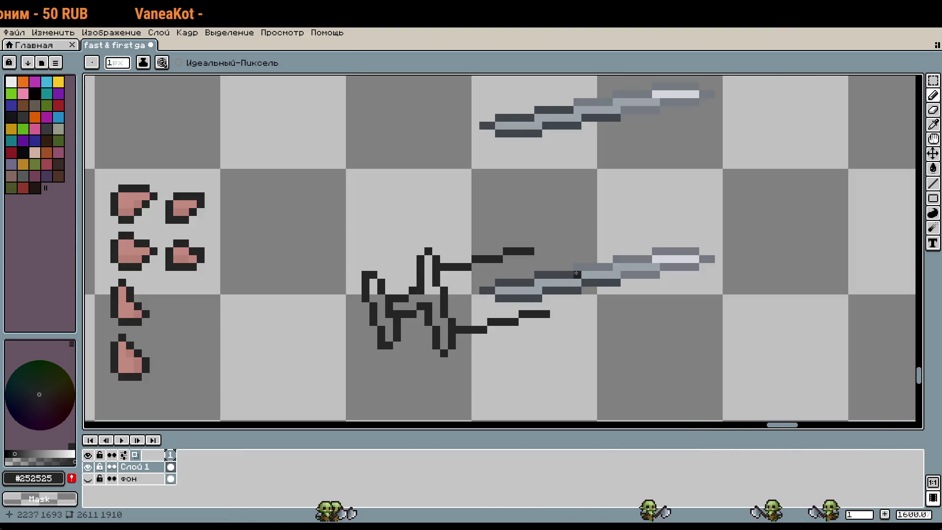
left_click_drag(538, 243, 560, 244)
left_click_drag(552, 306, 579, 306)
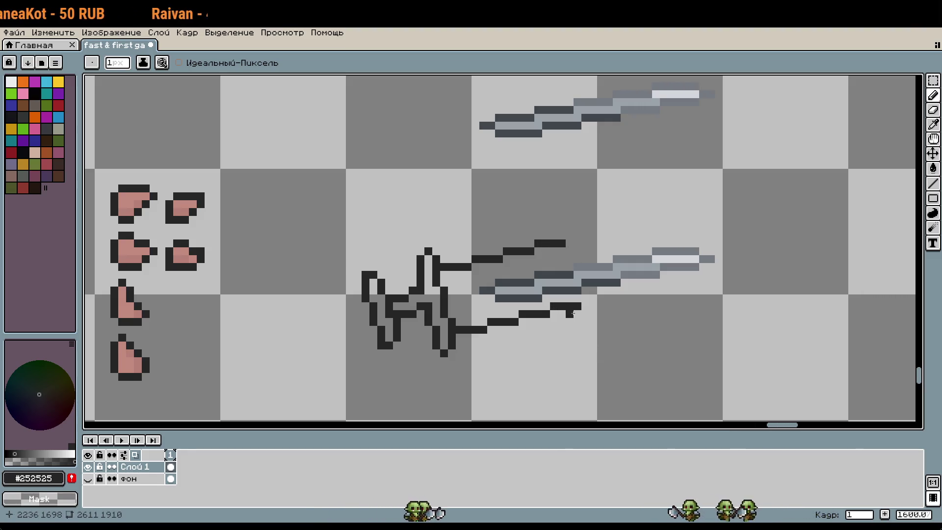
left_click_drag(584, 346, 551, 305)
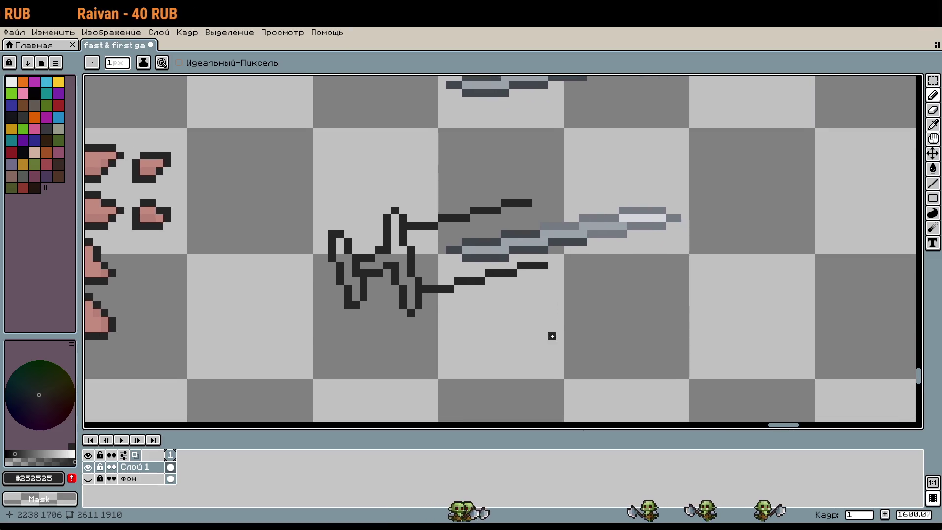
scroll(552, 289, "down", 3)
scroll(552, 289, "up", 4)
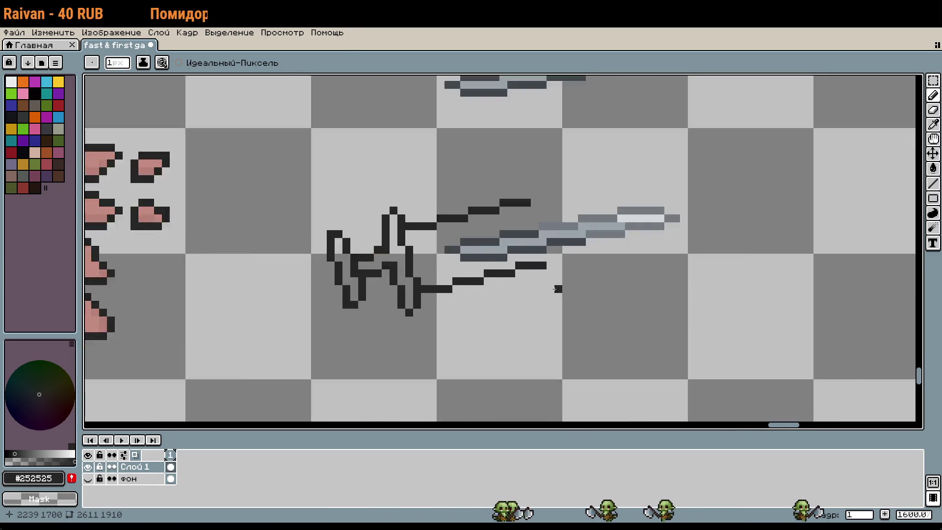
Step: Select the blade rows and move them up and to the right, committing the move
key("m")
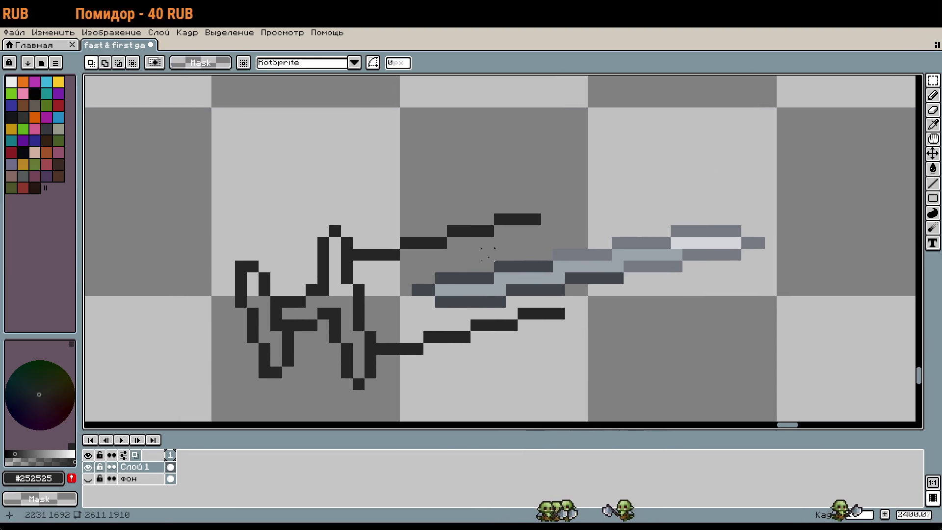
mouse_move(412, 273)
left_mouse_down()
mouse_move(611, 280)
mouse_move(614, 308)
left_mouse_up()
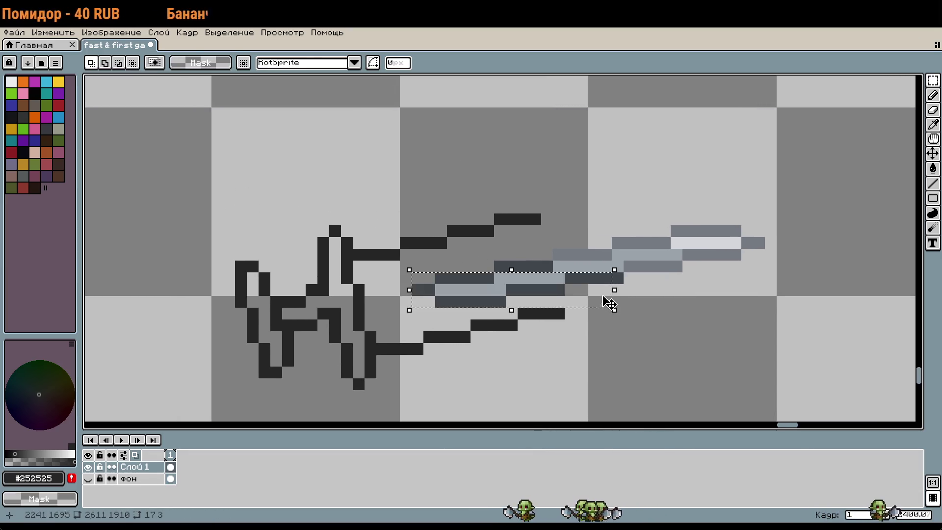
left_click_drag(496, 260, 778, 223)
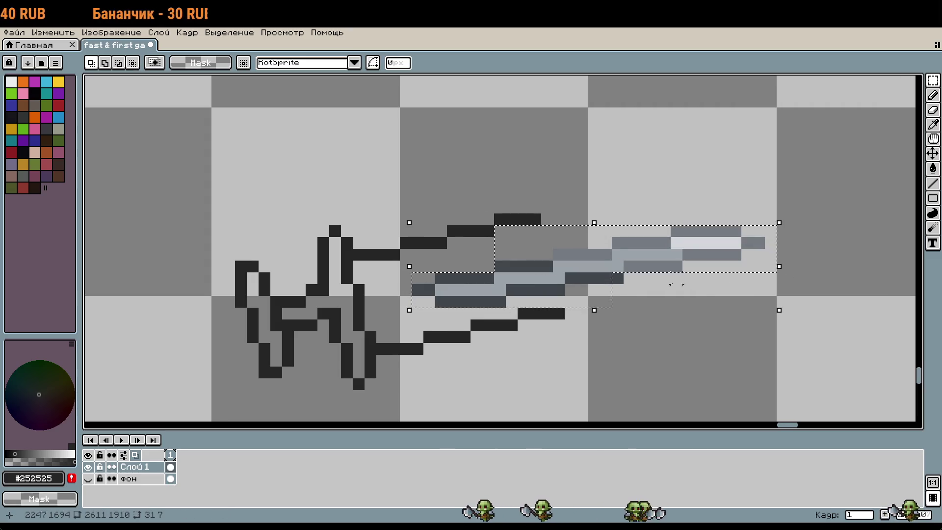
left_click(598, 279)
left_click(612, 292)
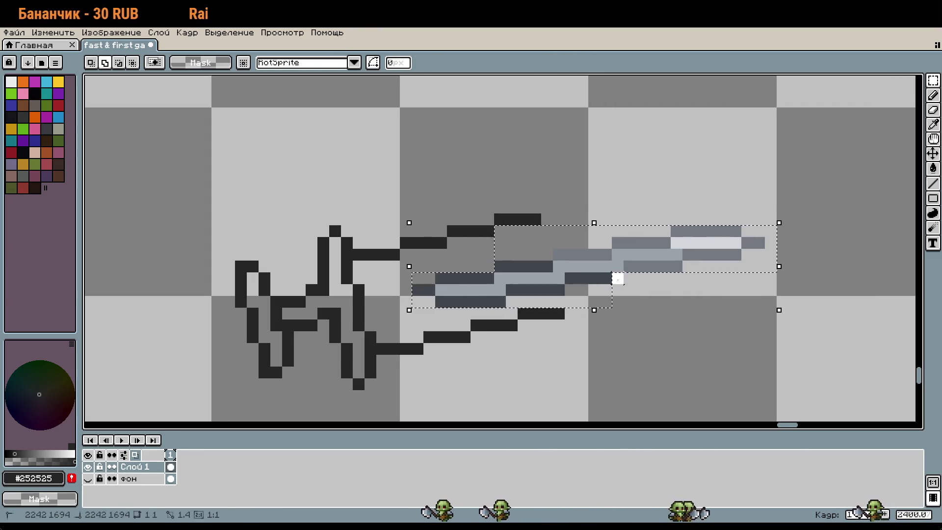
mouse_move(624, 260)
left_mouse_down()
mouse_move(636, 249)
mouse_move(624, 250)
left_mouse_up()
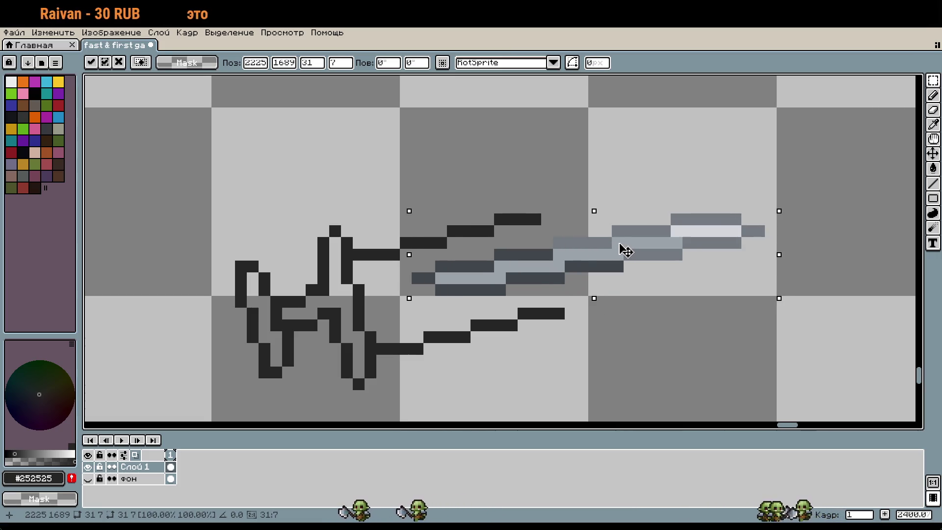
left_click(653, 324)
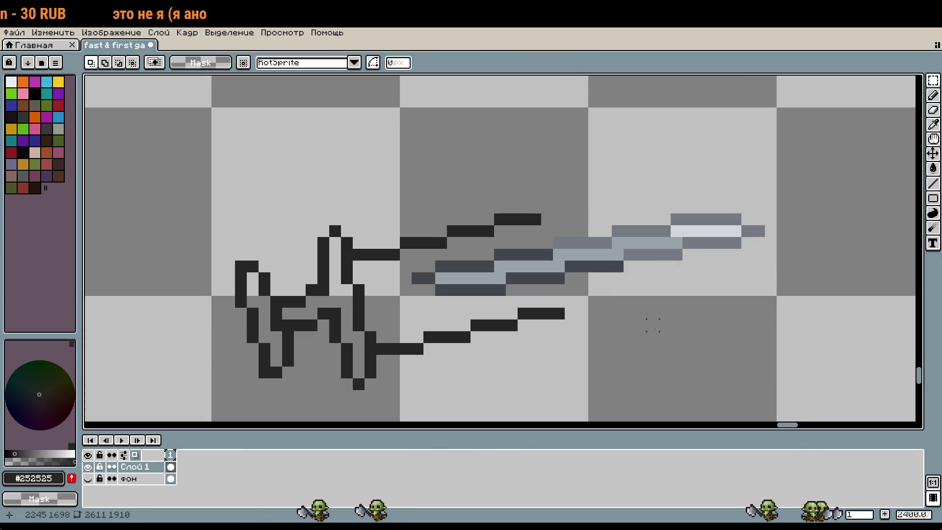
Step: Select the dark row under the upper strand, return to the Pencil, and zoom in across the figure
scroll(665, 324, "down", 3)
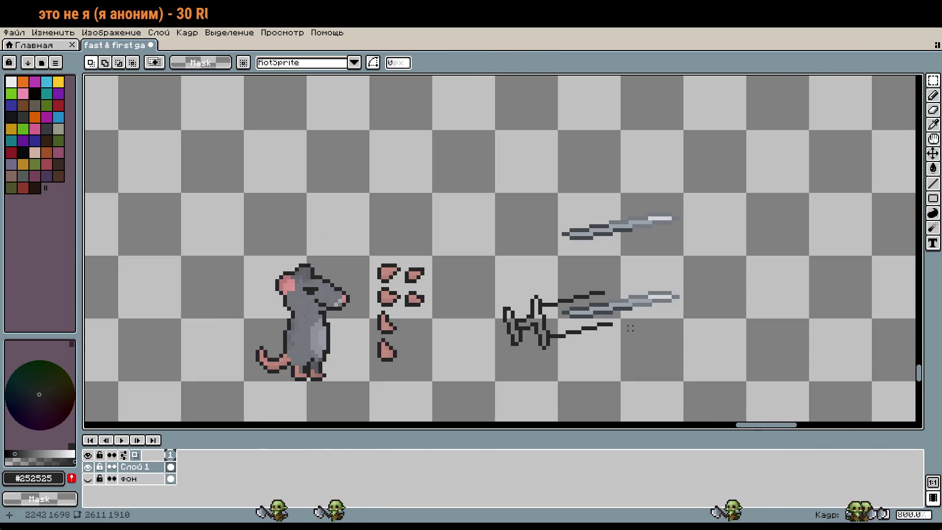
scroll(638, 326, "up", 2)
scroll(631, 328, "up", 2)
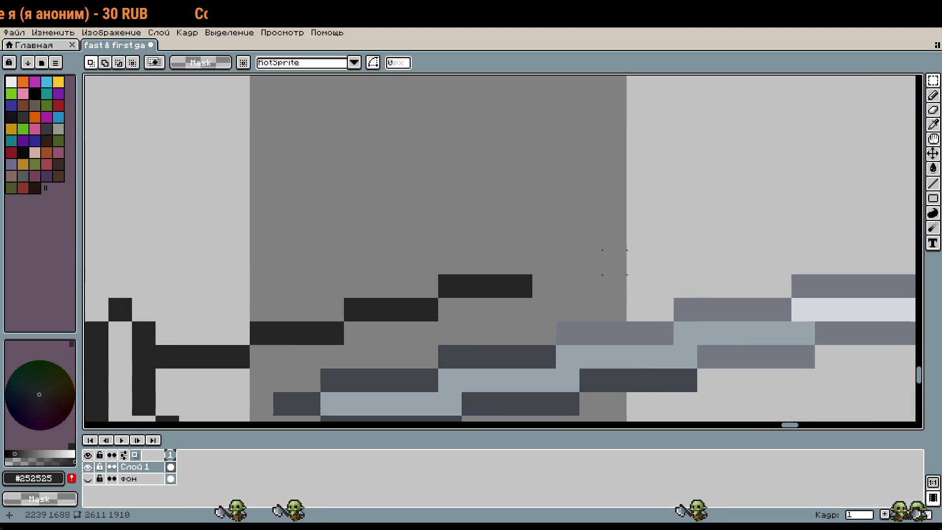
left_click_drag(382, 341, 505, 402)
scroll(664, 211, "down", 2)
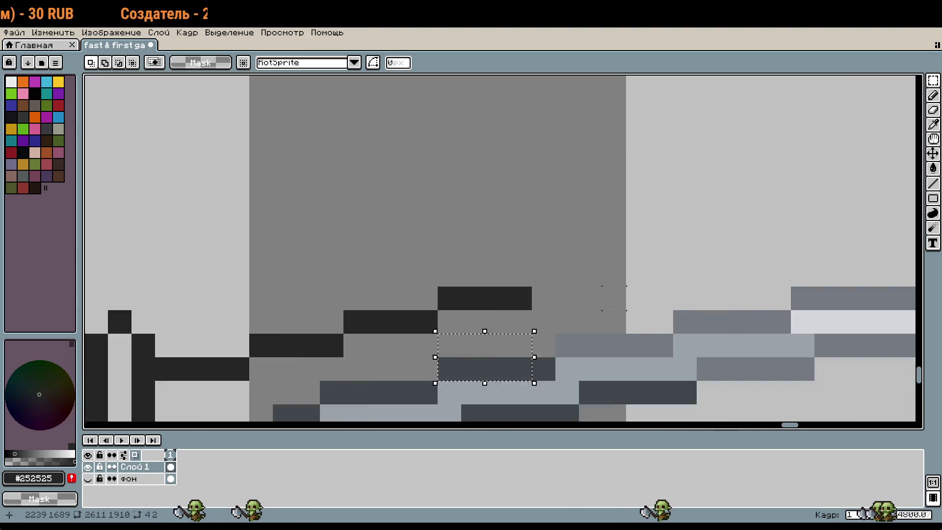
key("b")
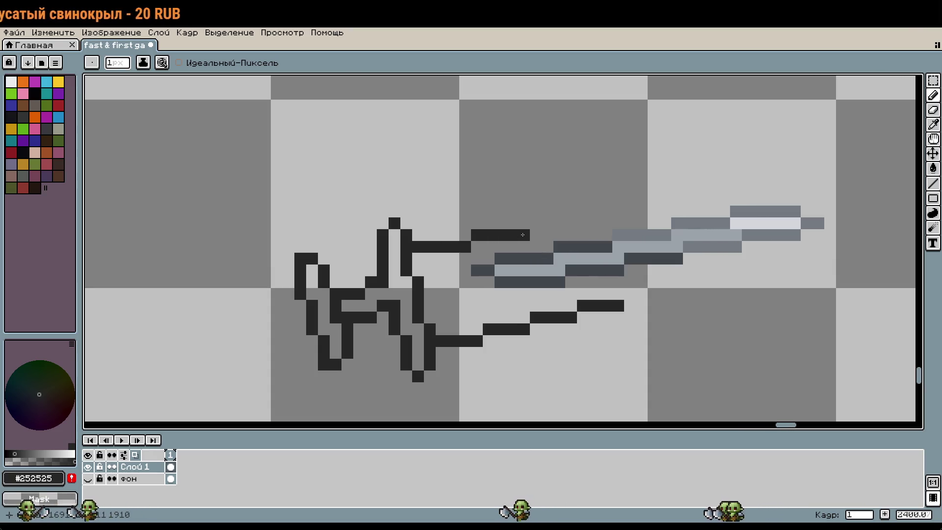
scroll(522, 234, "down", 10)
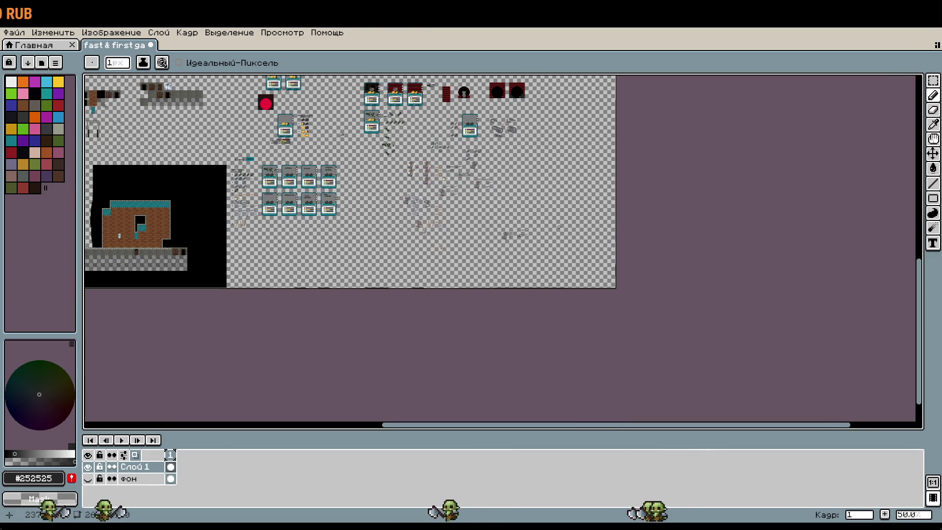
scroll(482, 195, "up", 8)
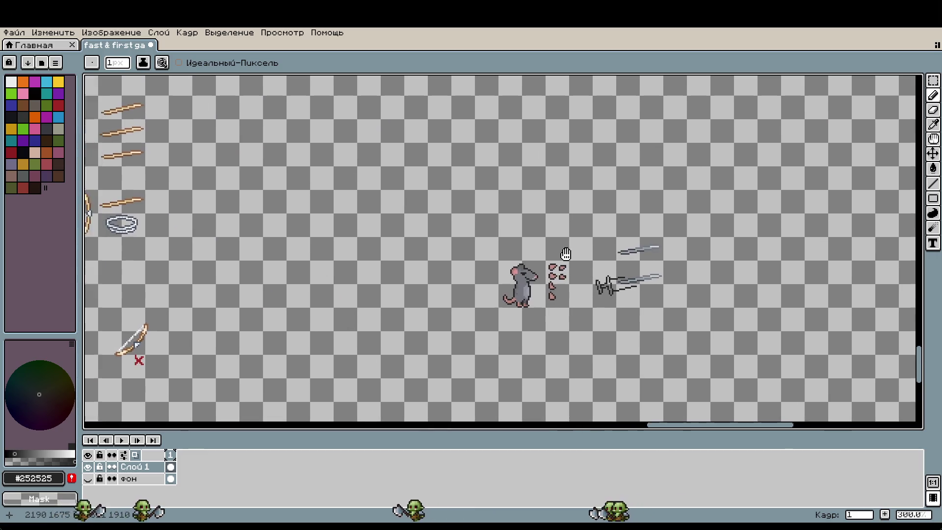
scroll(676, 286, "up", 4)
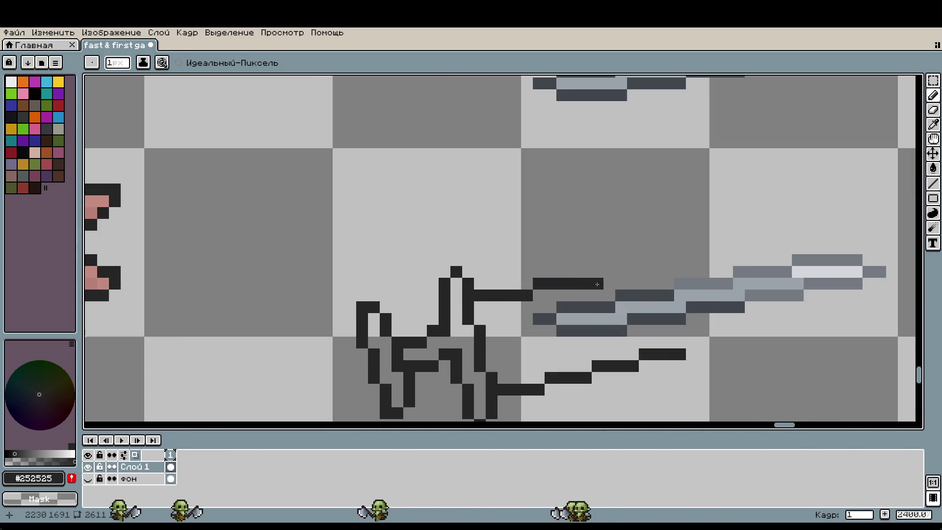
scroll(597, 284, "up", 3)
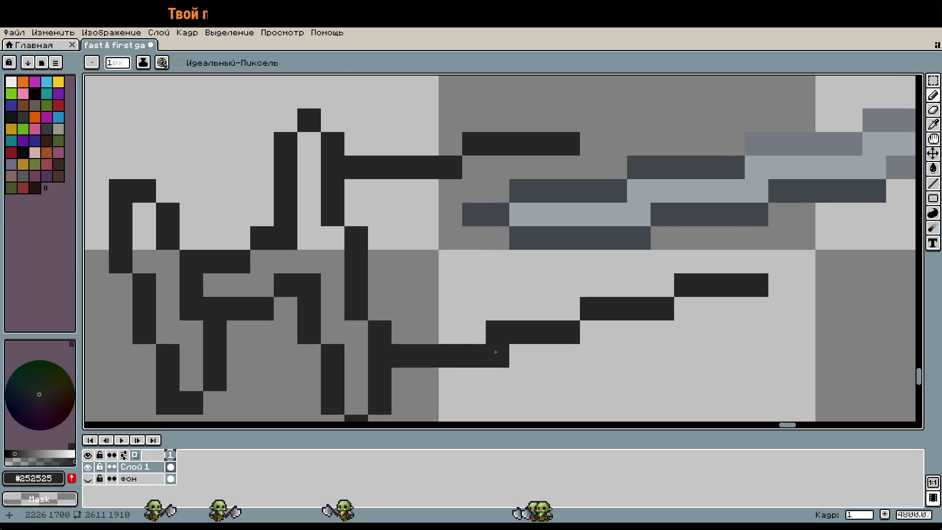
left_click_drag(669, 190, 613, 193)
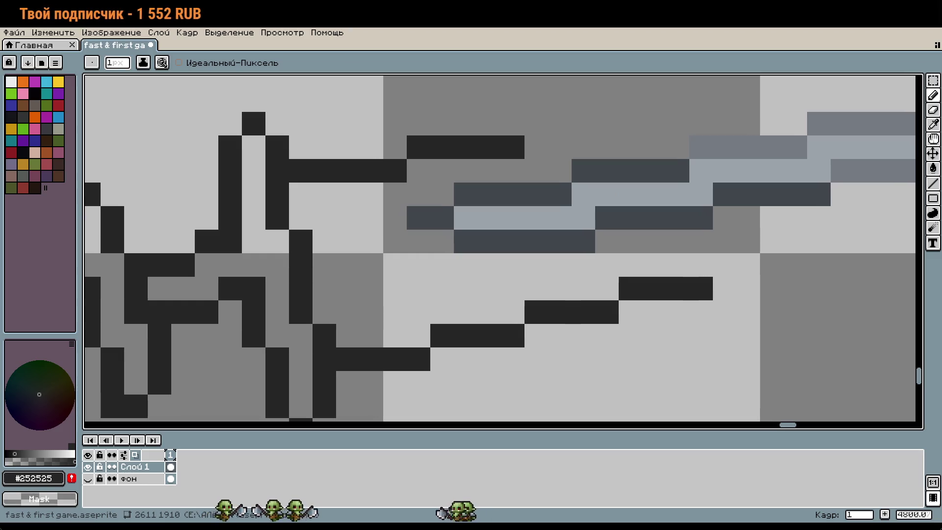
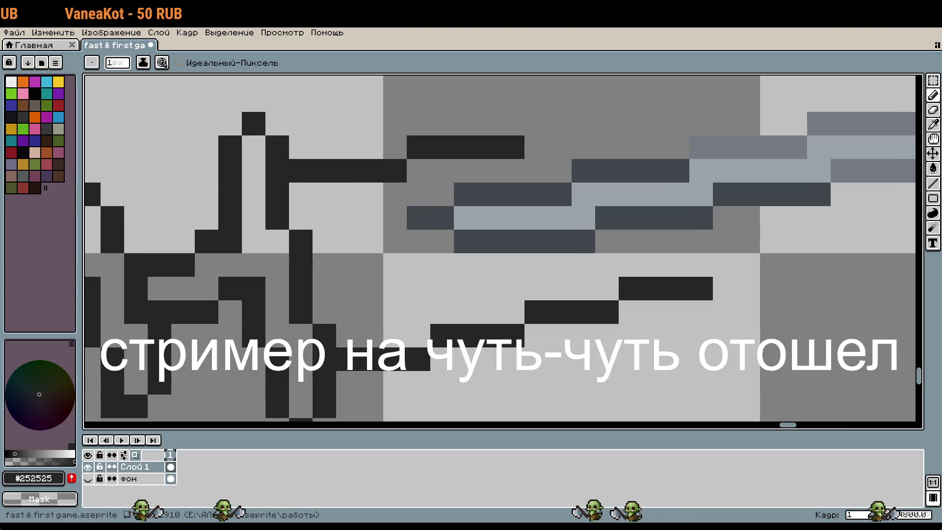
Step: Extend the dark lower blade outline rightward in stepped pixels, undoing a stray stroke
left_click(465, 288)
scroll(621, 231, "down", 1)
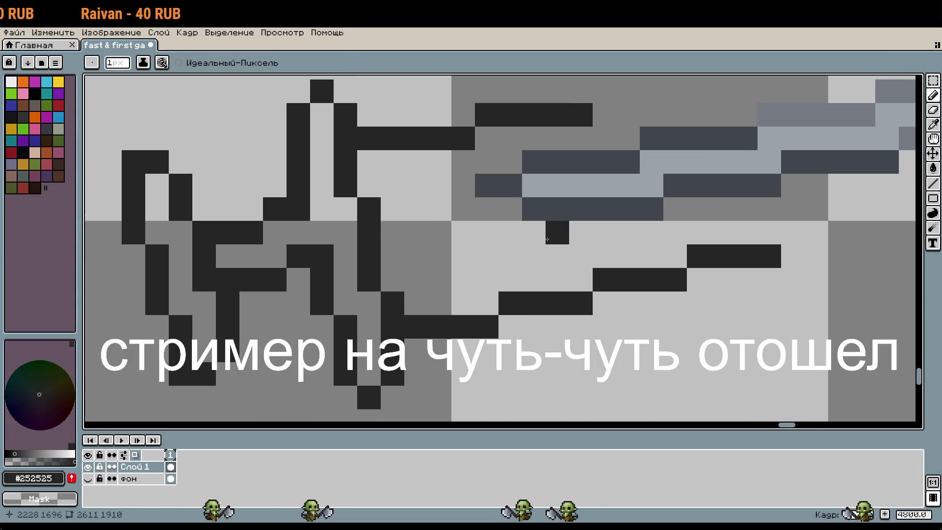
scroll(621, 231, "down", 1)
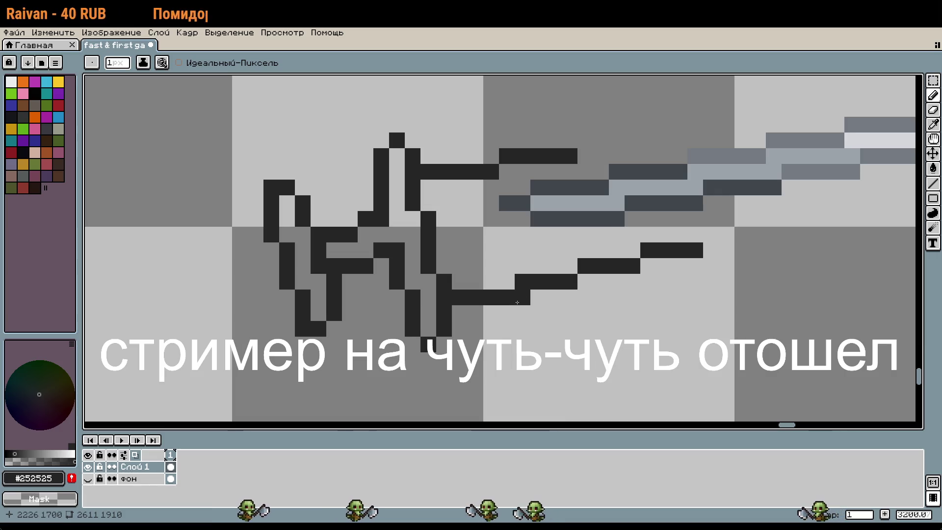
key("ctrl+z")
key("ctrl+z")
key("ctrl+z")
key("ctrl+z")
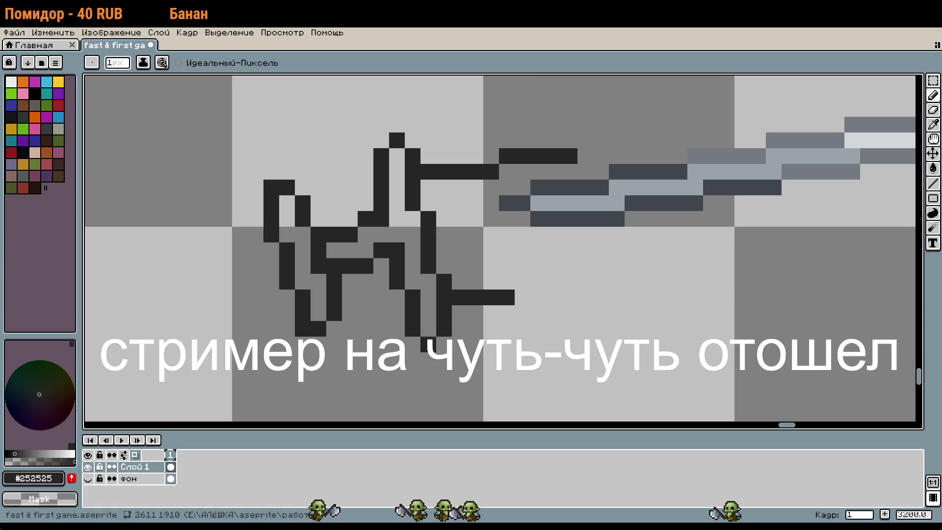
left_click(522, 297)
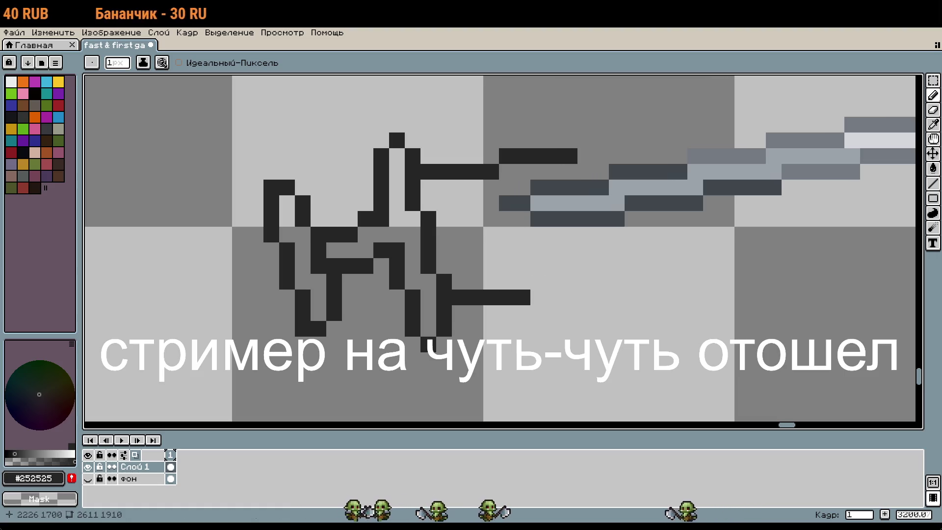
left_click_drag(528, 283, 549, 280)
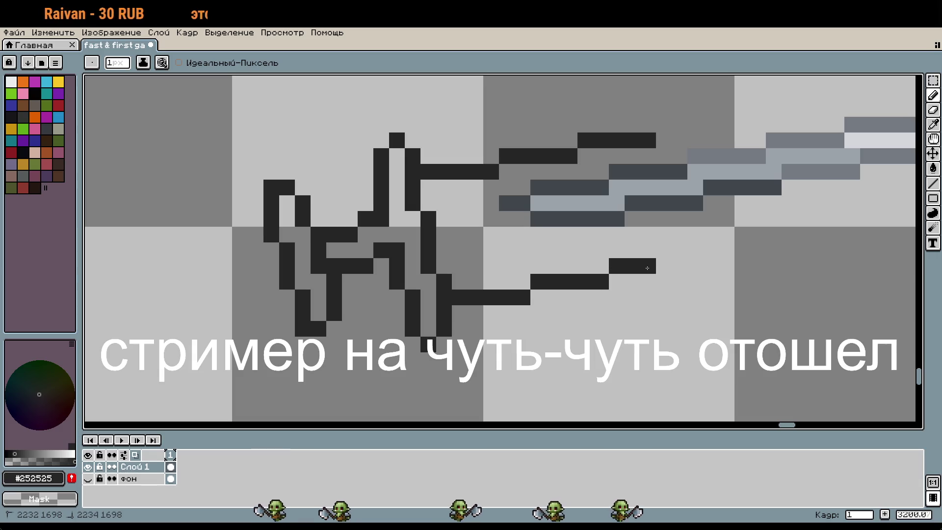
left_click_drag(770, 233, 637, 284)
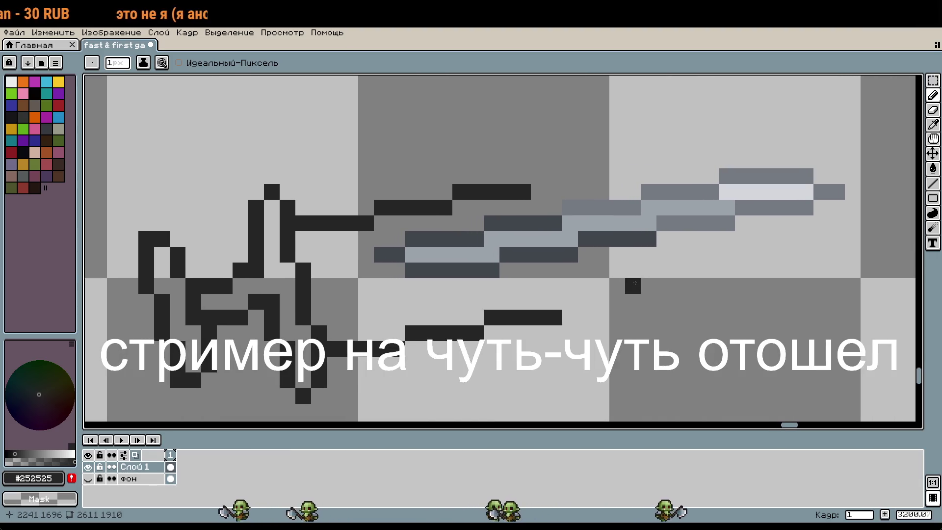
key("m")
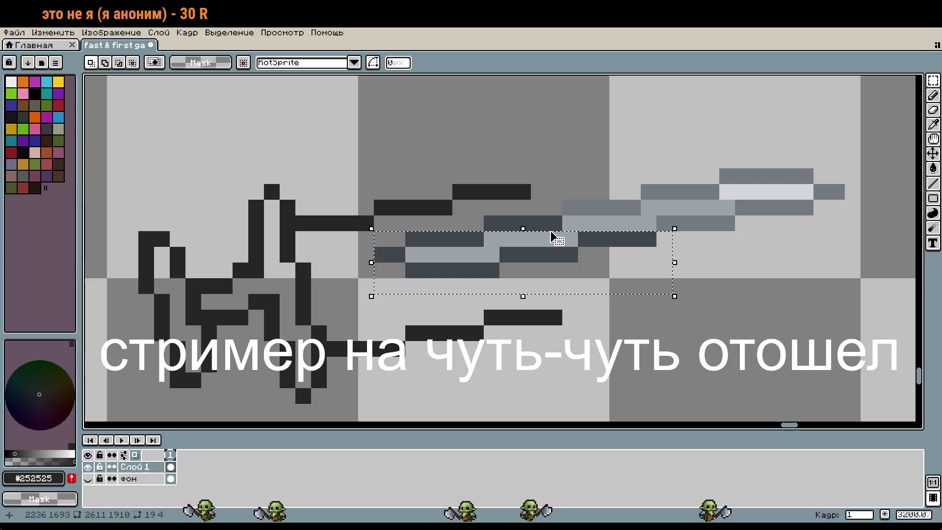
Step: Select the gray blade pixels and drag them down one pixel, committing the move
left_click_drag(553, 235, 673, 252)
mouse_move(569, 160)
left_mouse_down()
mouse_move(881, 261)
mouse_move(894, 280)
left_mouse_up()
mouse_move(620, 260)
left_mouse_down()
mouse_move(619, 278)
mouse_move(607, 273)
left_mouse_up()
key("Return")
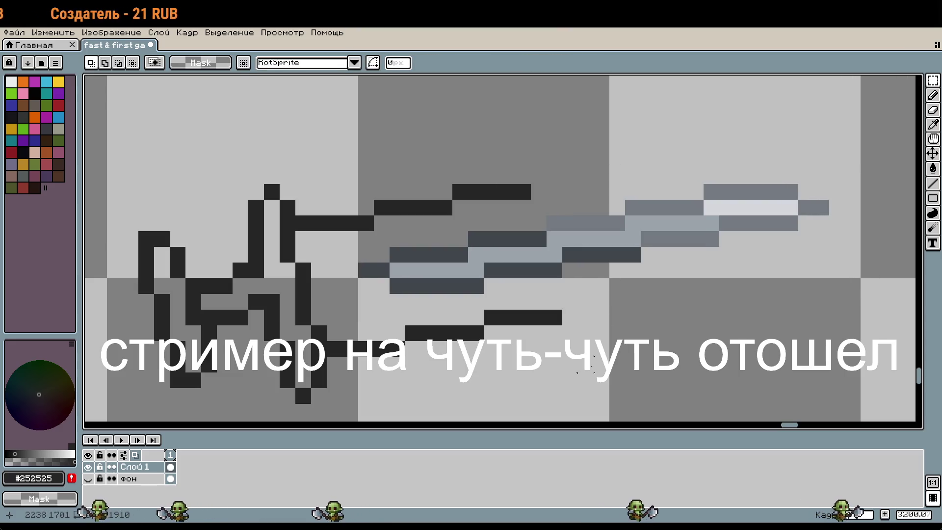
left_click_drag(554, 333, 516, 324)
key("b")
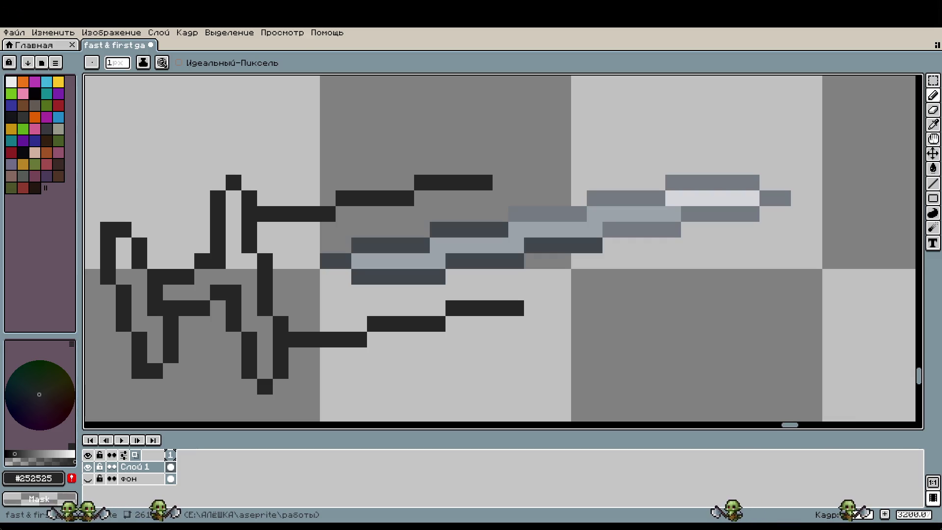
Step: Redraw the lower blade outline segment, removing an extra dark pixel below its end
key("i")
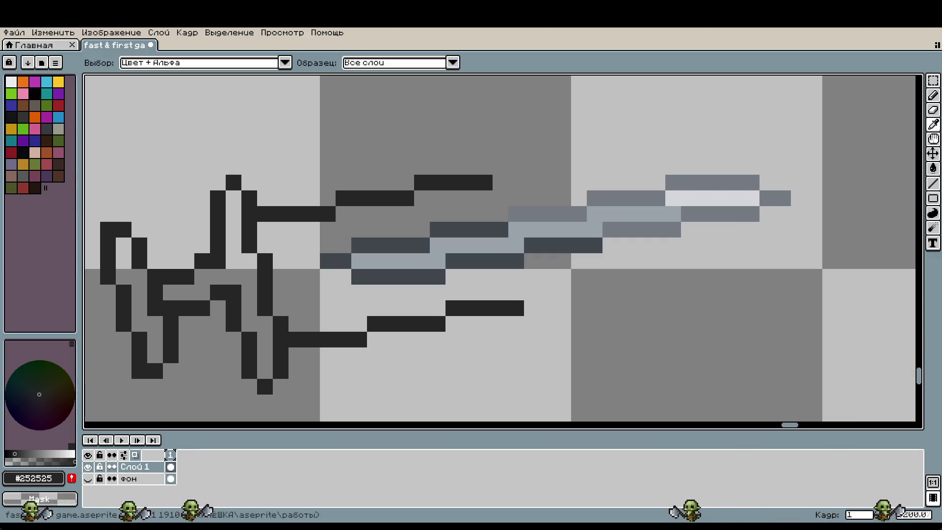
key("b")
key("ctrl+z")
scroll(447, 289, "up", 2)
left_click_drag(448, 292, 535, 292)
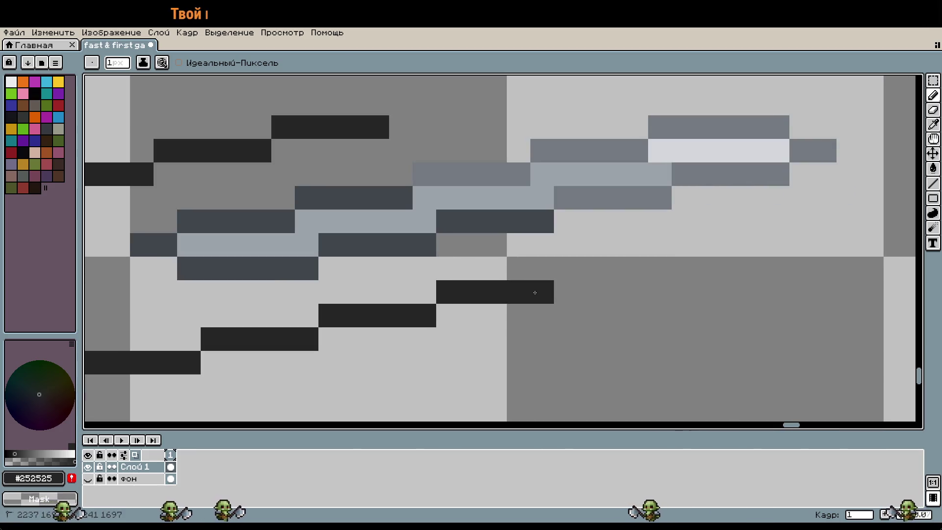
left_click(521, 319)
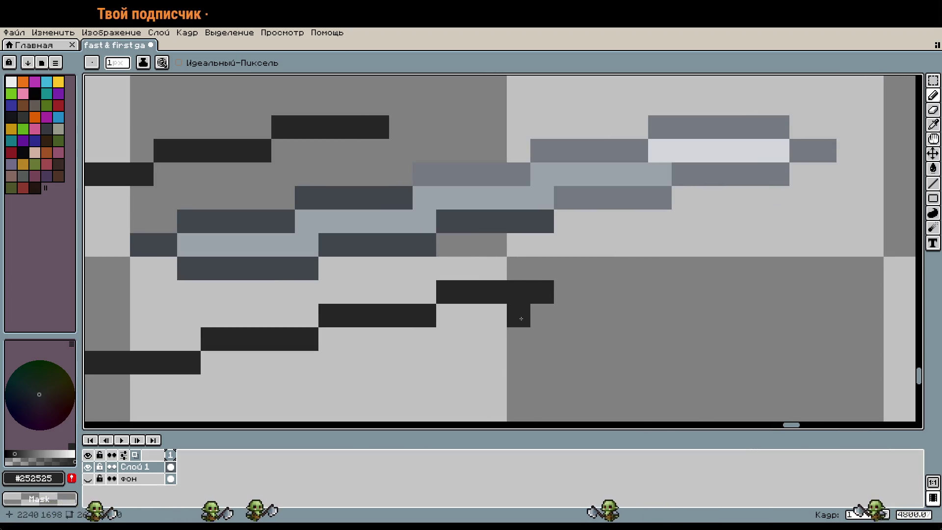
key("ctrl+z")
Step: Extend the upper blade outline one step right and darken a pixel in the blade shading
mouse_move(430, 129)
left_mouse_down()
mouse_move(493, 140)
mouse_move(534, 133)
mouse_move(505, 147)
left_mouse_up()
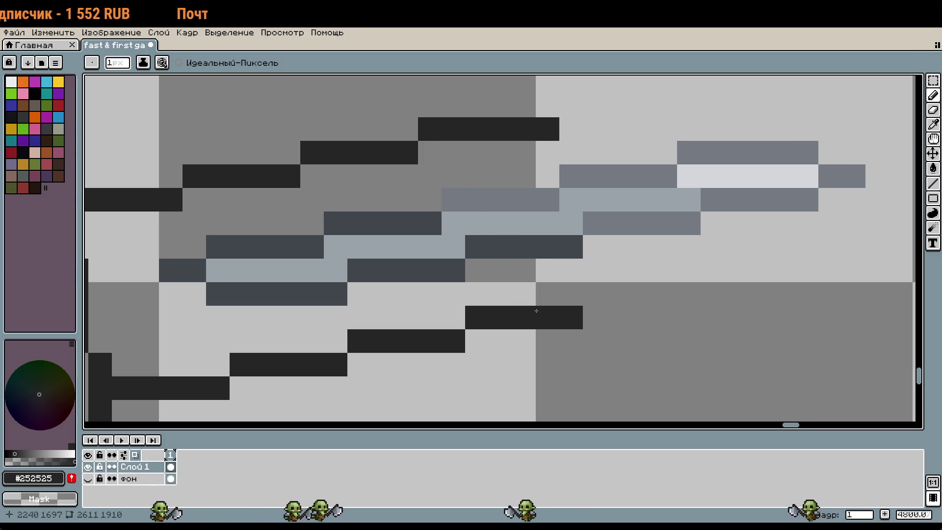
left_click(502, 271)
left_click_drag(501, 271, 544, 252)
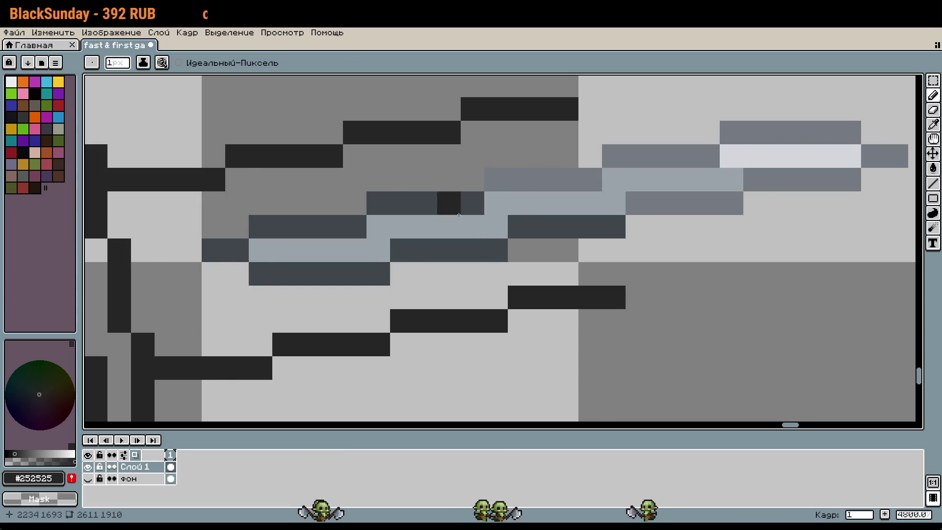
left_click_drag(418, 233, 569, 189)
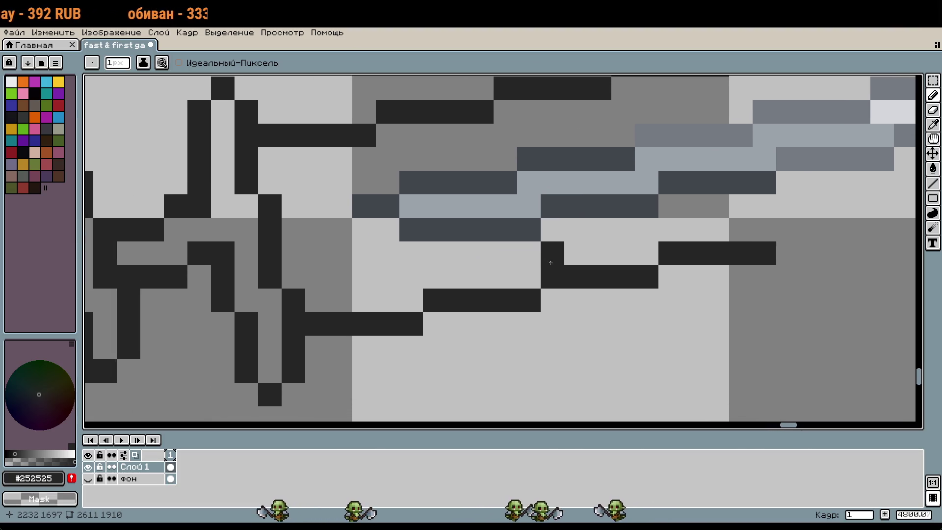
left_click_drag(593, 237, 521, 251)
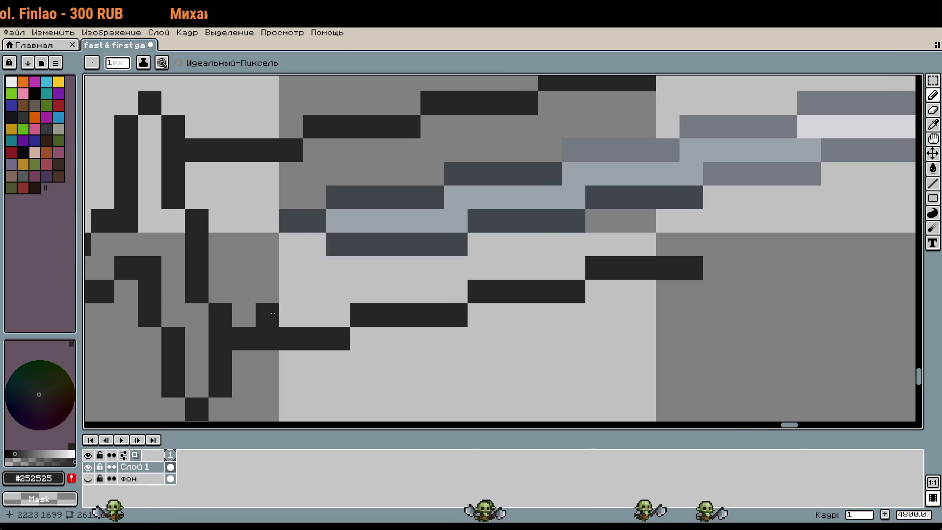
left_click_drag(341, 148, 345, 200)
scroll(345, 199, "down", 2)
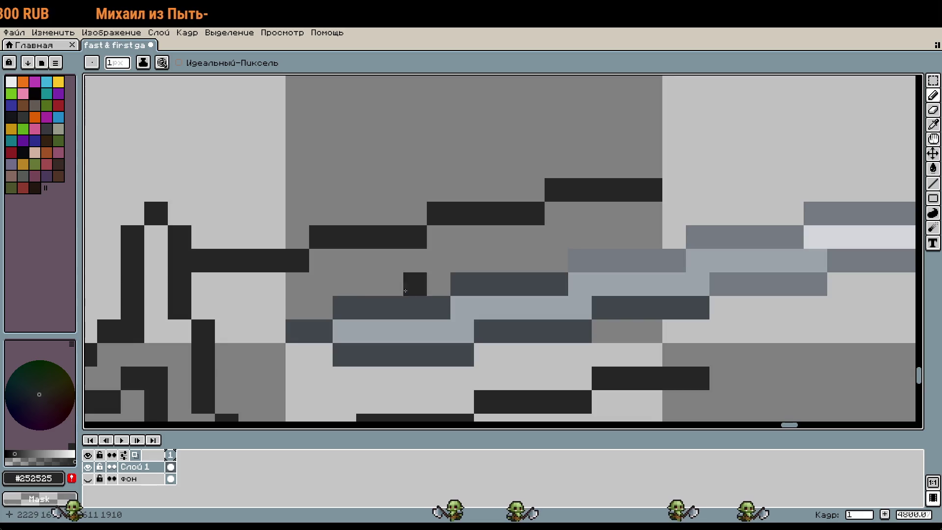
key("m")
left_click_drag(388, 365, 570, 314)
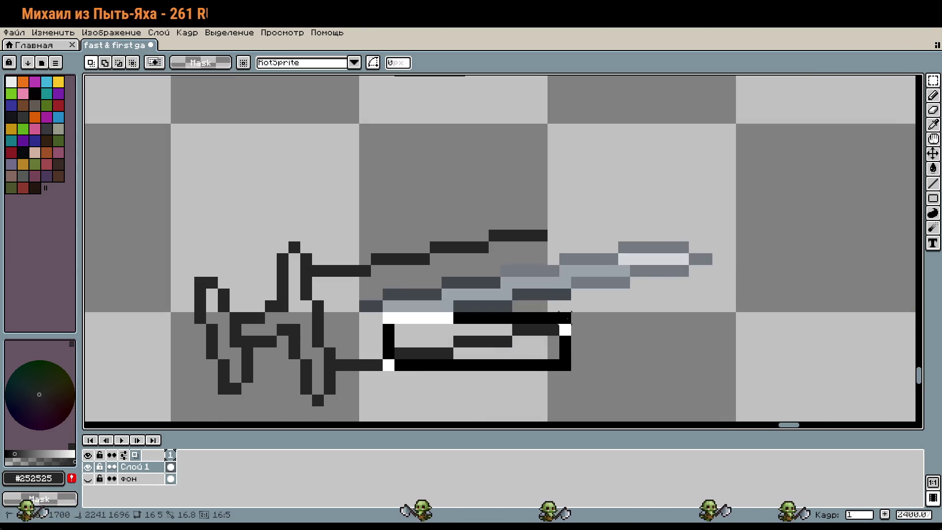
Step: Nudge the selected lower blade outline one pixel left and deselect it
key("Left")
key("ctrl+d")
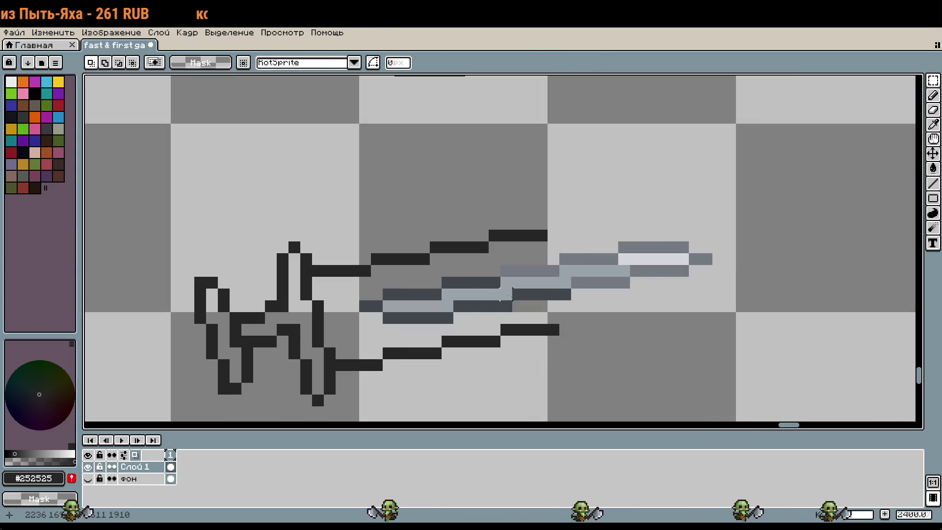
scroll(426, 296, "up", 1)
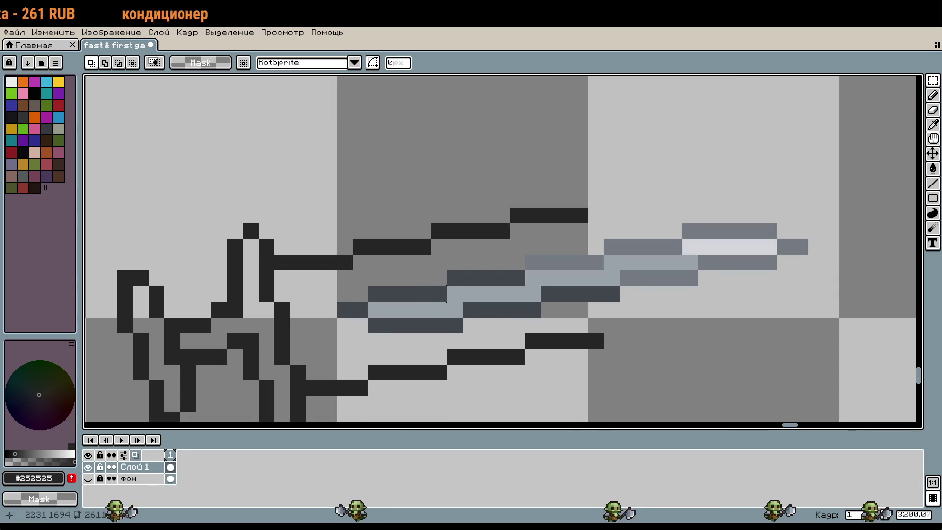
left_click_drag(438, 245, 439, 359)
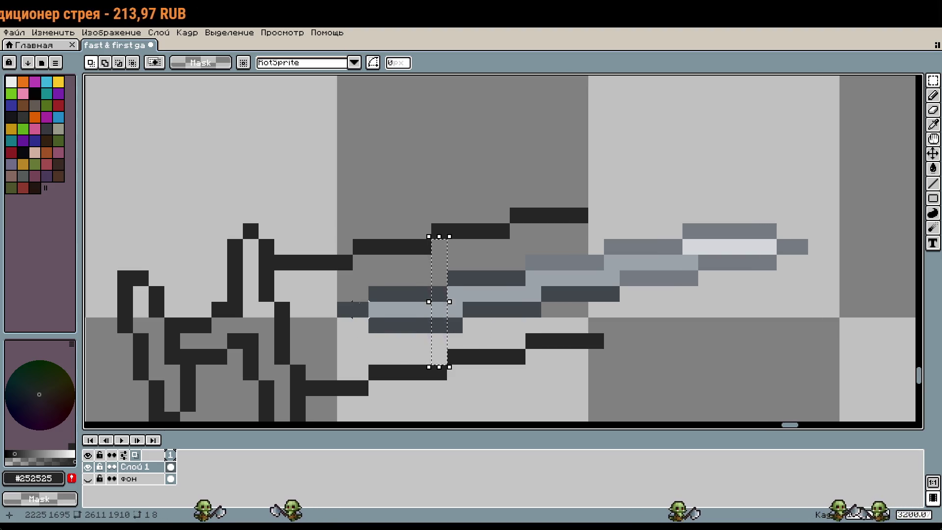
left_click(392, 341)
scroll(412, 269, "down", 1)
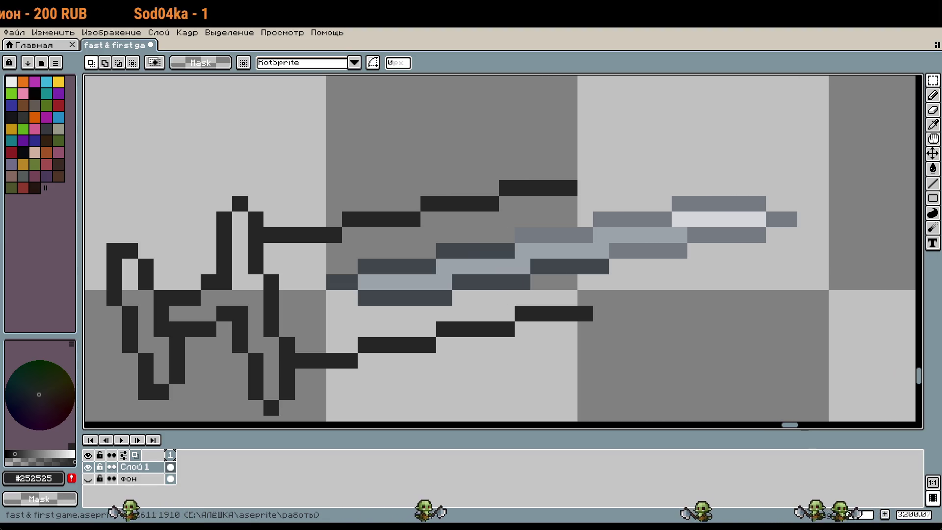
scroll(563, 304, "right", 5)
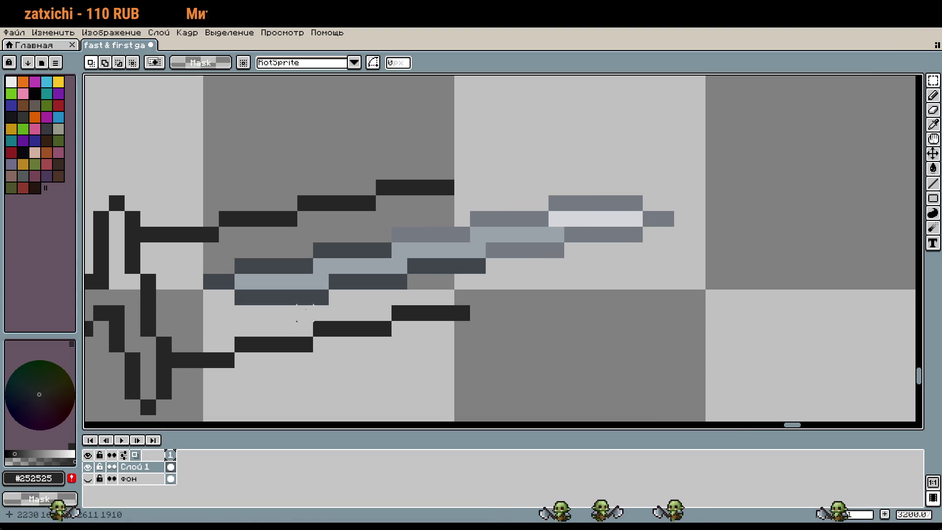
scroll(342, 230, "left", 9)
scroll(342, 231, "down", 2)
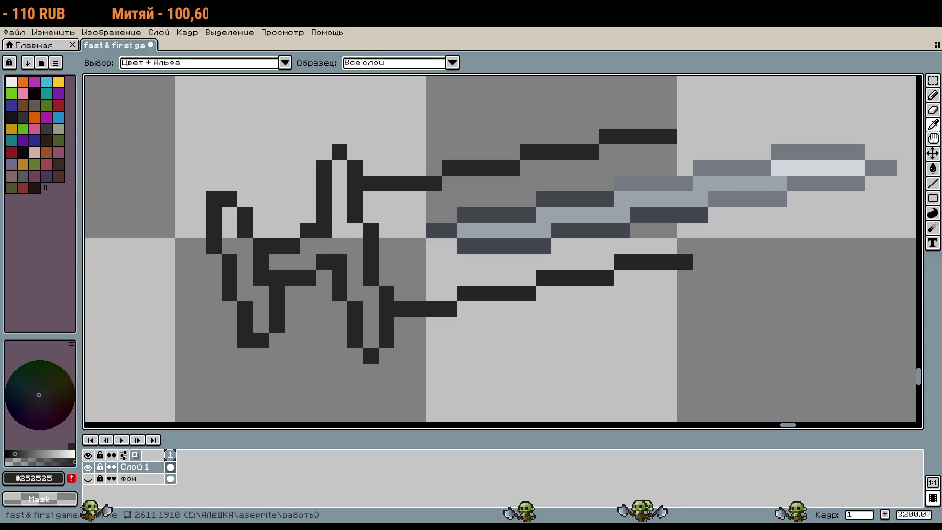
Step: Erase the left portion of the gray blade and add dark pixels right of the hilt
key("e")
mouse_move(434, 247)
left_mouse_down()
mouse_move(527, 219)
mouse_move(605, 224)
left_mouse_up()
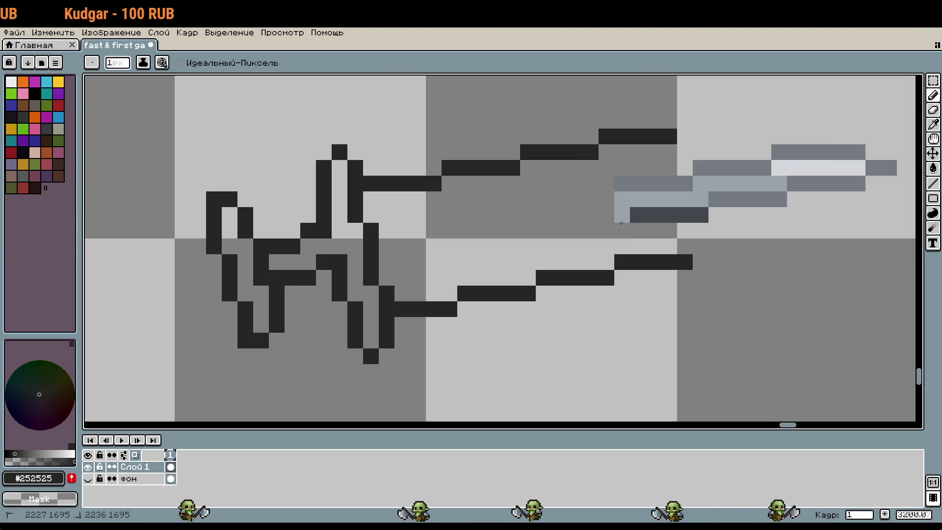
scroll(383, 253, "up", 2)
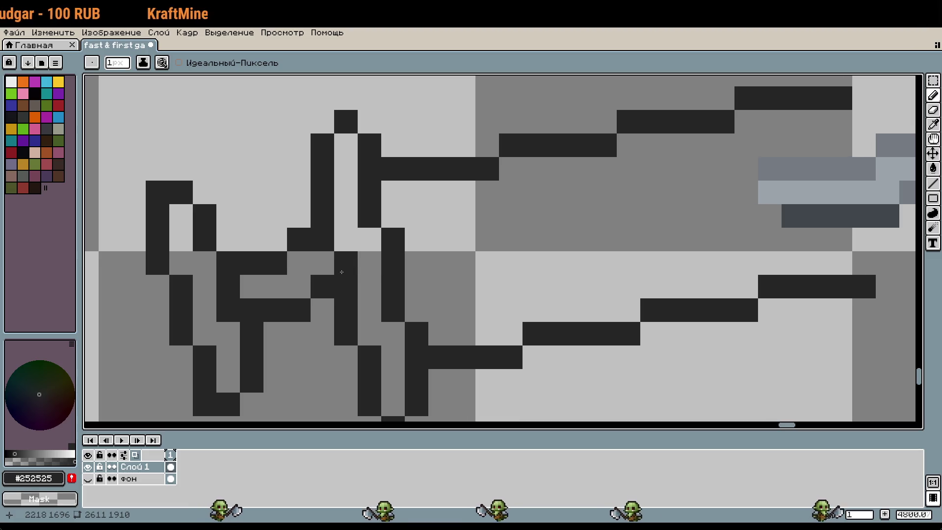
left_click(416, 285)
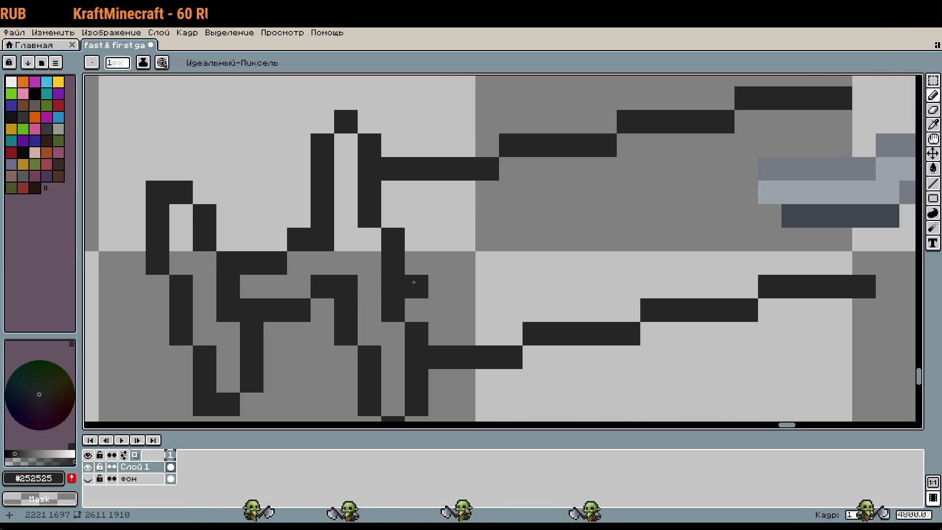
left_click(454, 283, "shift")
Step: Draw new dark outline pixels and rows where the blade meets the hilt
left_click(419, 240)
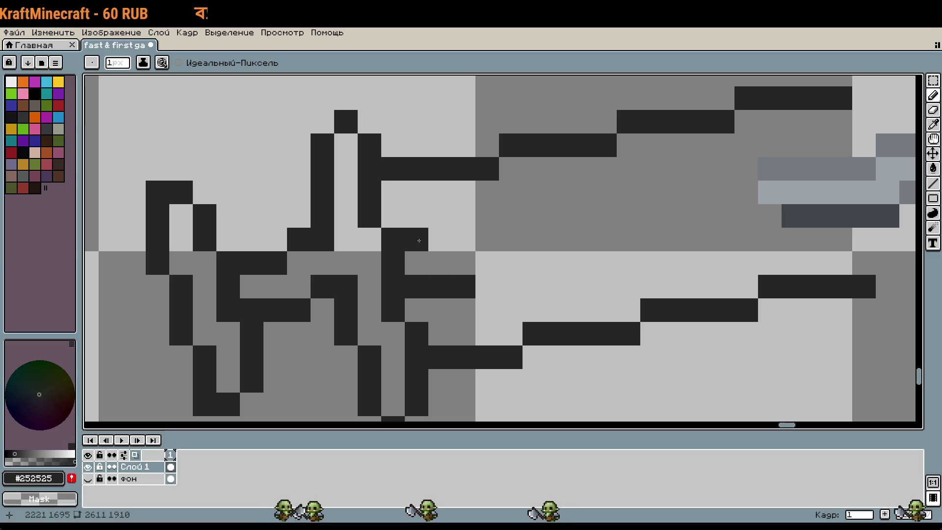
mouse_move(440, 240)
left_mouse_down()
mouse_move(463, 216)
mouse_move(511, 216)
left_mouse_up()
left_click(490, 266)
left_click(534, 216)
mouse_move(608, 245)
left_mouse_down()
mouse_move(549, 269)
mouse_move(535, 262)
mouse_move(547, 262)
left_mouse_up()
left_click(517, 290)
key("ctrl+z")
Step: Undo the extra outline rows and repaint a single dark row across the guard
left_click_drag(471, 216, 525, 220)
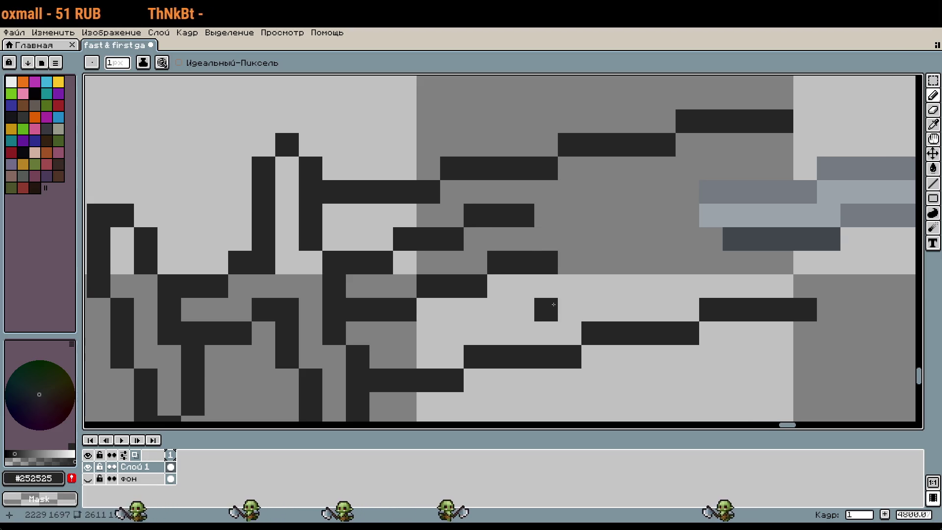
key("ctrl+z")
key("ctrl+z")
key("ctrl+z")
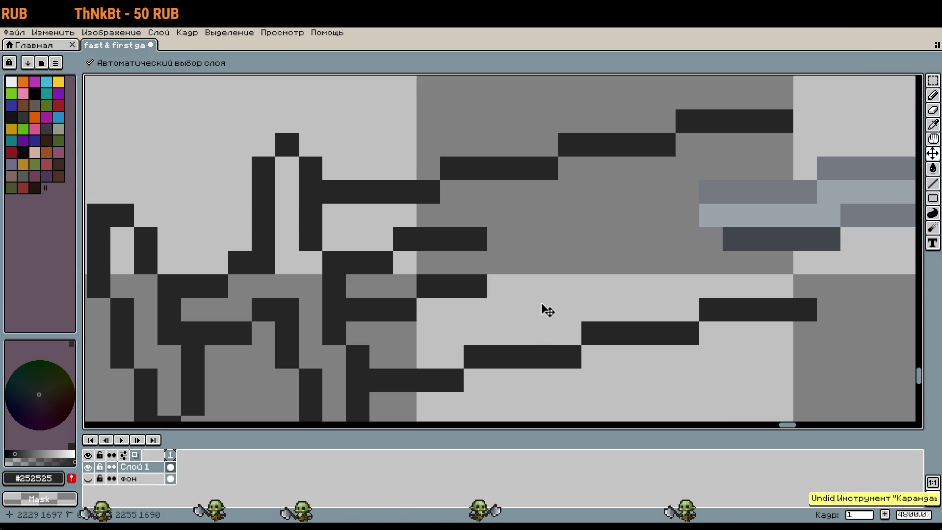
key("ctrl+z")
key("ctrl+z")
key("ctrl+z")
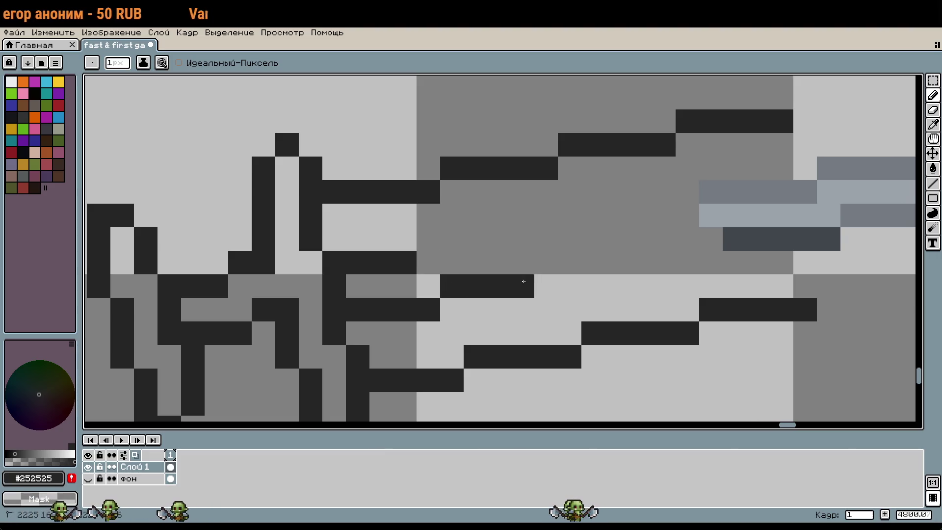
left_click_drag(434, 246, 514, 248)
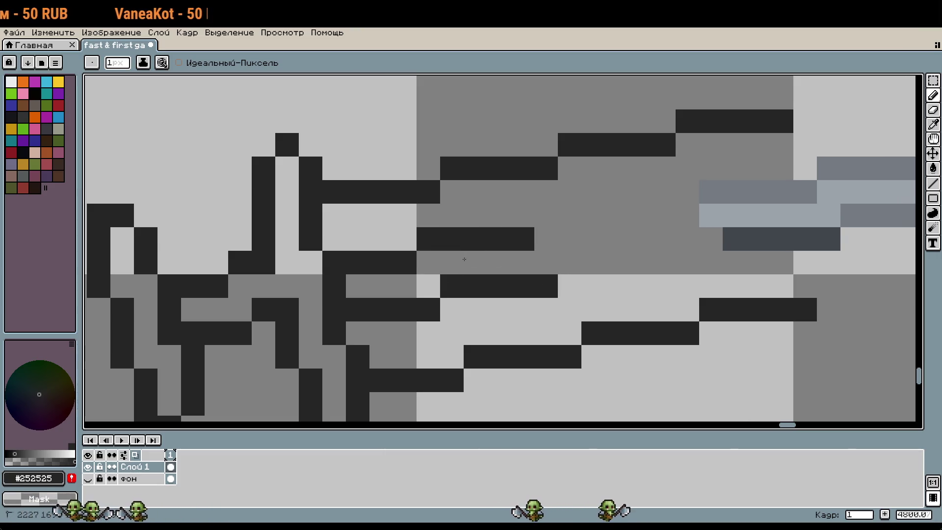
Step: Remove stray dark pixels beside the hilt and draw two short dark outline segments
scroll(618, 249, "down", 2)
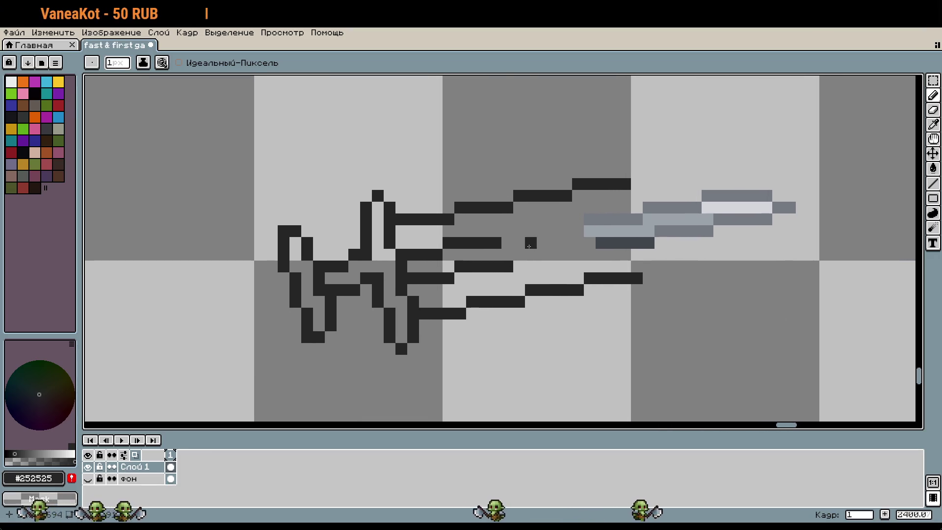
scroll(529, 246, "up", 1)
key("w")
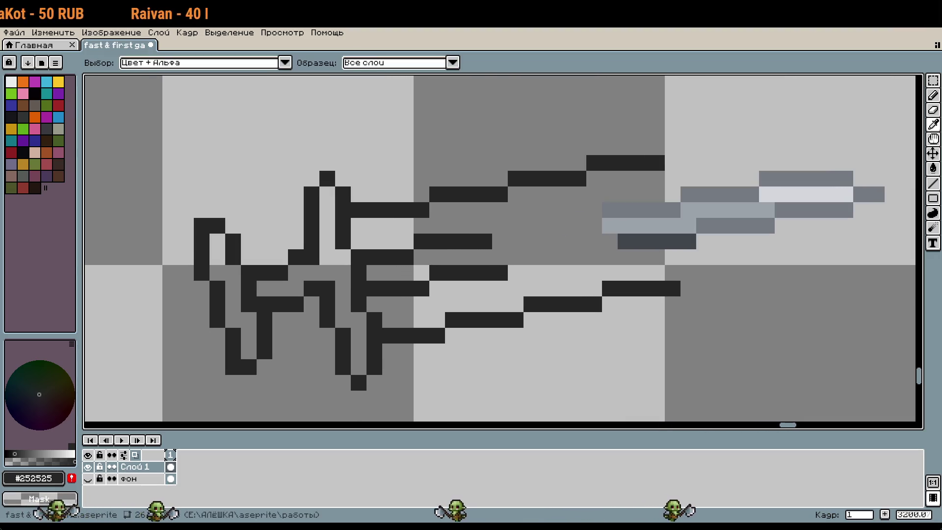
key("b")
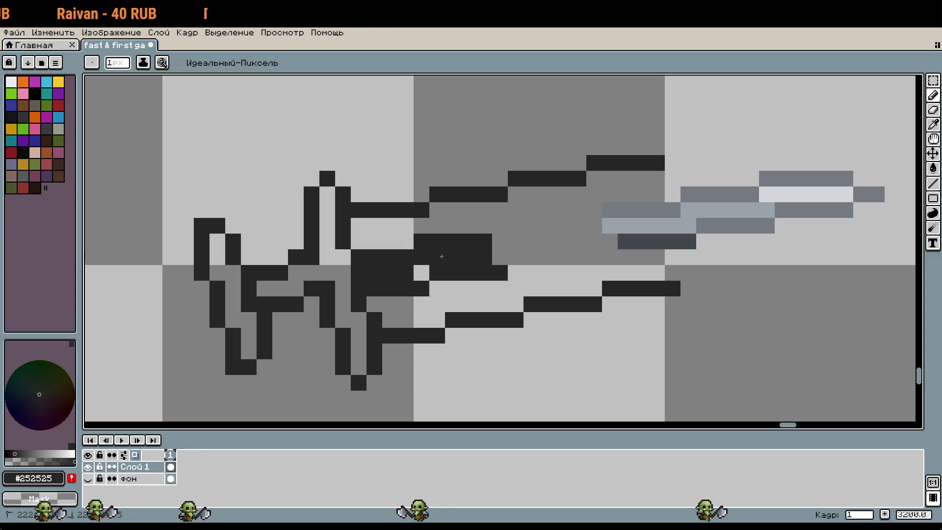
key("ctrl+z")
scroll(505, 251, "up", 1)
key("w")
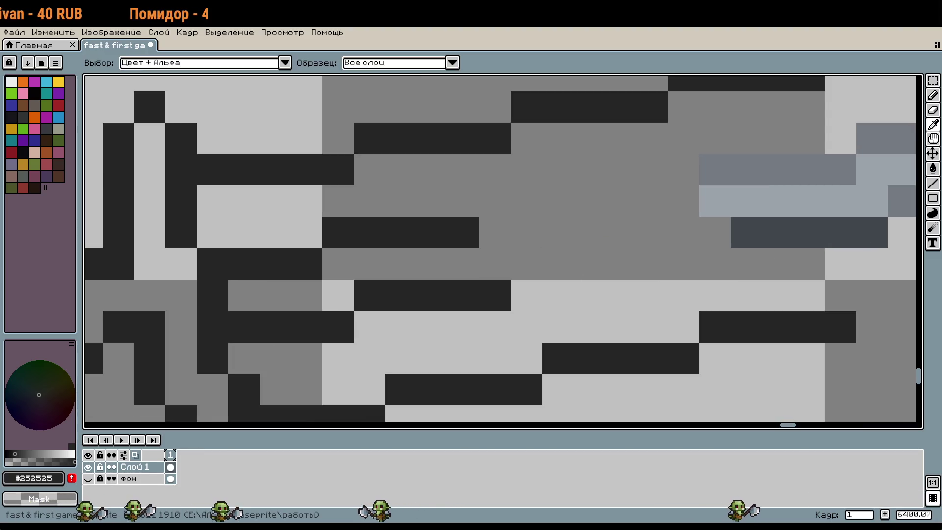
key("b")
scroll(569, 288, "down", 2)
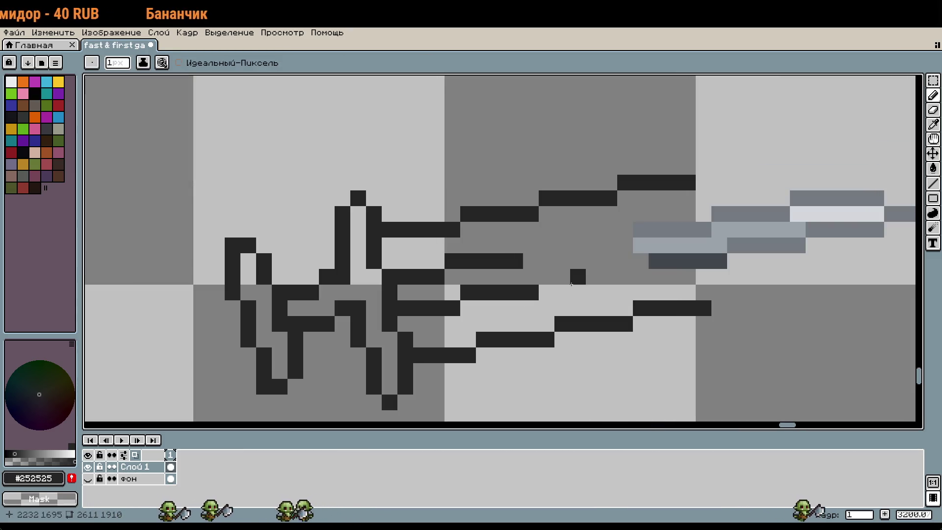
scroll(571, 283, "down", 1)
scroll(571, 283, "up", 1)
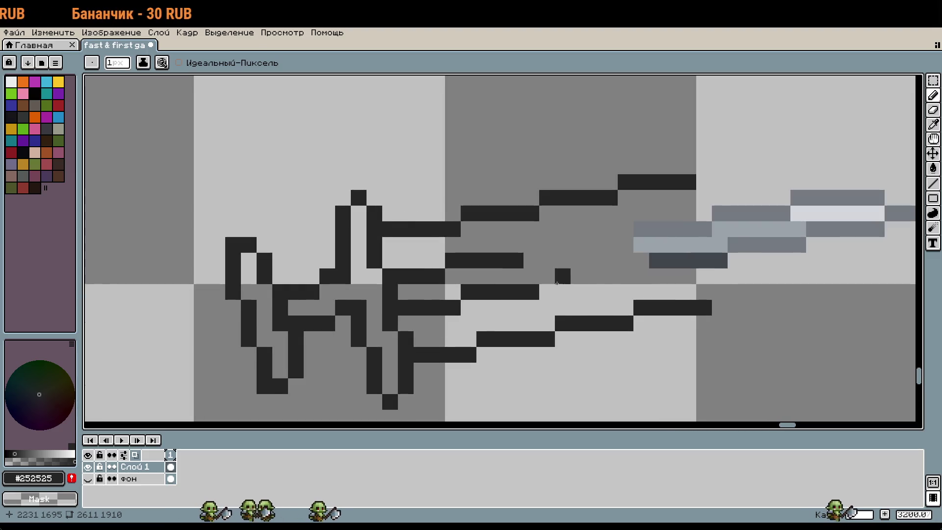
left_click_drag(544, 276, 604, 273)
mouse_move(526, 244)
left_mouse_down()
mouse_move(600, 244)
mouse_move(632, 229)
mouse_move(581, 215)
mouse_move(564, 227)
mouse_move(581, 250)
mouse_move(548, 281)
left_mouse_up()
Step: Replace a misplaced guard pixel and draw a diagonal dark outline run up-left on the guard
scroll(610, 281, "up", 1)
scroll(544, 285, "down", 3)
left_click_drag(614, 274, 578, 282)
key("w")
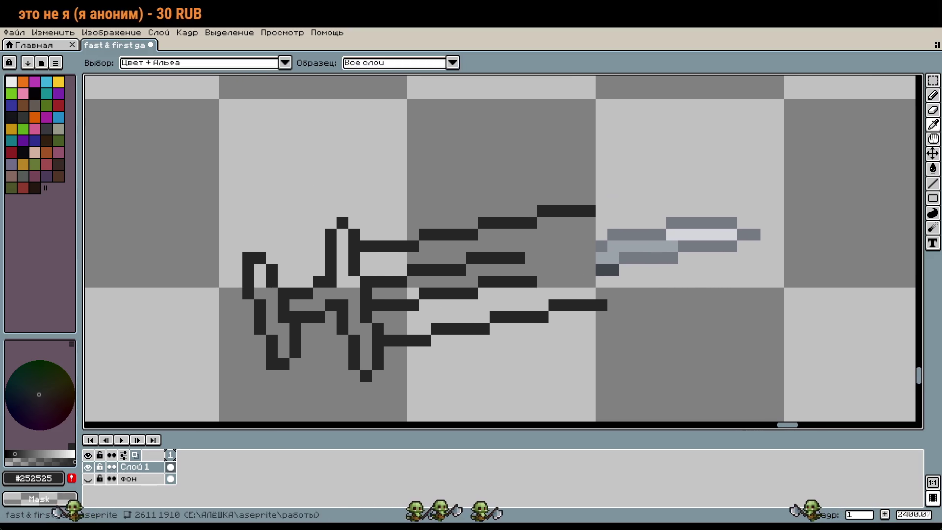
key("b")
scroll(572, 279, "up", 5)
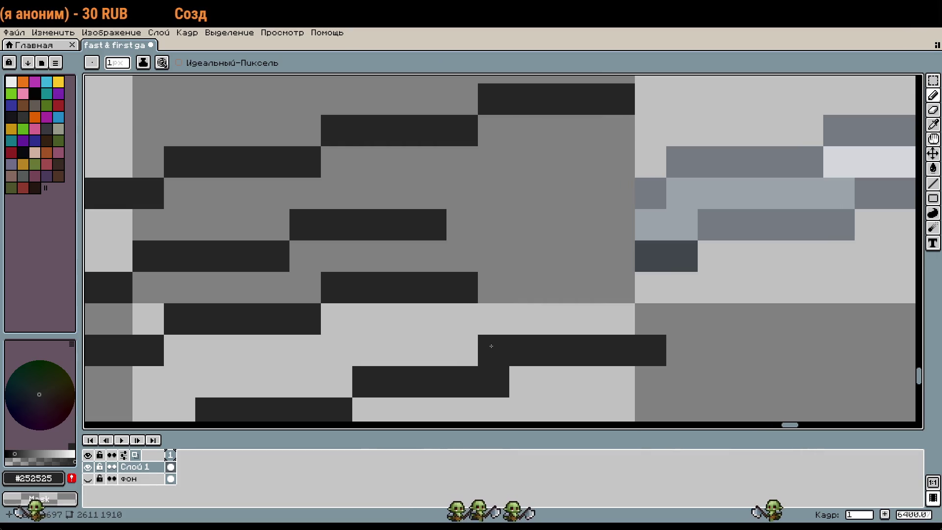
right_click(490, 341)
left_click(488, 334)
mouse_move(483, 308)
left_mouse_down()
mouse_move(467, 233)
mouse_move(431, 162)
mouse_move(462, 192)
left_mouse_up()
Step: Draw a short vertical dark outline at the guard's end, extending it downward
scroll(555, 257, "down", 5)
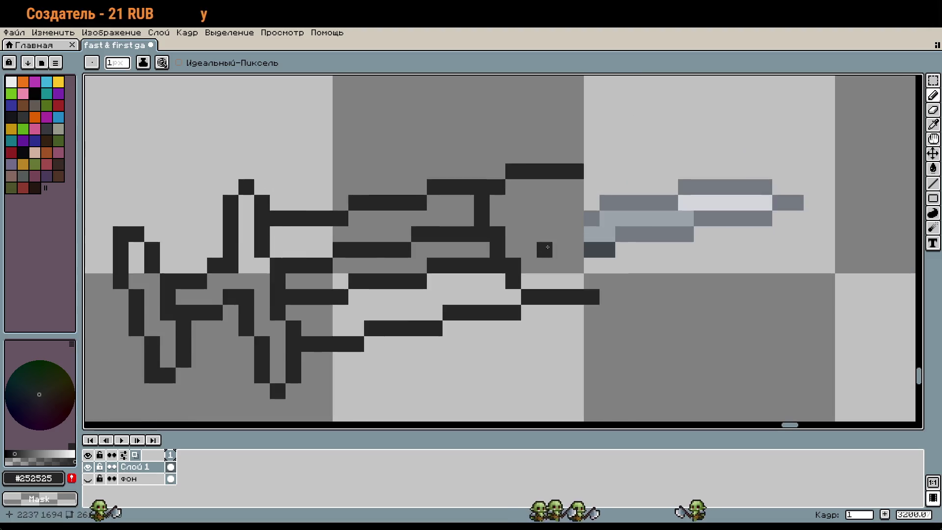
scroll(529, 280, "down", 2)
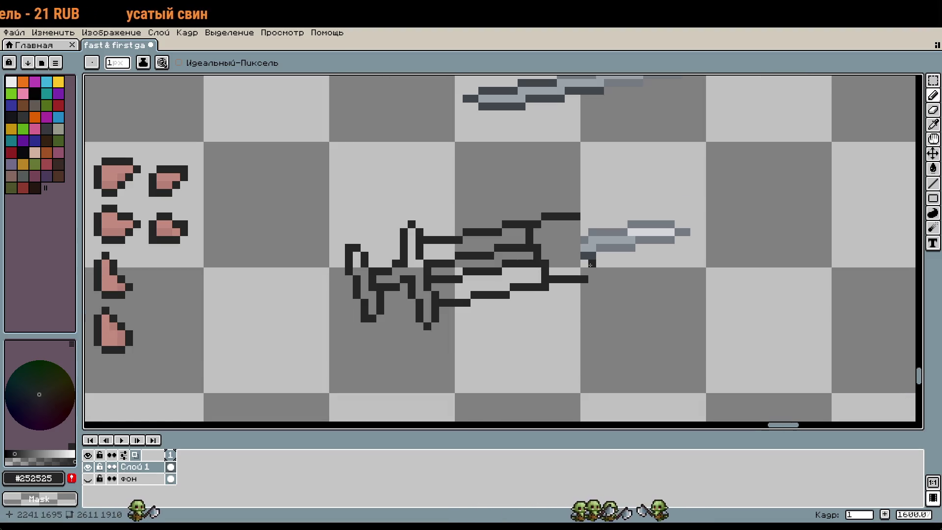
scroll(527, 239, "up", 4)
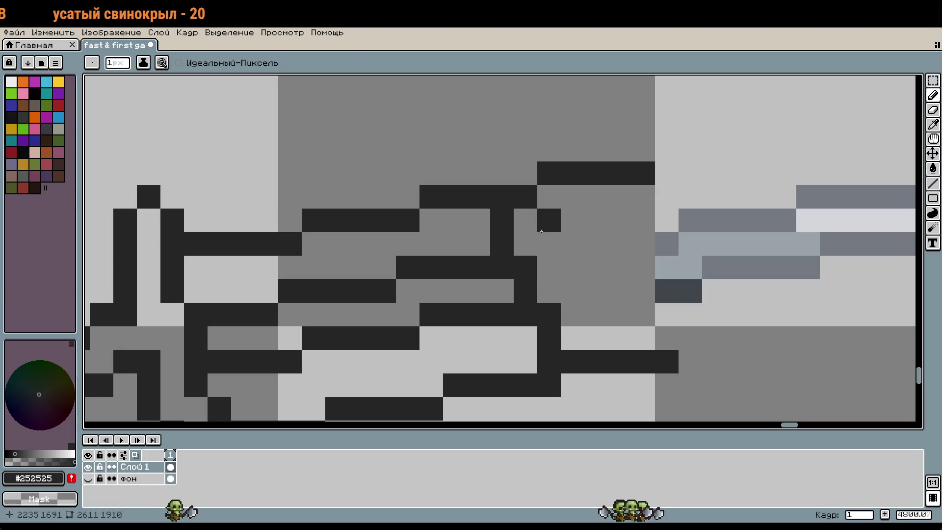
left_click_drag(542, 230, 559, 264)
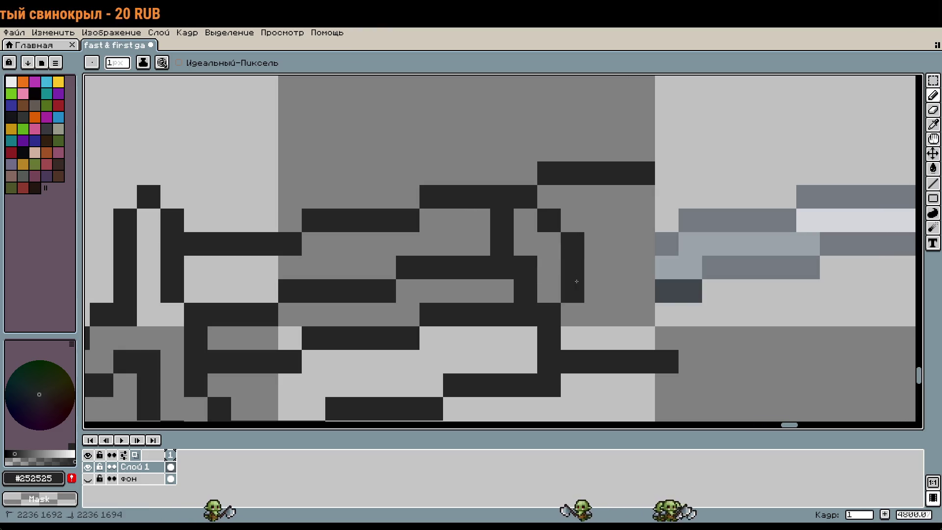
left_click_drag(594, 305, 596, 344)
scroll(609, 338, "down", 3)
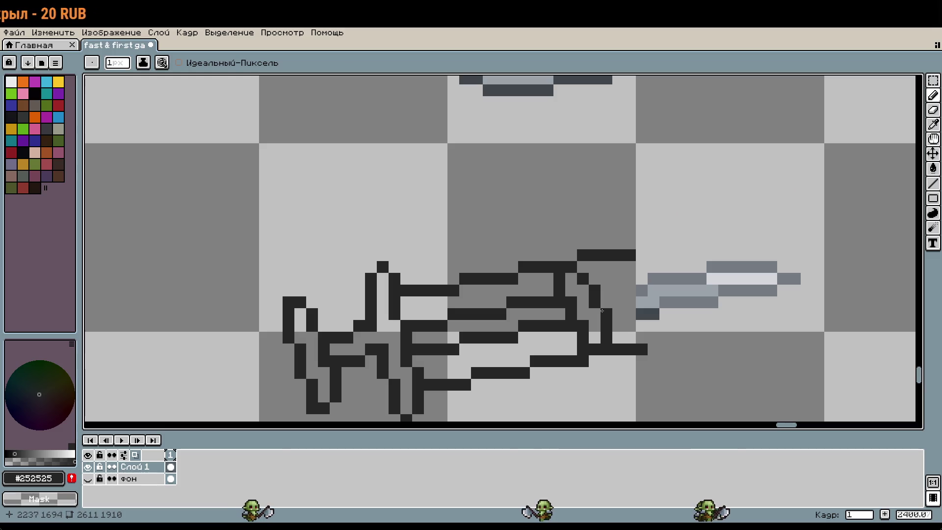
scroll(580, 262, "down", 1)
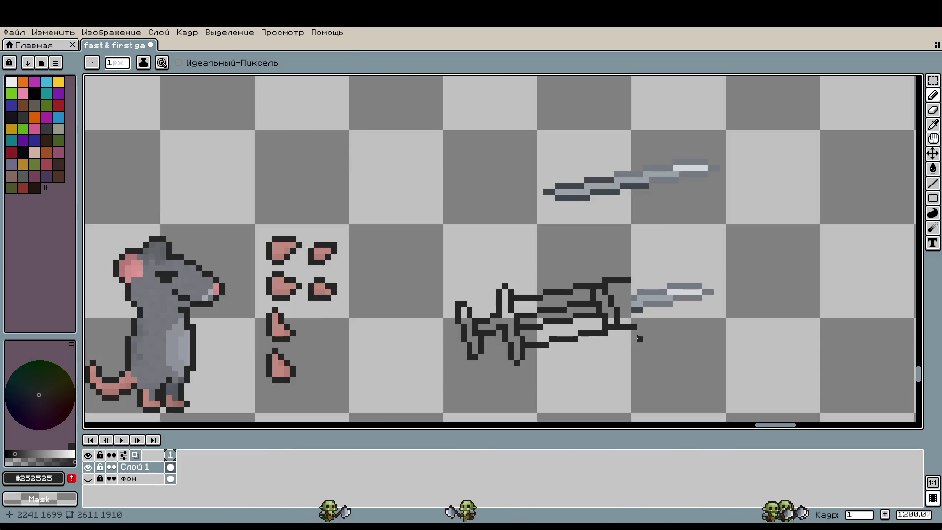
scroll(639, 338, "up", 2)
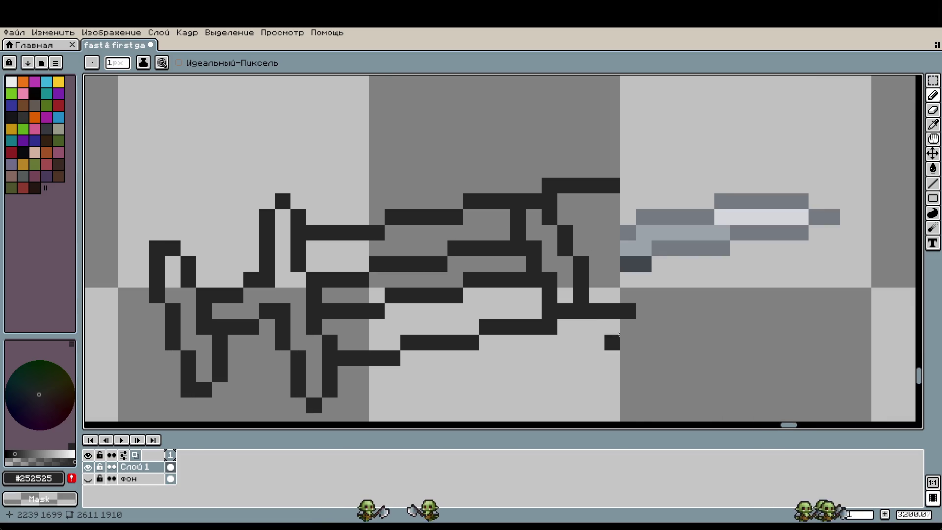
left_click_drag(505, 334, 419, 355)
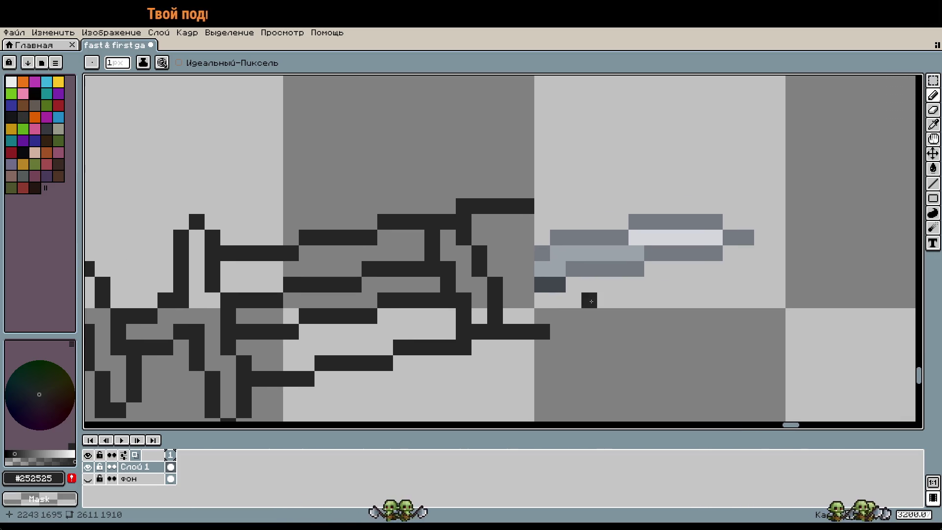
Step: Extend the top outline bar by a pixel and add a dark pixel below the guard
key("w")
key("ctrl+z")
key("b")
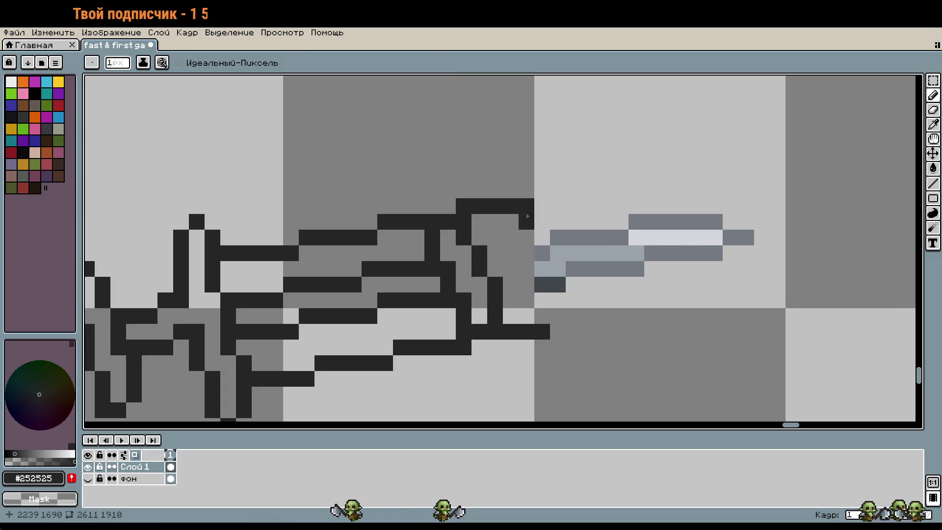
left_click(525, 222)
left_click(557, 297)
left_click(542, 223)
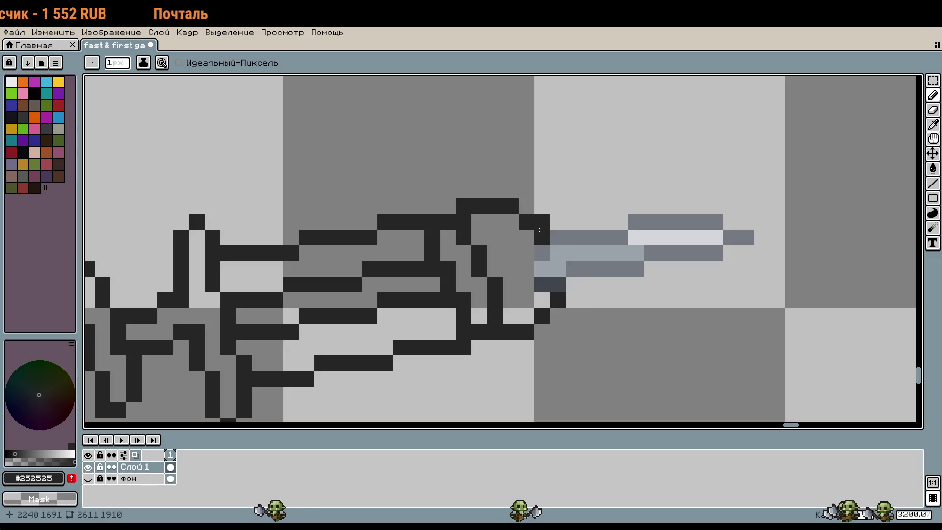
scroll(632, 285, "down", 1)
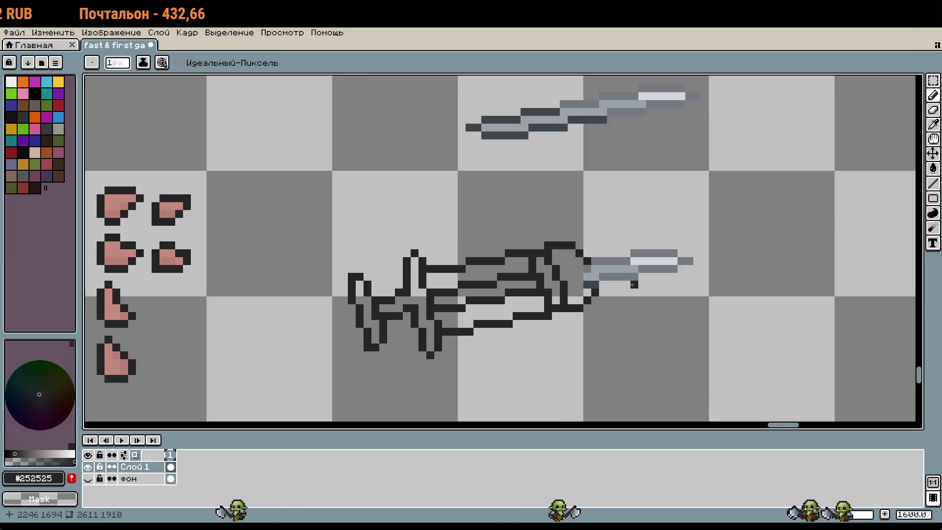
Step: Place a dark outline pixel at the blade's base, undoing misplaced black pixels on the blade
key("w")
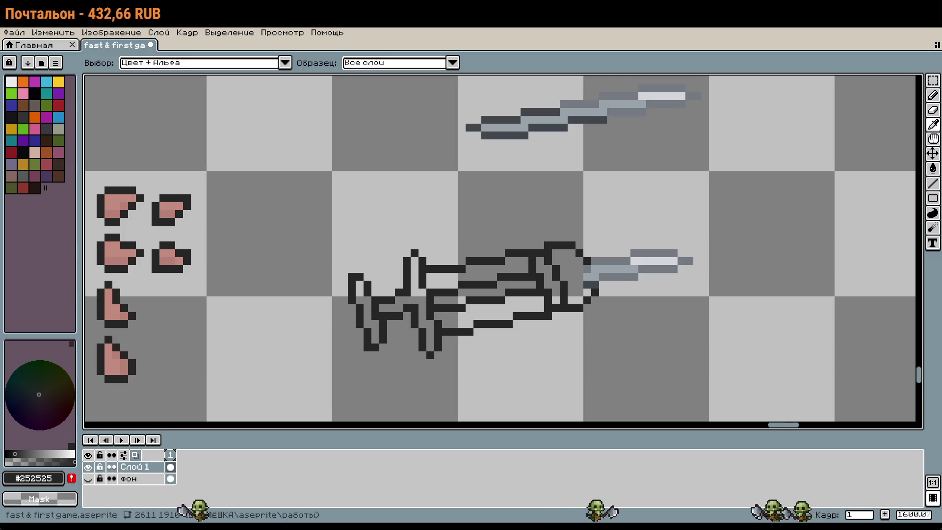
key("b")
scroll(602, 272, "up", 4)
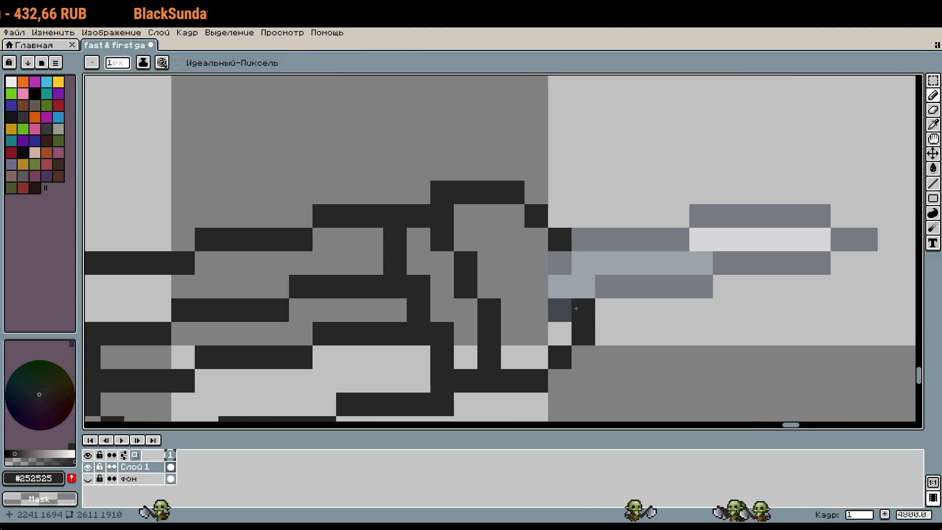
key("ctrl+z")
left_click(600, 309)
left_click(580, 267)
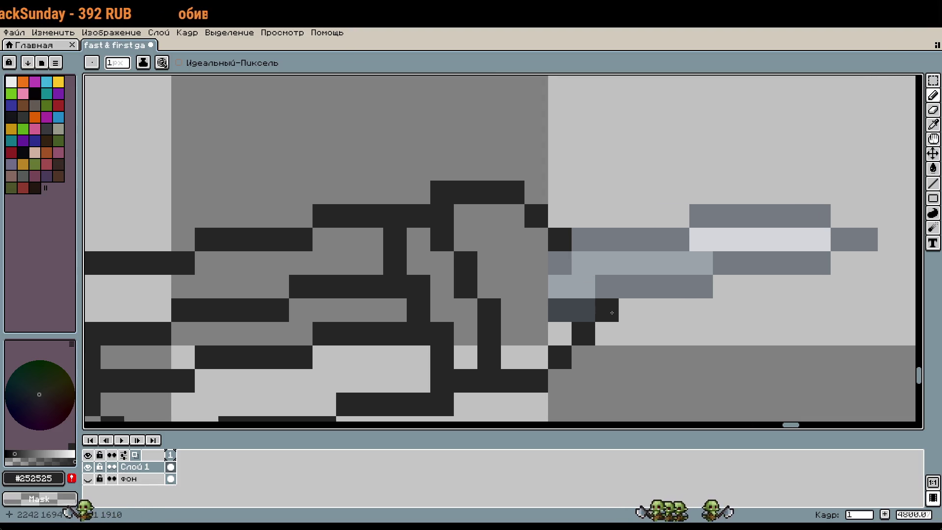
key("ctrl+z")
left_click(591, 318)
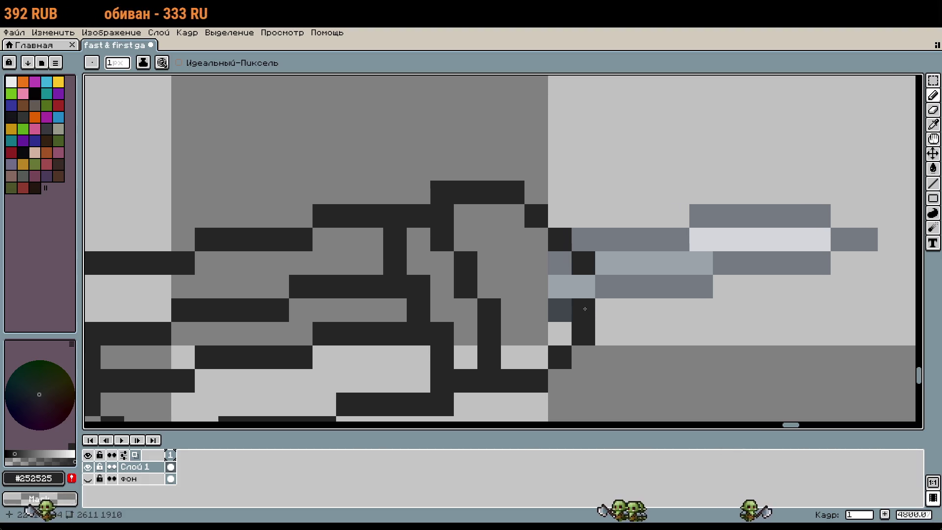
key("ctrl+z")
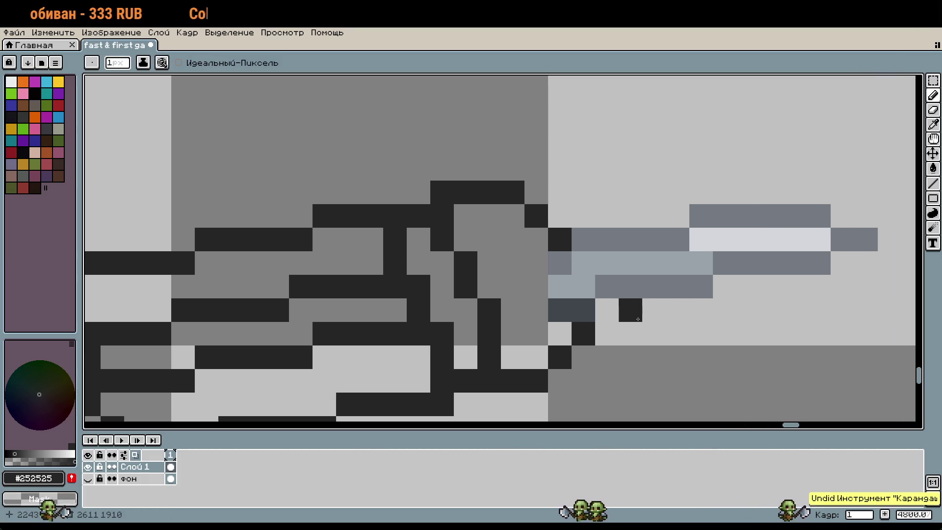
Step: Select the gray blade and nudge it one pixel with the arrow key, committing the move
key("m")
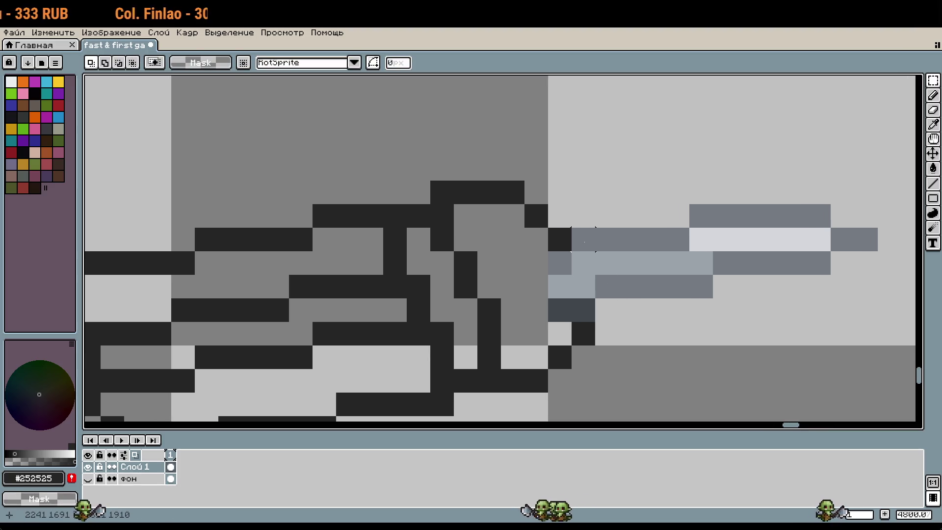
mouse_move(570, 298)
left_mouse_down()
mouse_move(830, 206)
mouse_move(876, 207)
left_mouse_up()
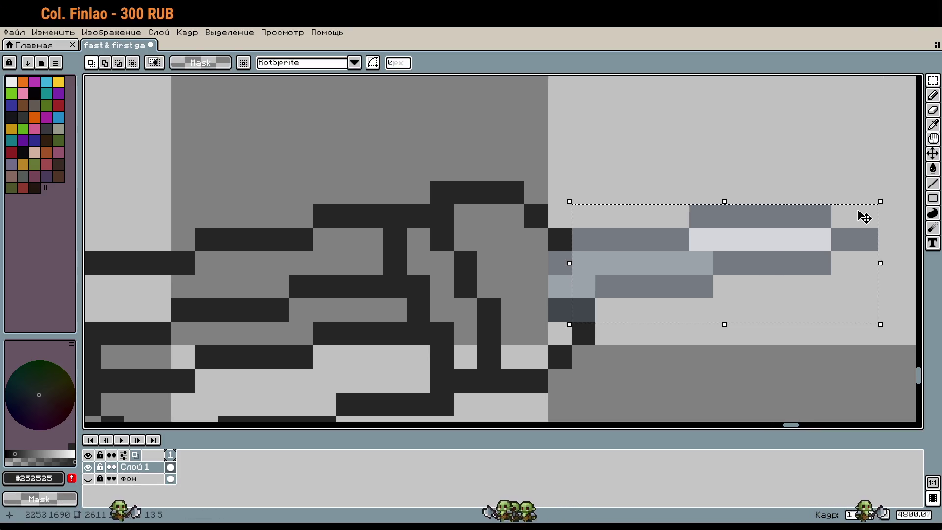
left_click(659, 274)
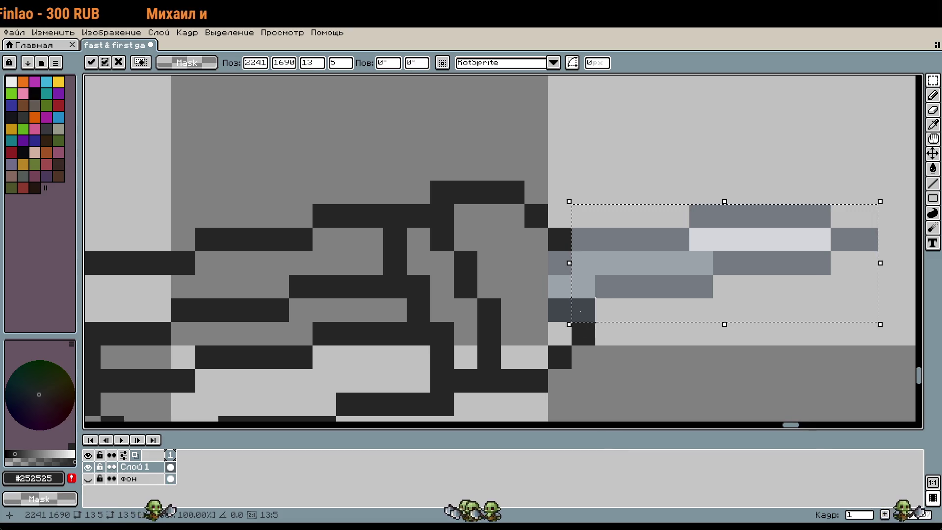
key("Down")
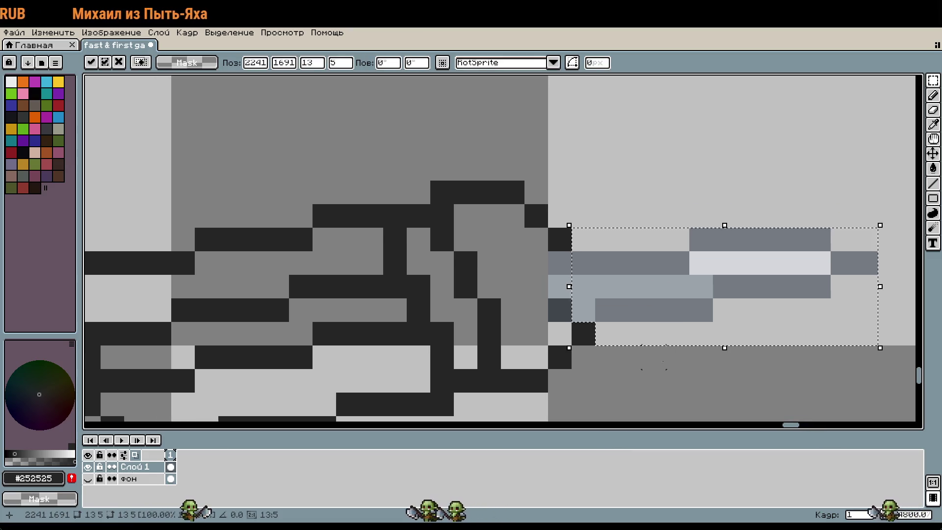
left_click(630, 381)
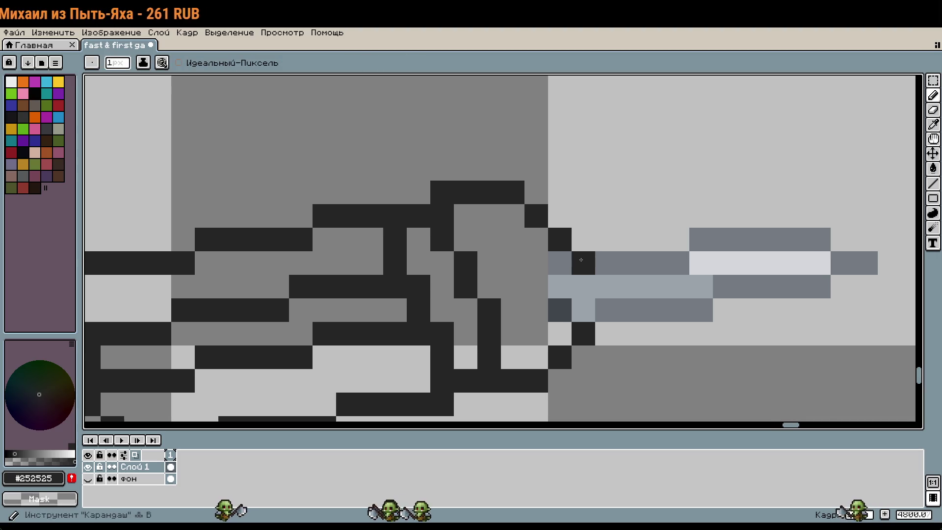
Step: Try dark outline pixels at the blade base, undoing each misplaced attempt
key("ctrl+z")
key("ctrl+z")
key("ctrl+z")
key("b")
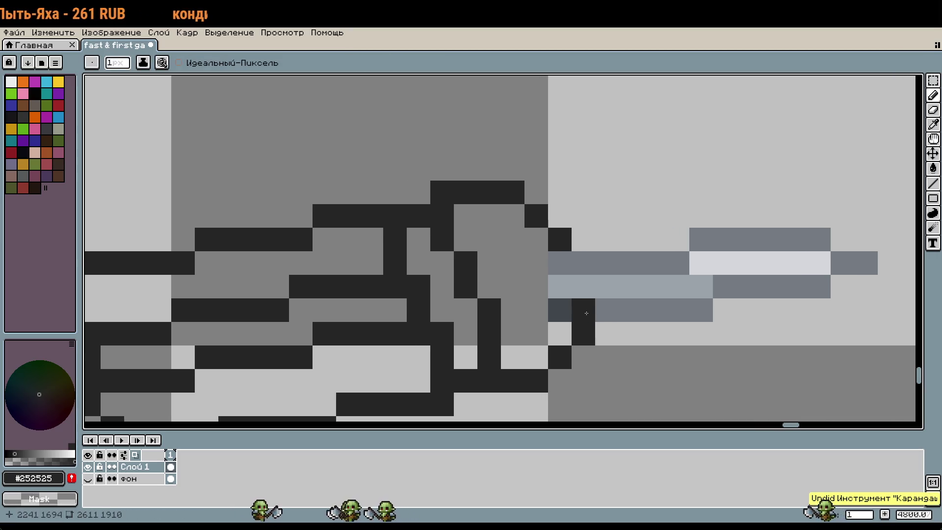
left_click(607, 310)
scroll(608, 312, "down", 1)
key("ctrl+z")
left_click_drag(569, 280, 573, 263)
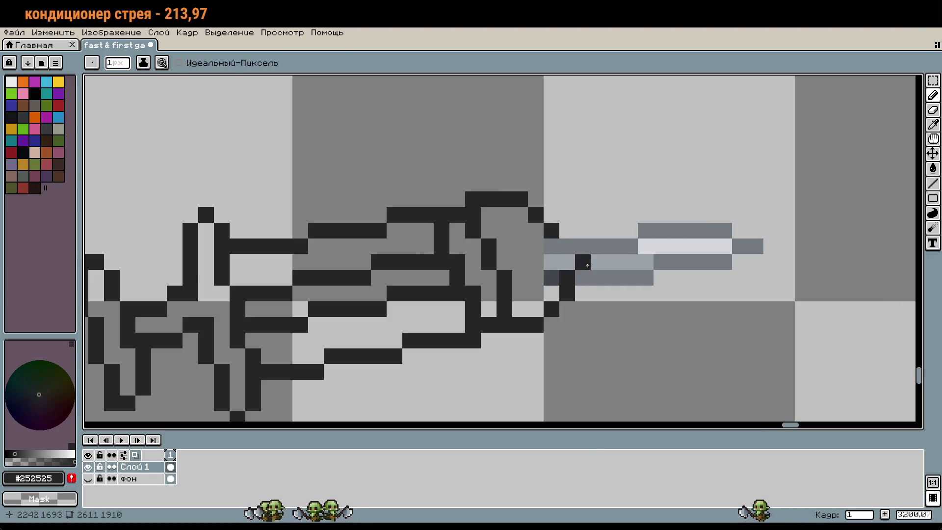
key("ctrl+z")
key("ctrl+z")
left_click(557, 246)
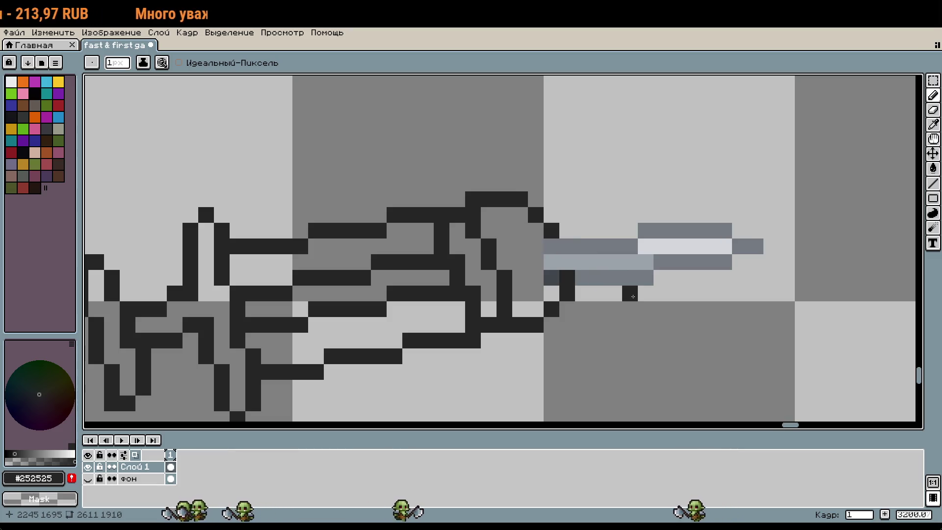
key("ctrl+z")
key("ctrl+z")
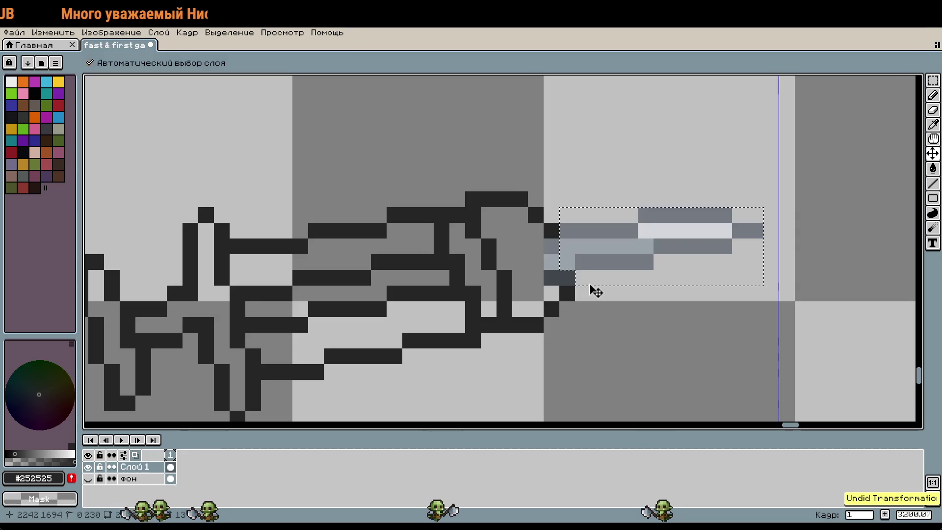
Step: Clear the selection and draw two diagonal dark pixels below the blade base
key("b")
key("m")
key("ctrl+d")
scroll(574, 283, "up", 1)
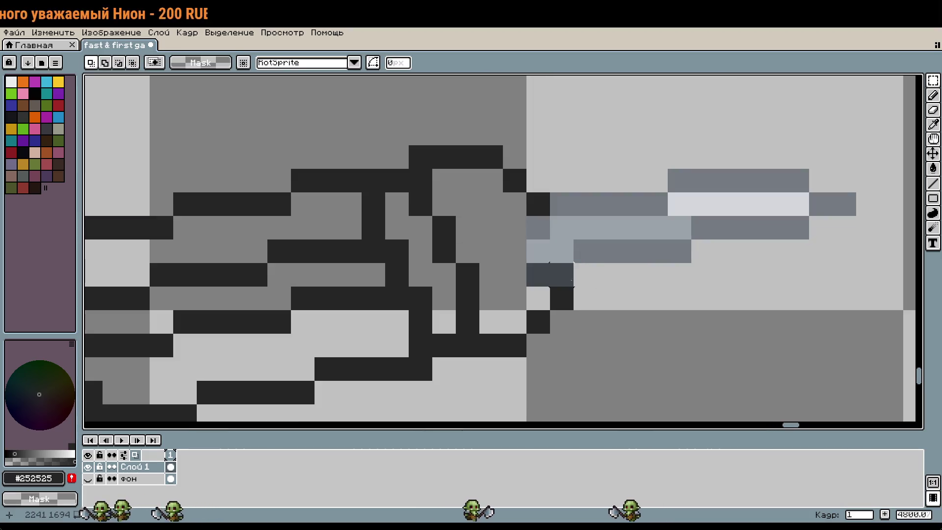
key("b")
left_click_drag(563, 277, 593, 259)
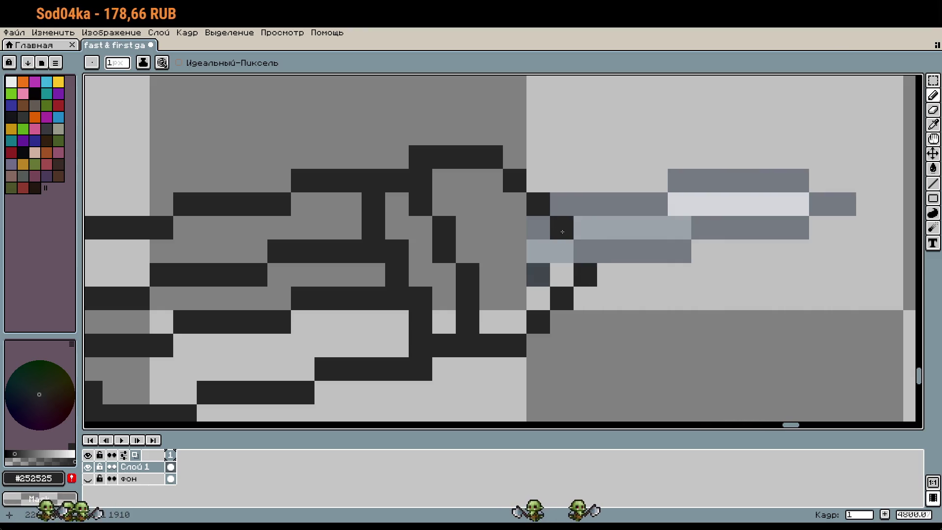
scroll(588, 259, "down", 1)
key("w")
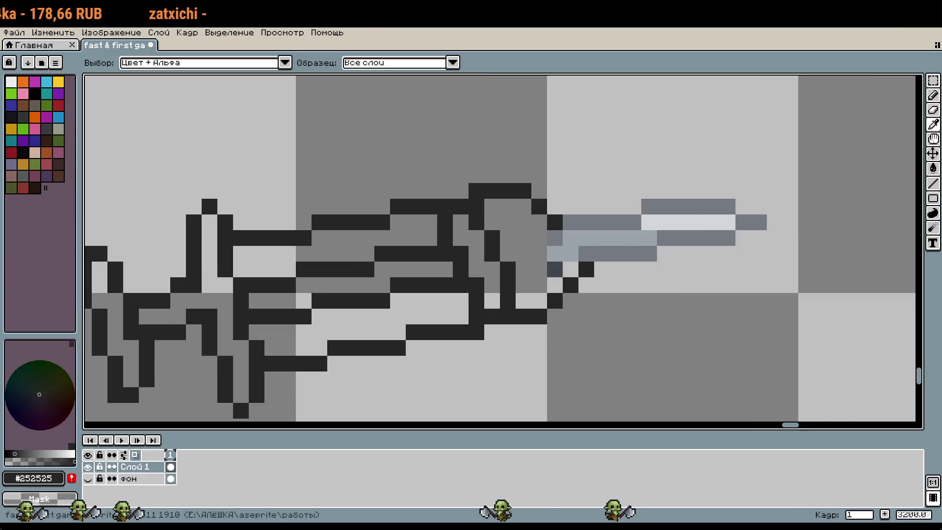
key("b")
left_click(617, 285)
scroll(578, 260, "up", 2)
left_click(564, 274)
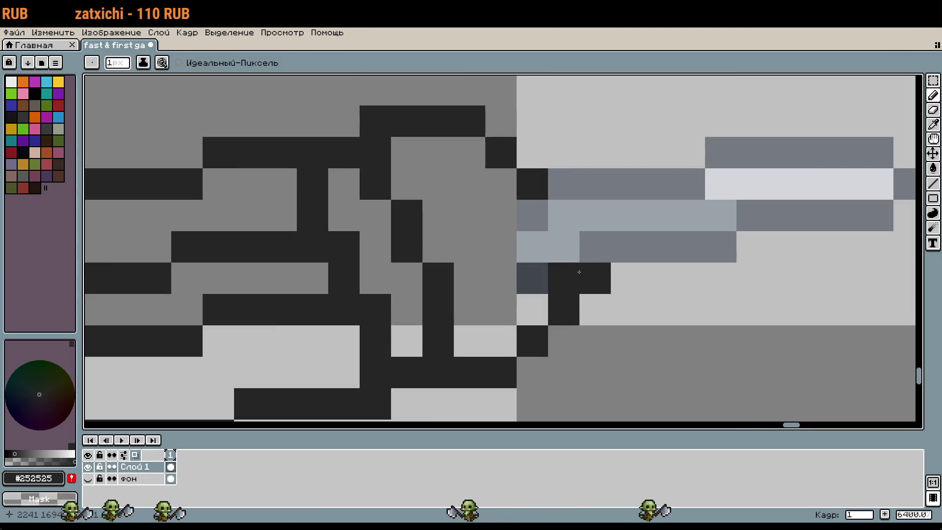
key("ctrl+z")
left_click(564, 215)
scroll(630, 269, "down", 3)
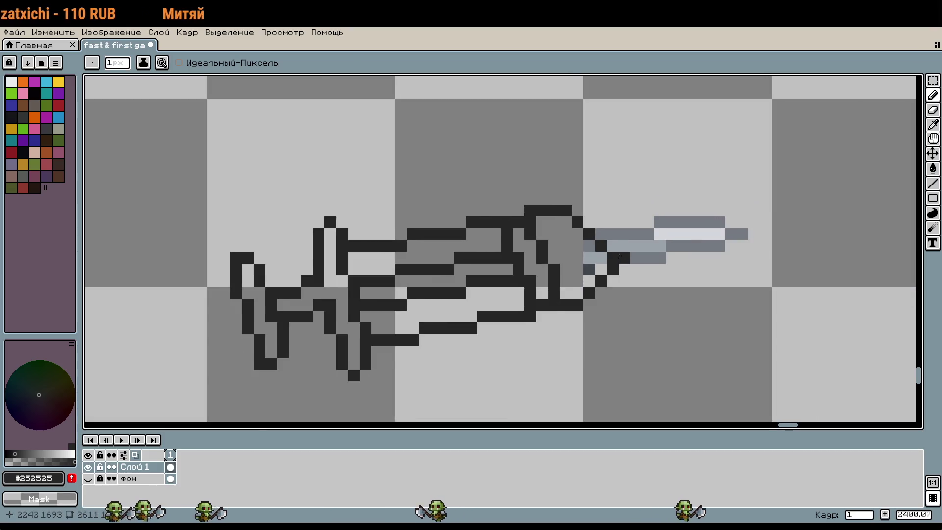
scroll(620, 256, "up", 1)
key("ctrl+z")
left_click(662, 286)
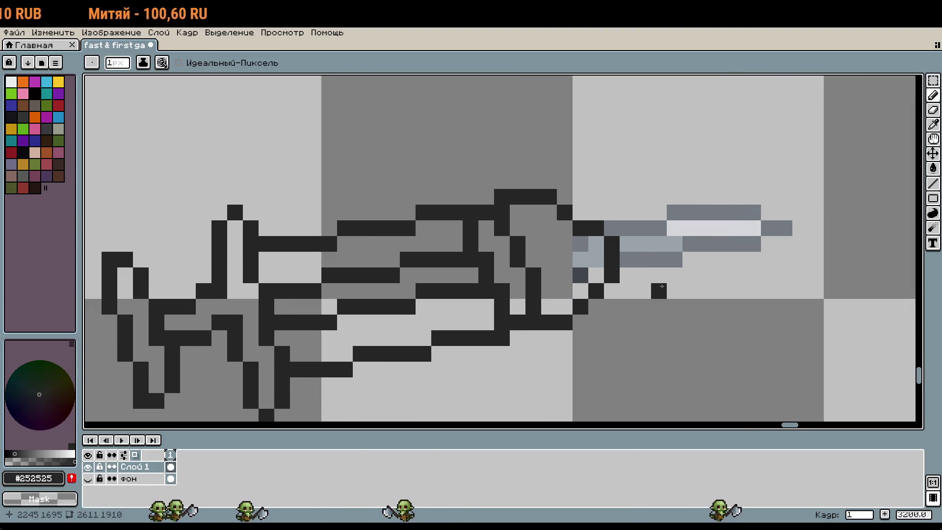
scroll(662, 286, "down", 2)
key("ctrl+z")
scroll(649, 244, "up", 1)
left_click(650, 244)
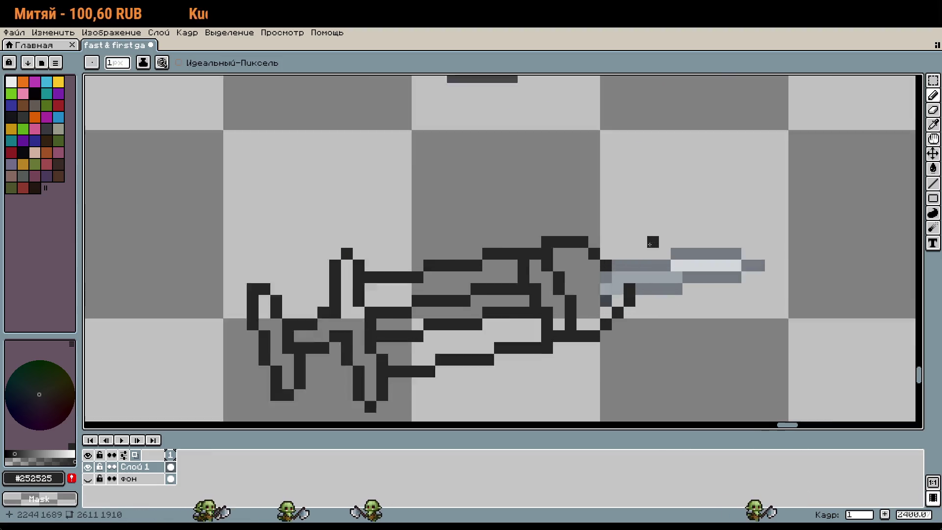
key("ctrl+z")
scroll(582, 246, "up", 1)
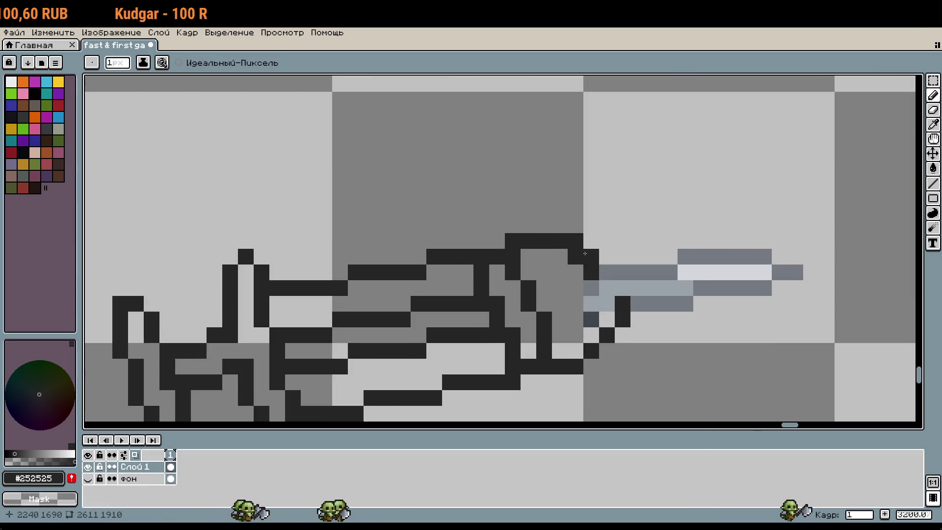
left_click(604, 269)
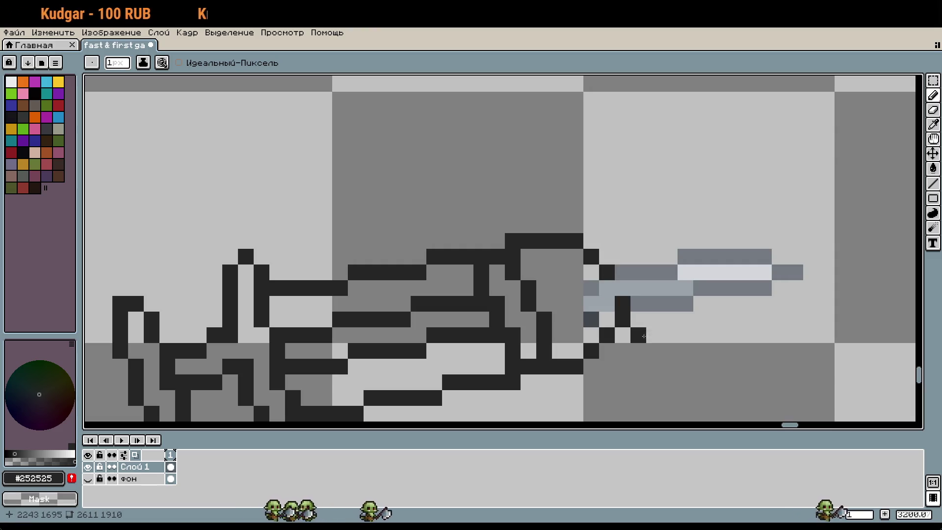
scroll(627, 289, "down", 1)
key("ctrl+z")
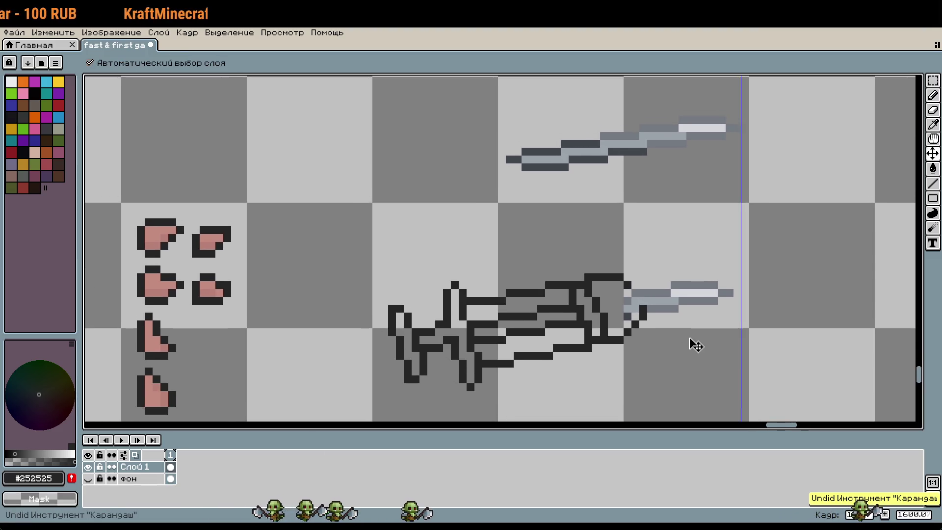
scroll(660, 328, "up", 1)
key("w")
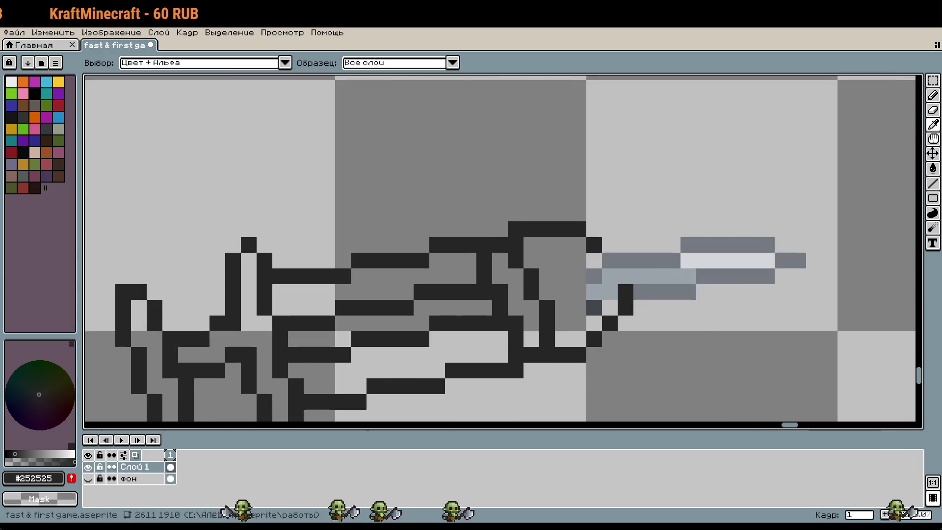
key("b")
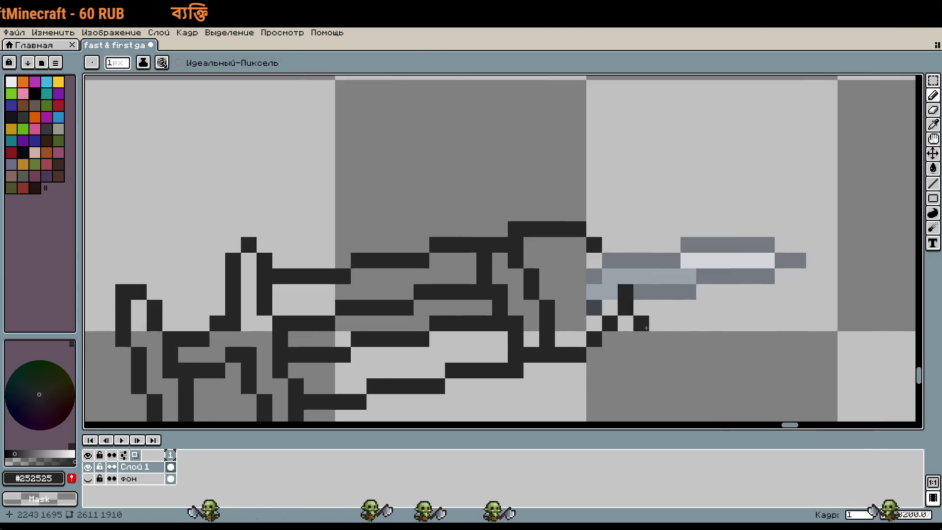
scroll(645, 328, "down", 2)
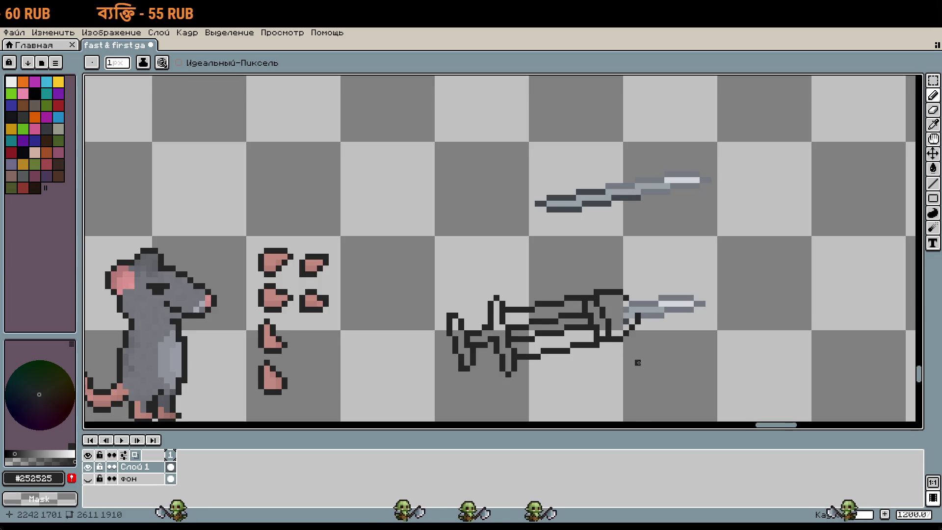
left_click_drag(637, 361, 619, 311)
scroll(619, 311, "up", 2)
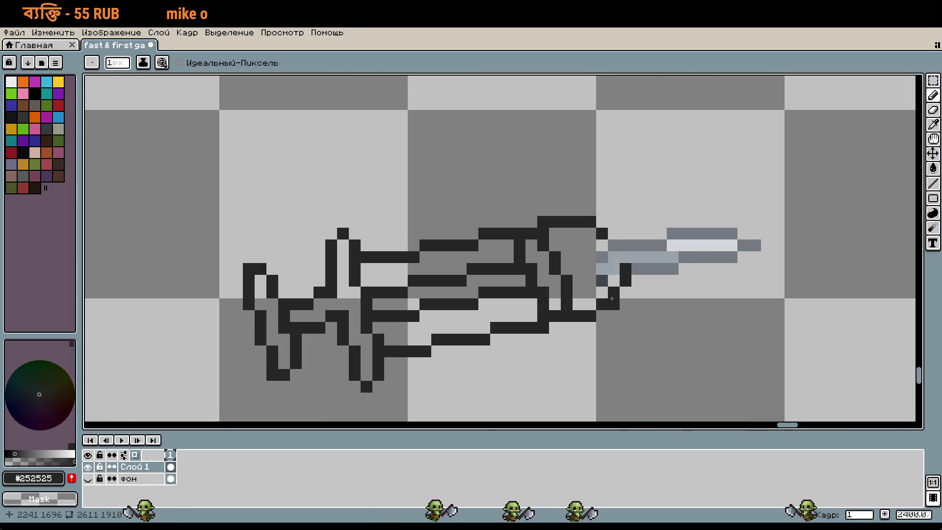
key("ctrl+z")
left_click(591, 309)
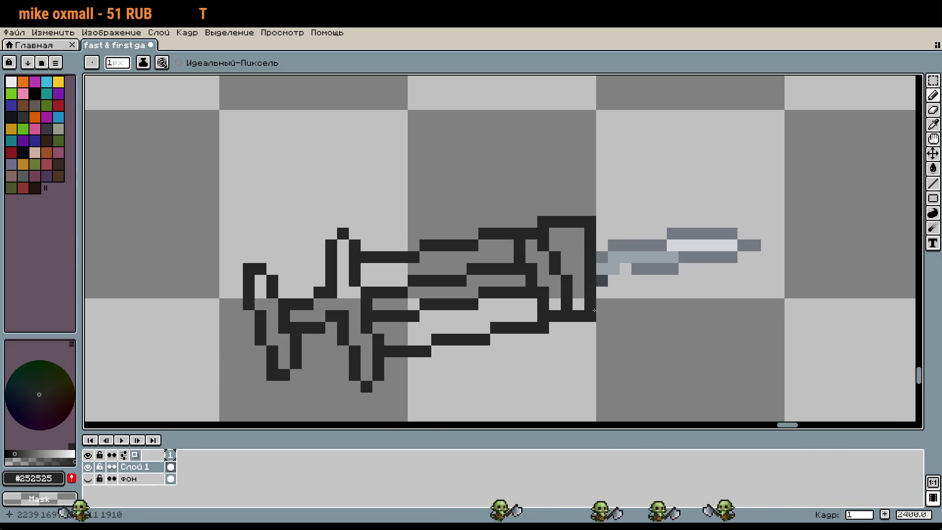
key("ctrl+z")
left_click(590, 233)
left_click(599, 268)
left_click_drag(604, 307, 591, 245)
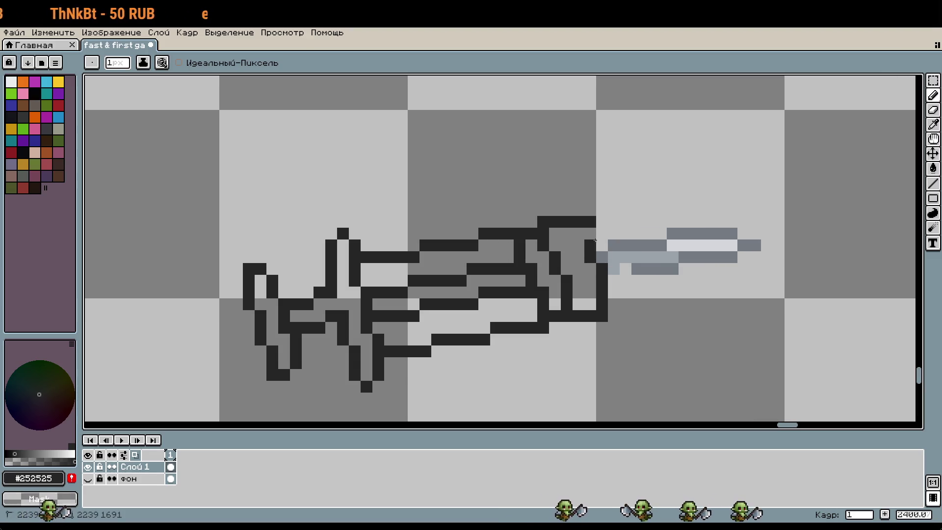
scroll(667, 309, "down", 1)
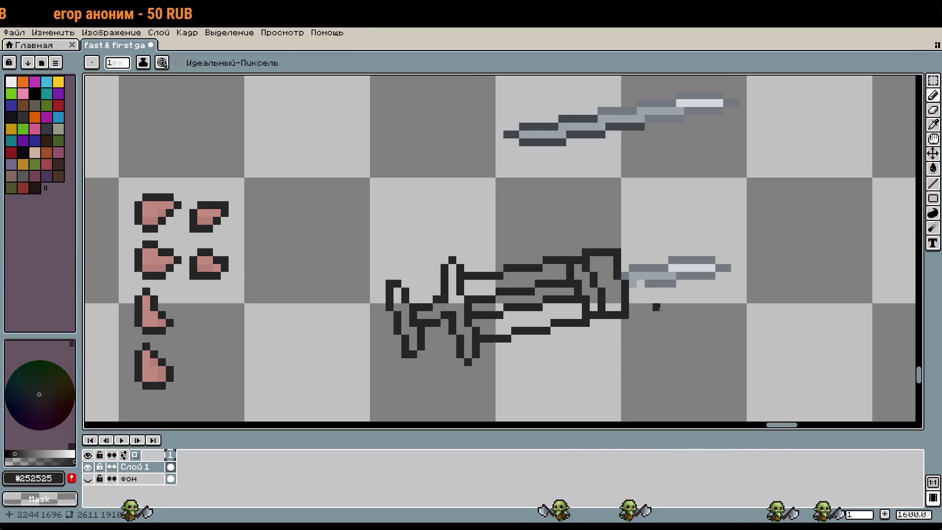
key("w")
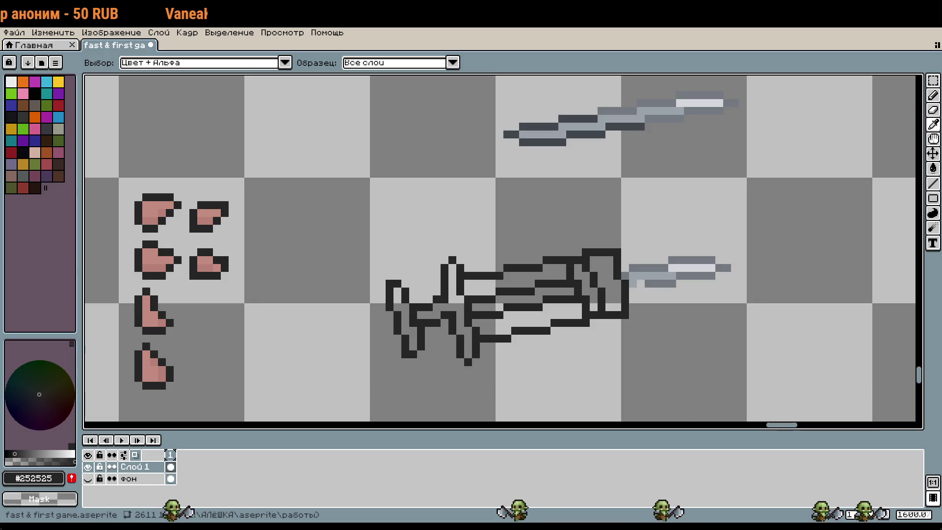
key("b")
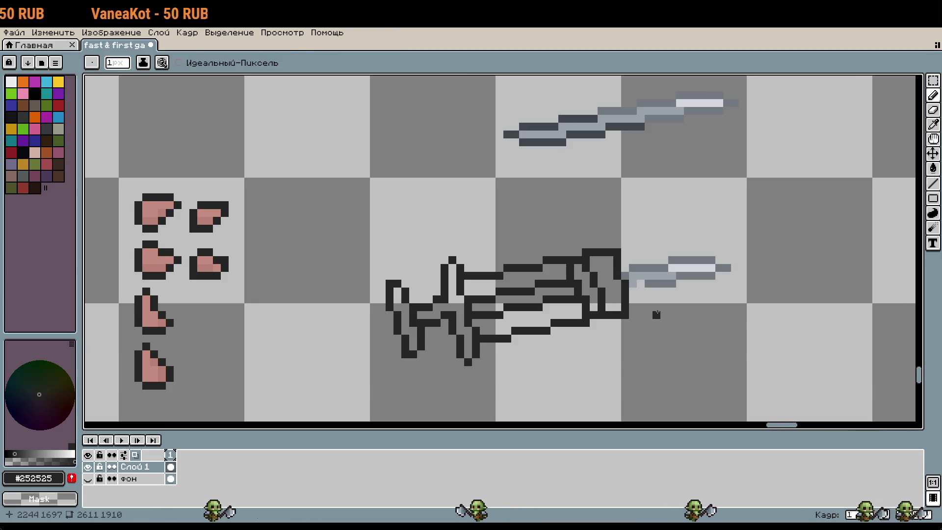
key("w")
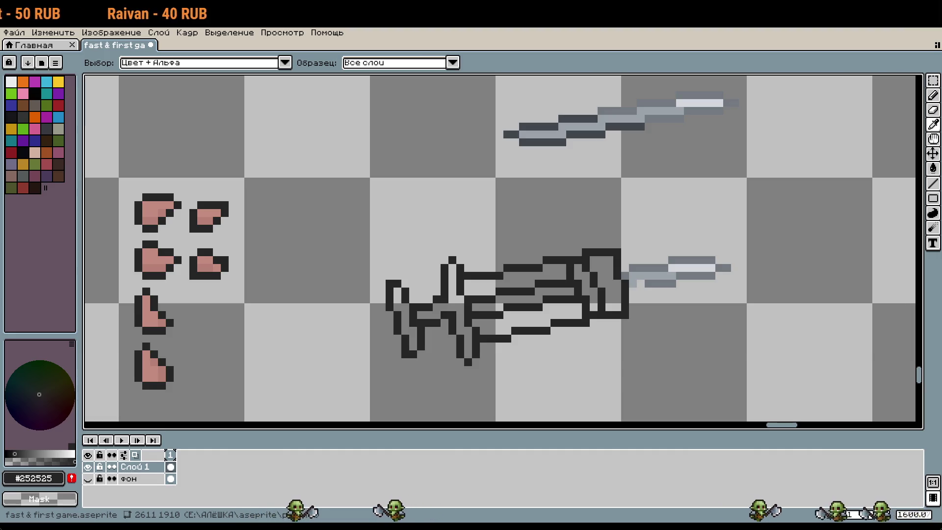
key("b")
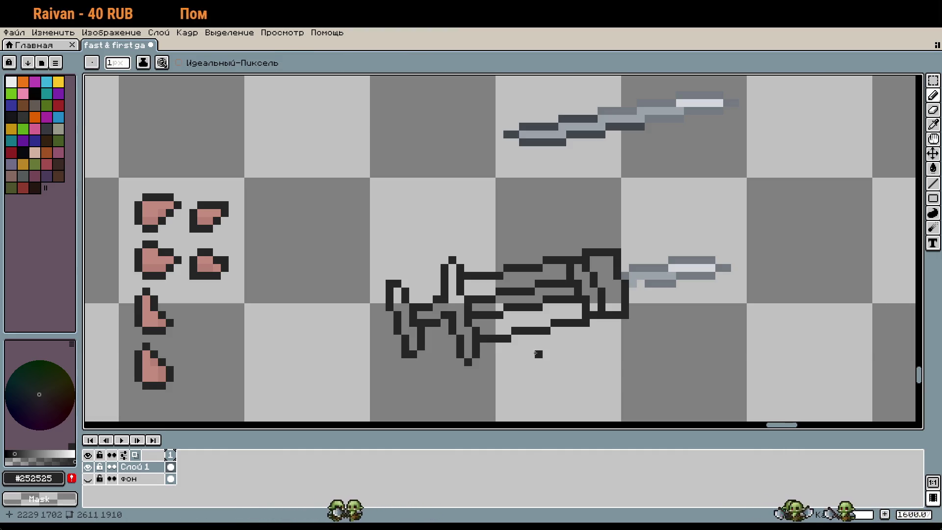
left_click_drag(617, 346, 522, 324)
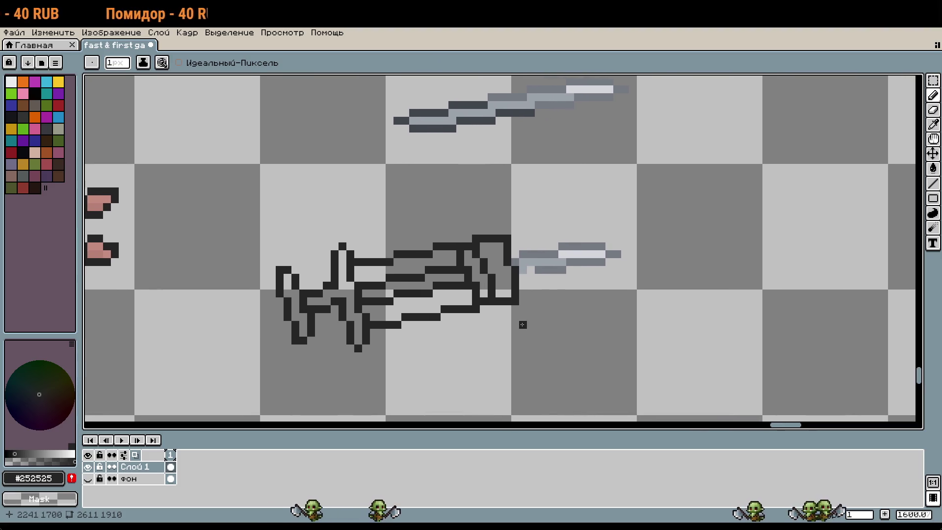
scroll(522, 324, "up", 3)
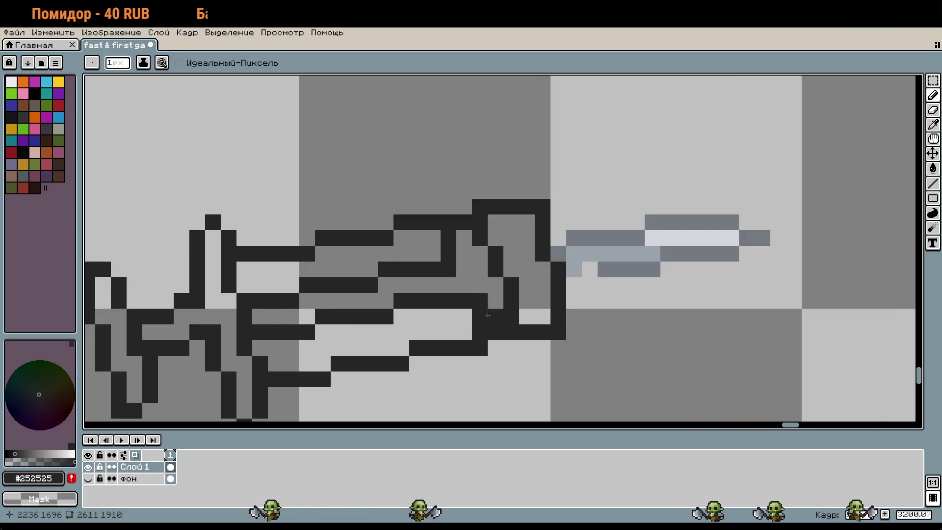
scroll(543, 349, "down", 3)
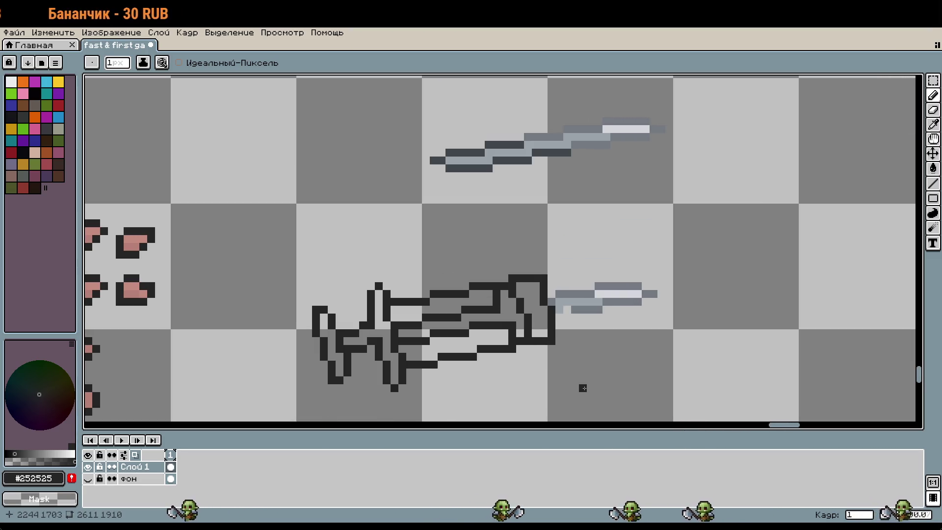
scroll(504, 314, "up", 2)
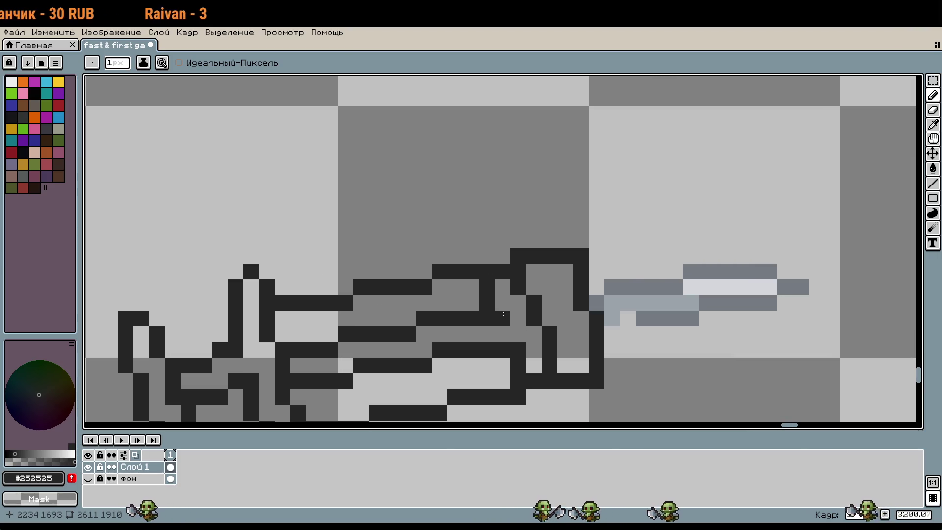
scroll(583, 308, "down", 2)
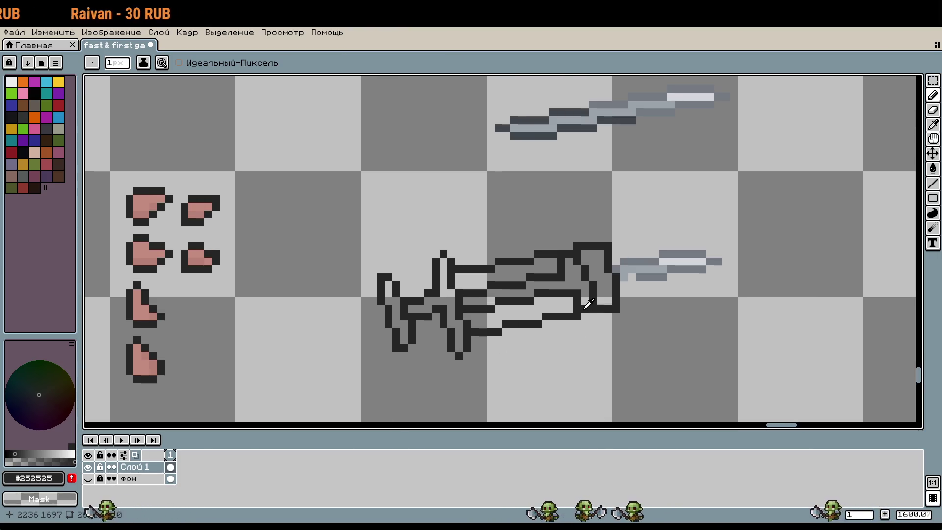
key("alt")
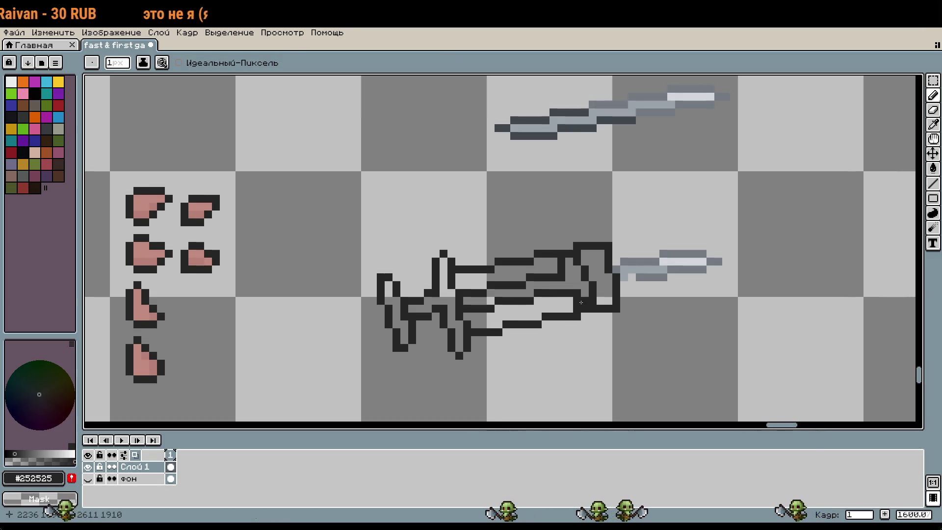
scroll(504, 303, "up", 2)
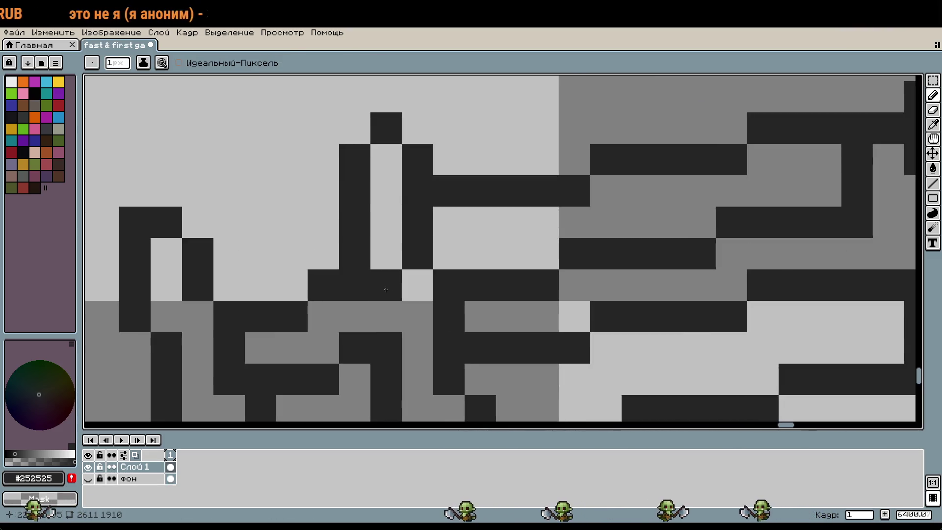
scroll(432, 287, "down", 1)
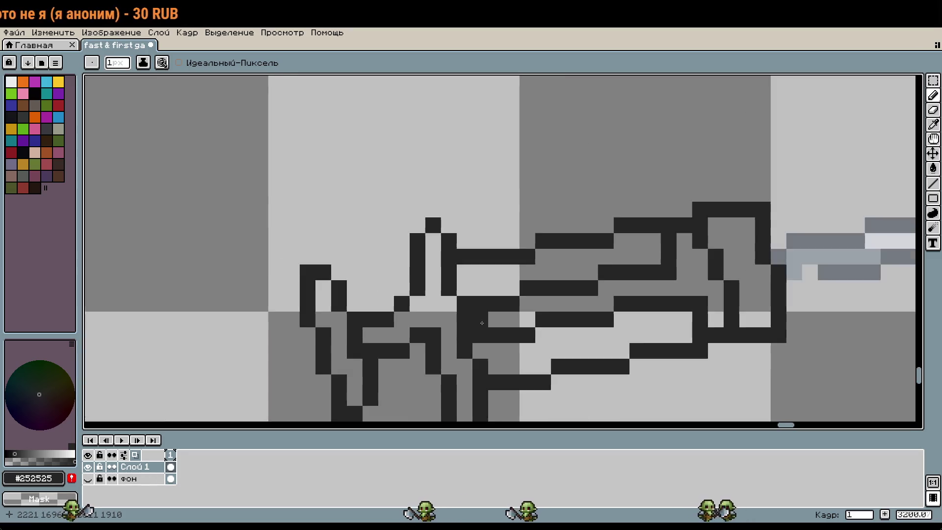
scroll(510, 287, "down", 1)
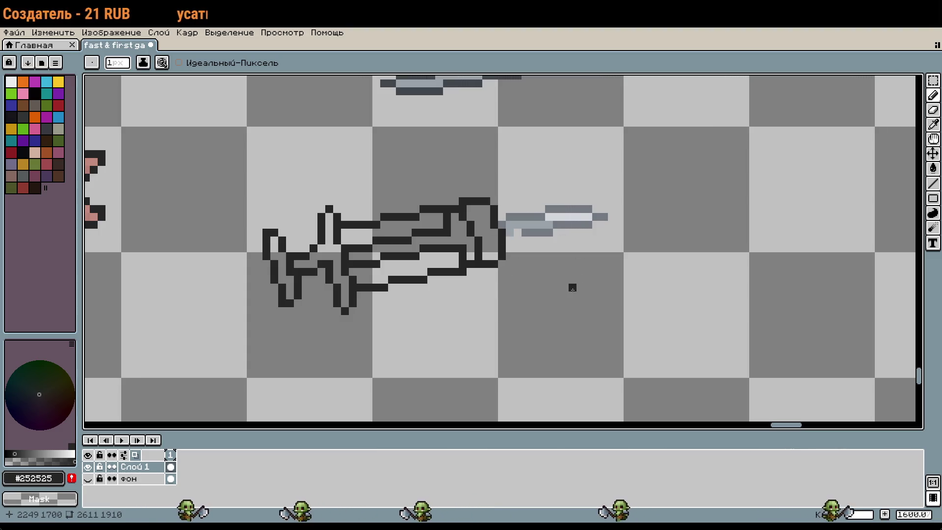
left_click_drag(570, 286, 587, 299)
key("ctrl+z")
key("ctrl+y")
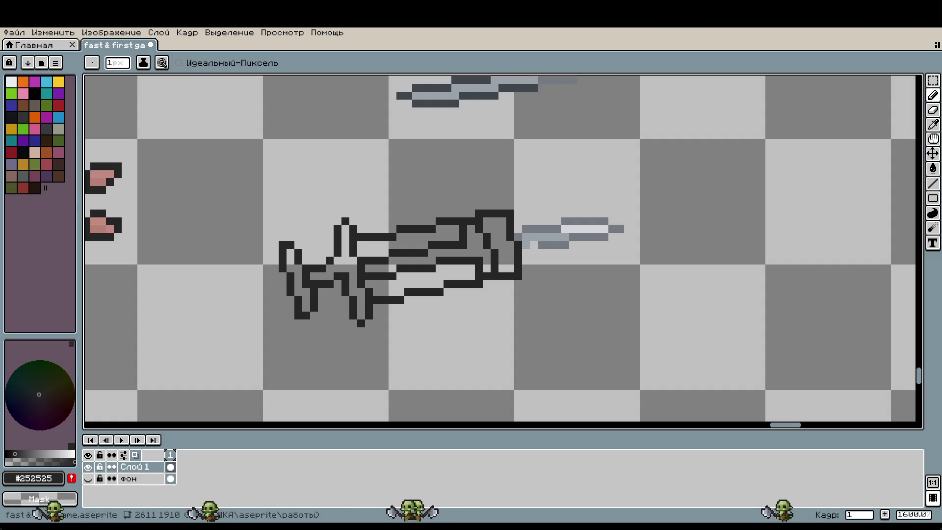
scroll(641, 391, "up", 5)
mouse_move(361, 219)
left_mouse_down()
mouse_move(372, 342)
mouse_move(378, 255)
mouse_move(337, 330)
mouse_move(319, 337)
left_mouse_up()
left_click(316, 197)
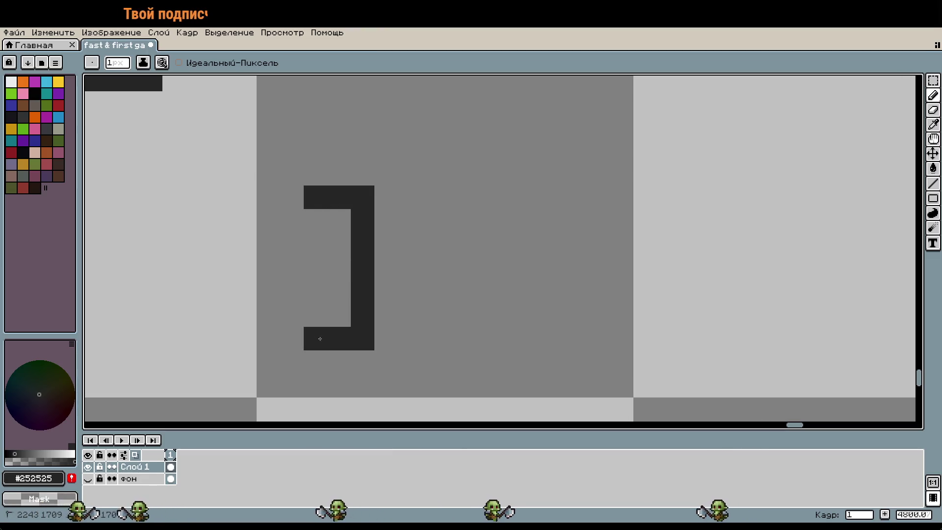
left_click(410, 245)
left_click(412, 294)
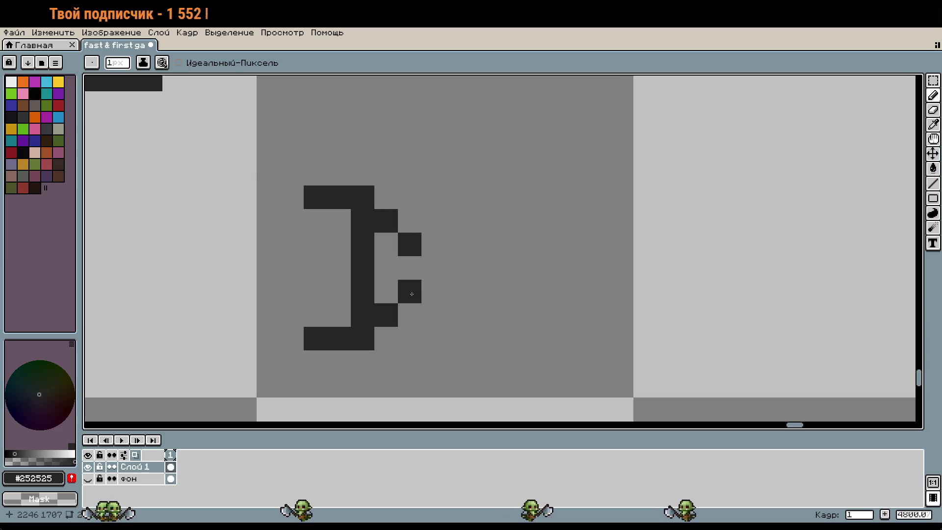
left_click_drag(434, 271, 511, 269)
scroll(505, 353, "down", 3)
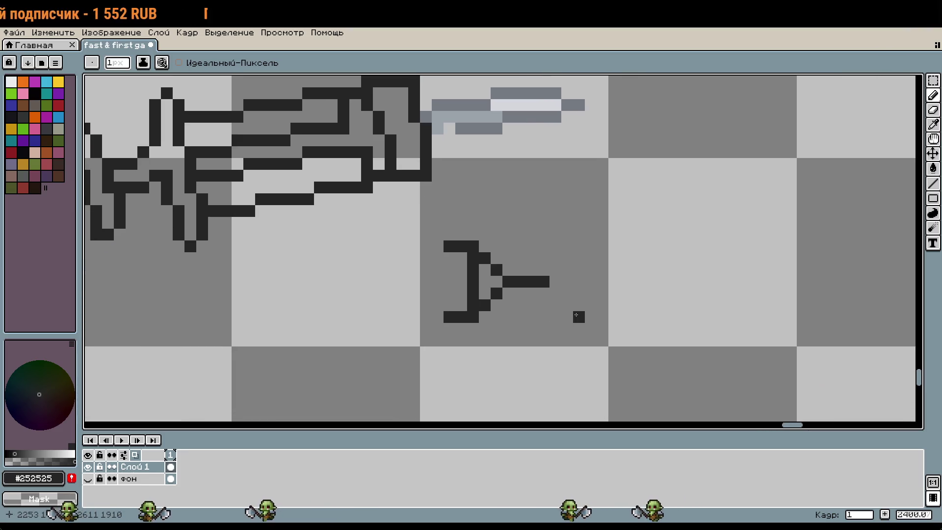
scroll(534, 237, "up", 2)
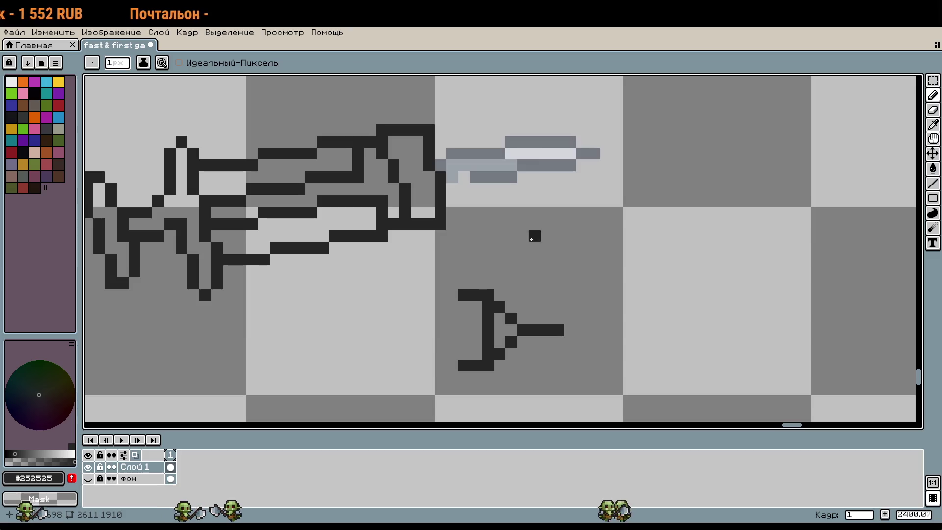
scroll(537, 306, "up", 1)
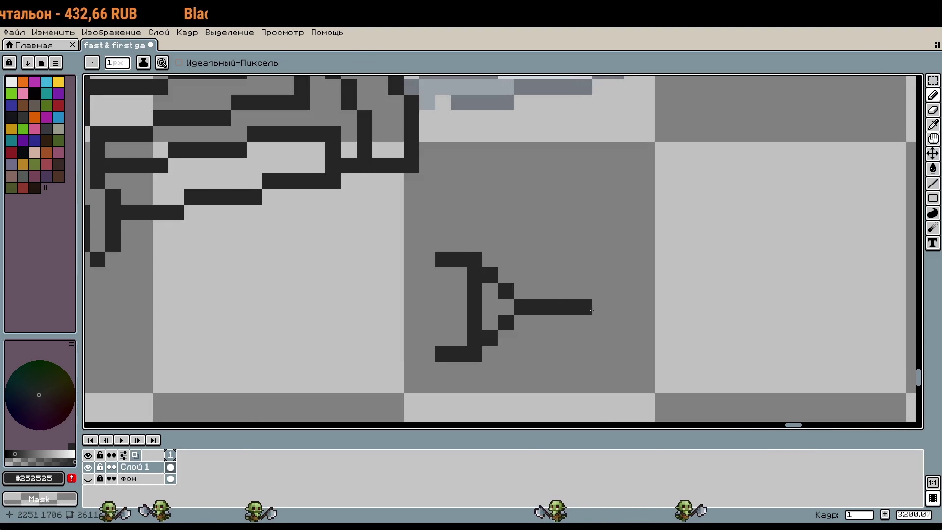
key("m")
mouse_move(568, 307)
left_mouse_down()
mouse_move(434, 282)
mouse_move(427, 259)
left_mouse_up()
left_click_drag(493, 290, 493, 258)
key("ctrl+d")
key("b")
mouse_move(544, 304)
left_mouse_down()
mouse_move(535, 284)
mouse_move(564, 293)
left_mouse_up()
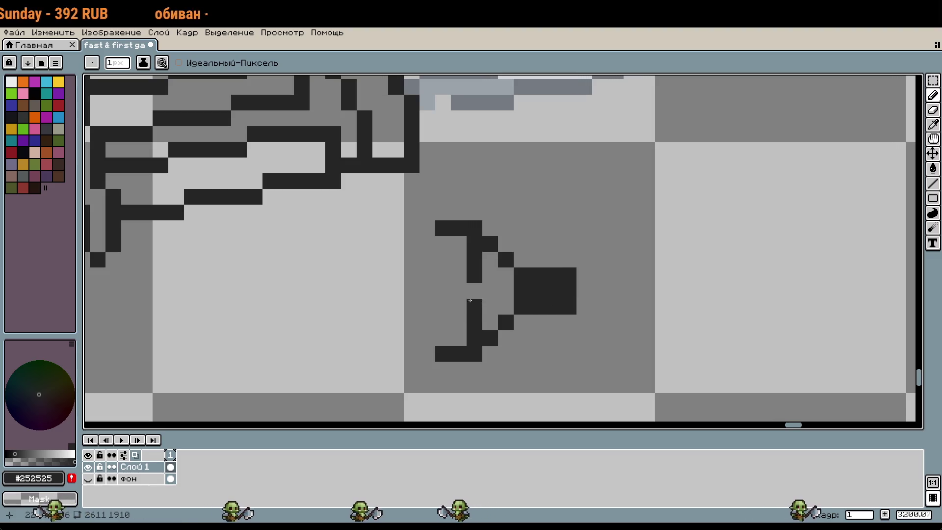
scroll(585, 368, "down", 1)
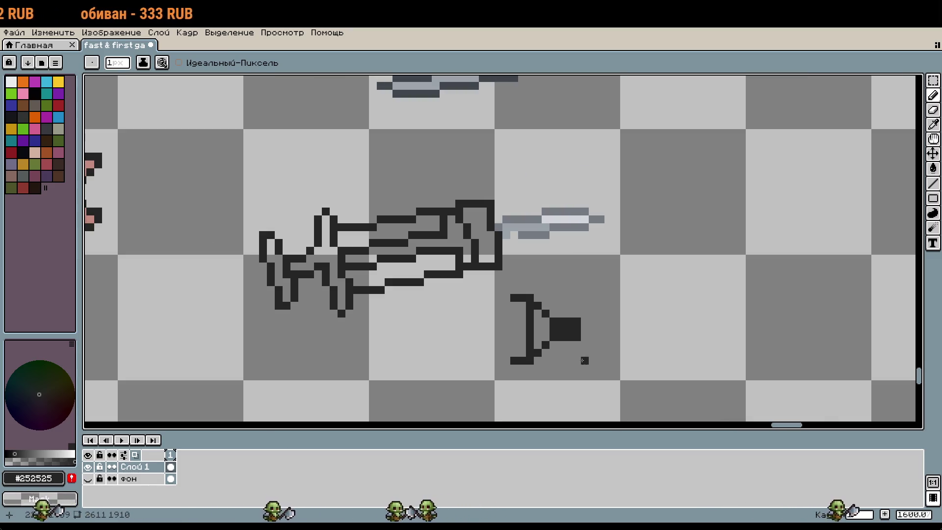
scroll(577, 352, "up", 1)
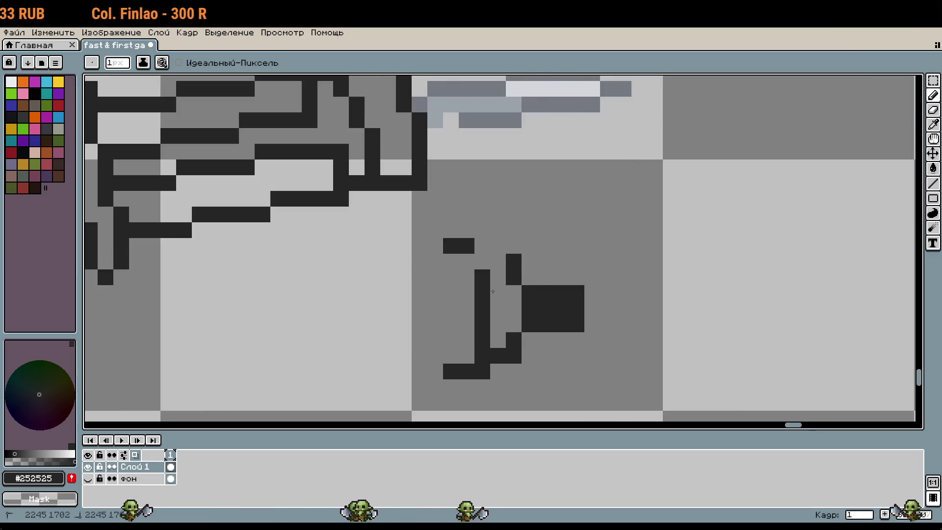
key("ctrl+z")
left_click_drag(498, 245, 484, 239)
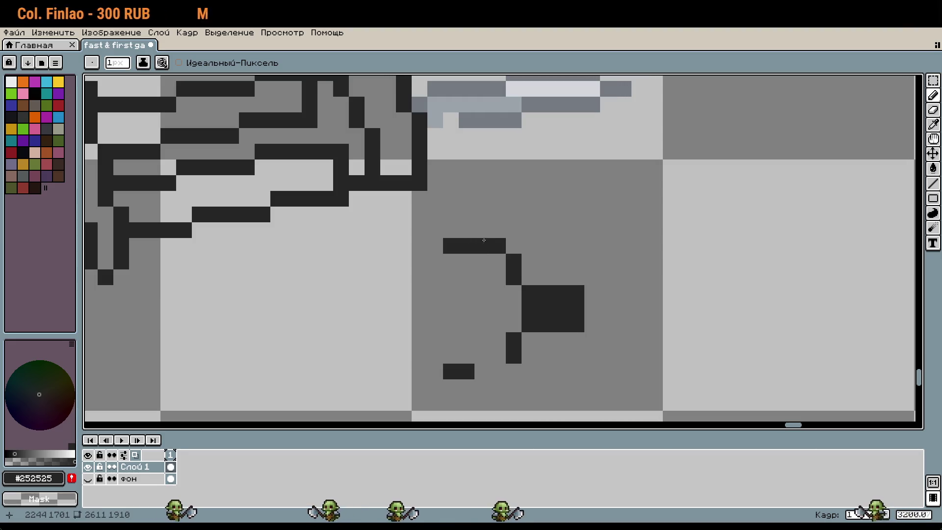
key("ctrl+z")
left_click_drag(430, 230, 498, 245)
left_click(507, 373)
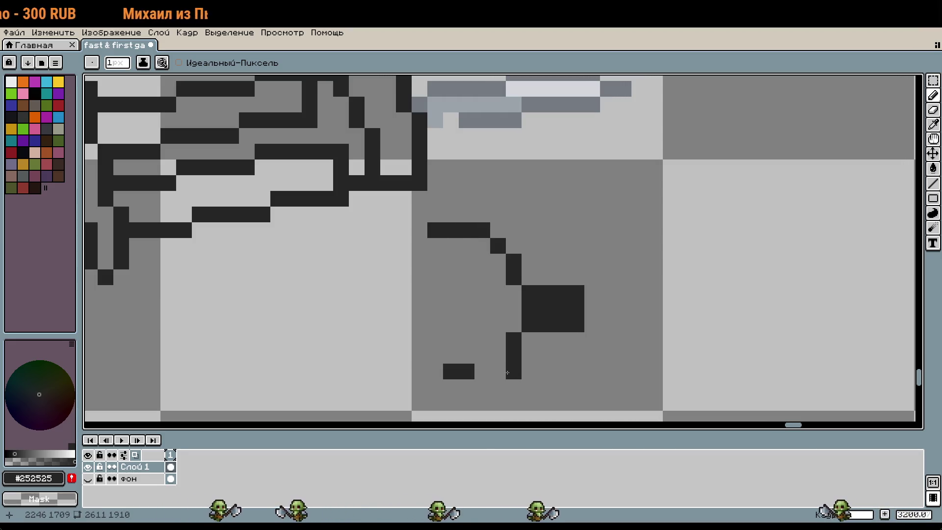
key("ctrl+z")
left_click_drag(420, 387, 509, 385)
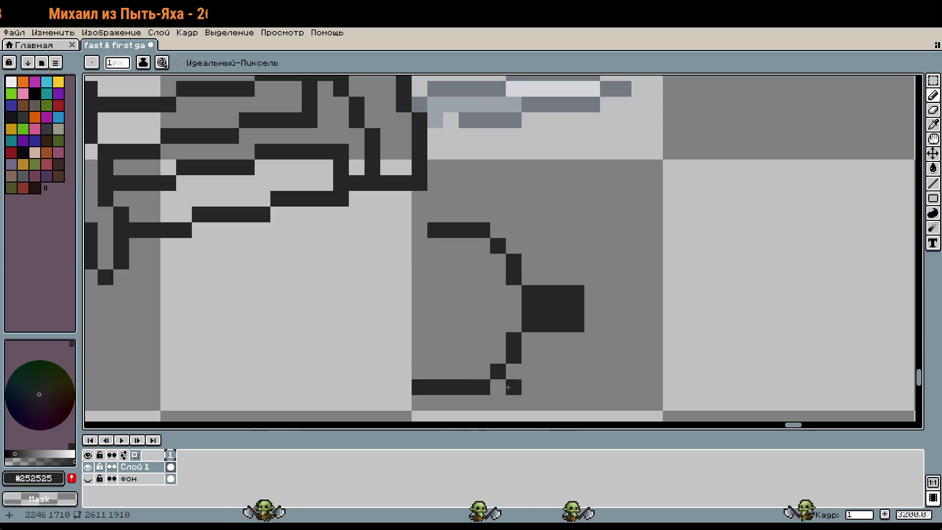
scroll(621, 344, "down", 1)
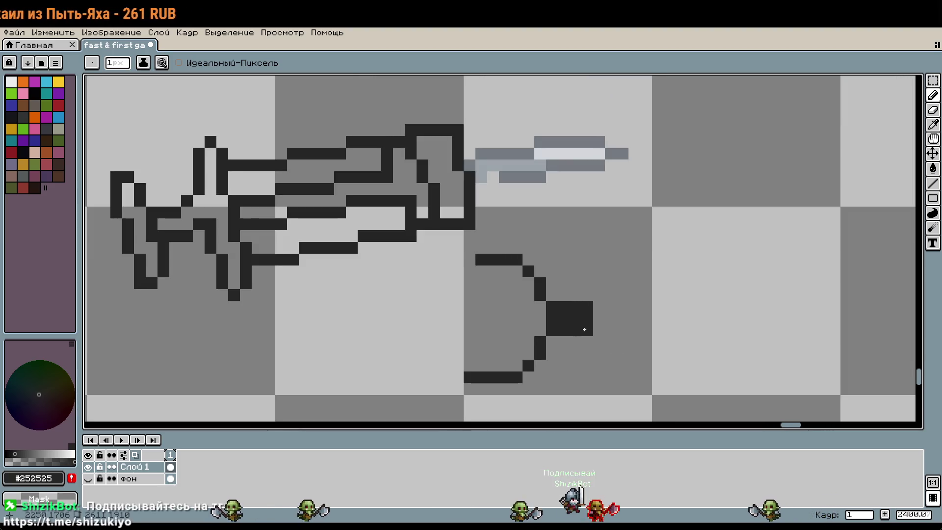
key("ctrl+z")
key("ctrl+z")
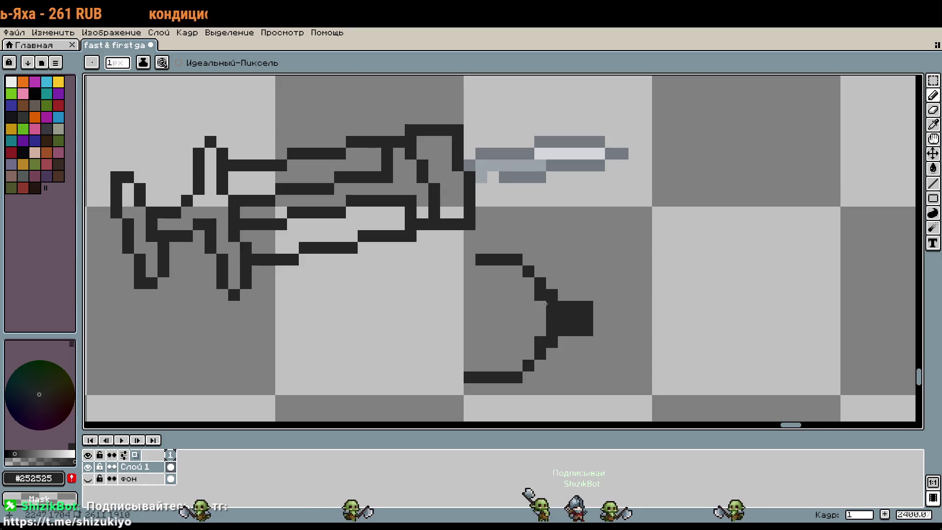
left_click(611, 349)
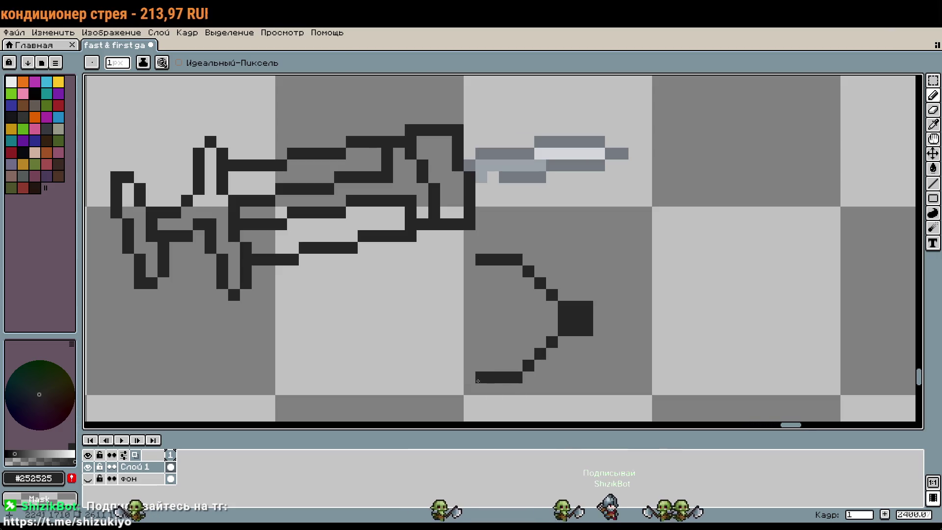
key("plus")
key("plus")
key("plus")
left_click(612, 374)
key("ctrl+z")
key("ctrl+z")
key("ctrl+z")
key("ctrl+z")
key("ctrl+z")
left_click(619, 361)
key("ctrl+z")
key("minus")
key("minus")
key("minus")
left_click(615, 363)
scroll(581, 292, "up", 2)
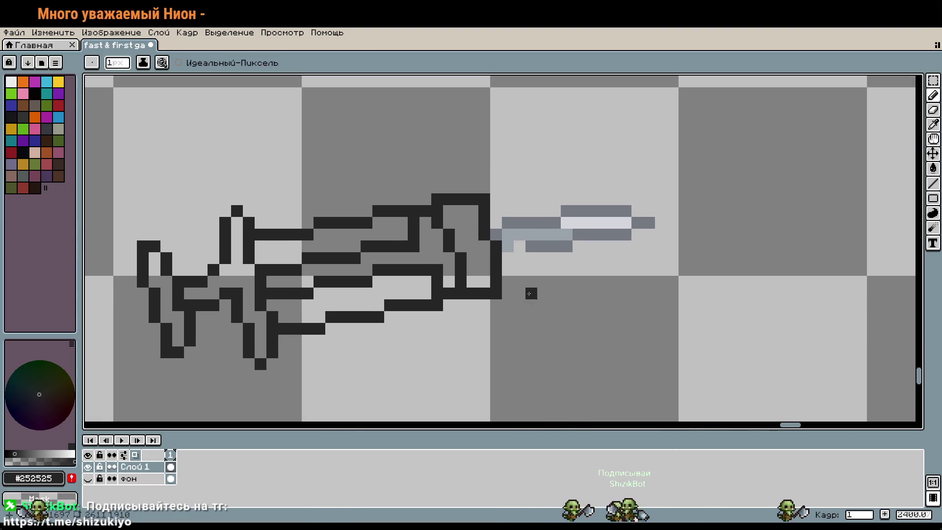
Step: Lengthen the dark outline column at the guard and add outline pixels to its right
scroll(529, 293, "up", 3)
left_click_drag(500, 274, 489, 245)
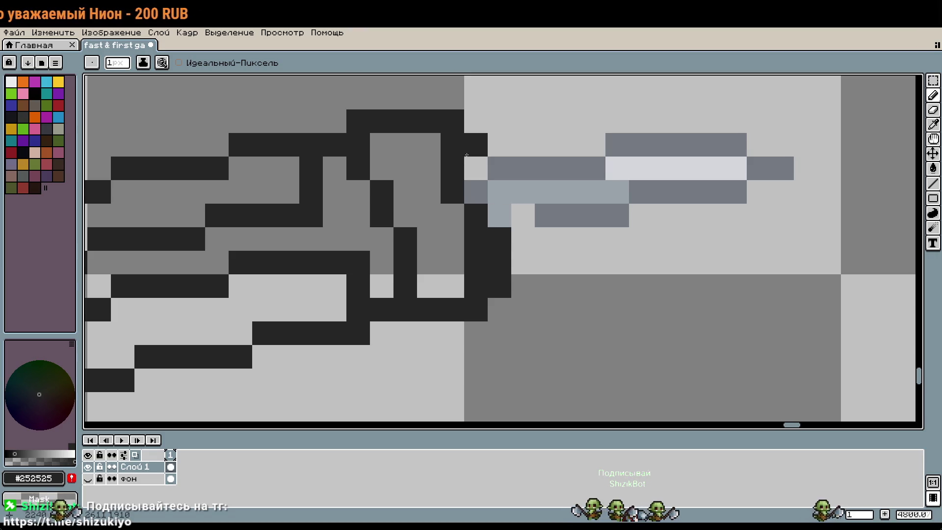
left_click_drag(467, 157, 474, 184)
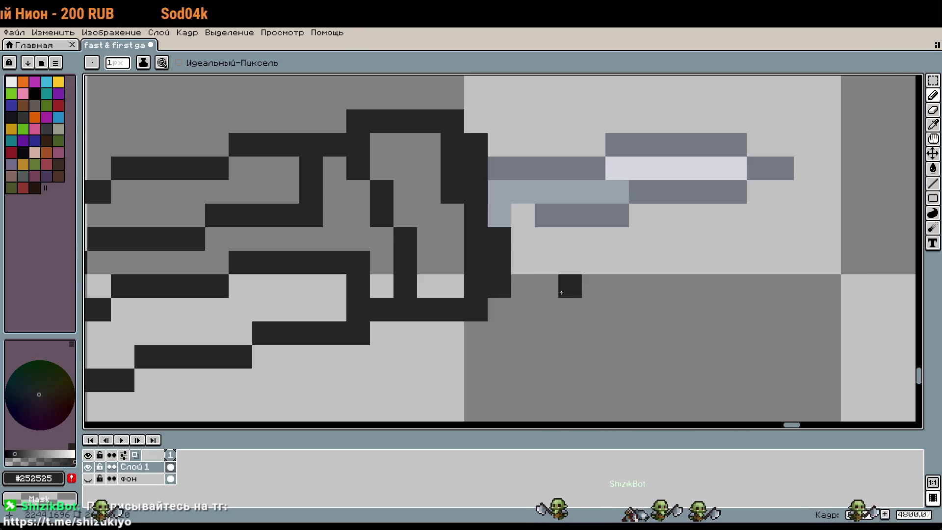
left_click_drag(502, 179, 499, 216)
left_click_drag(524, 254, 523, 239)
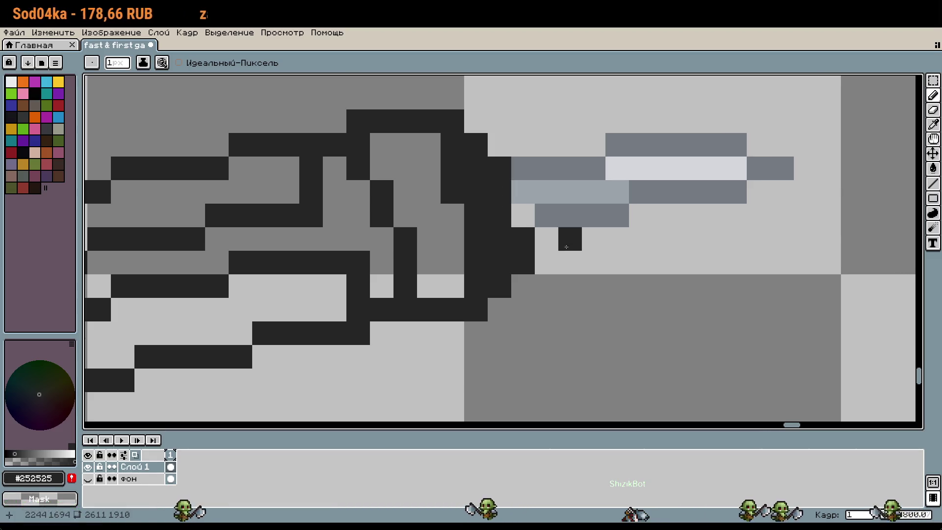
Step: Move the grey blade down one pixel and erase the extra outline pixels beside the guard
key("m")
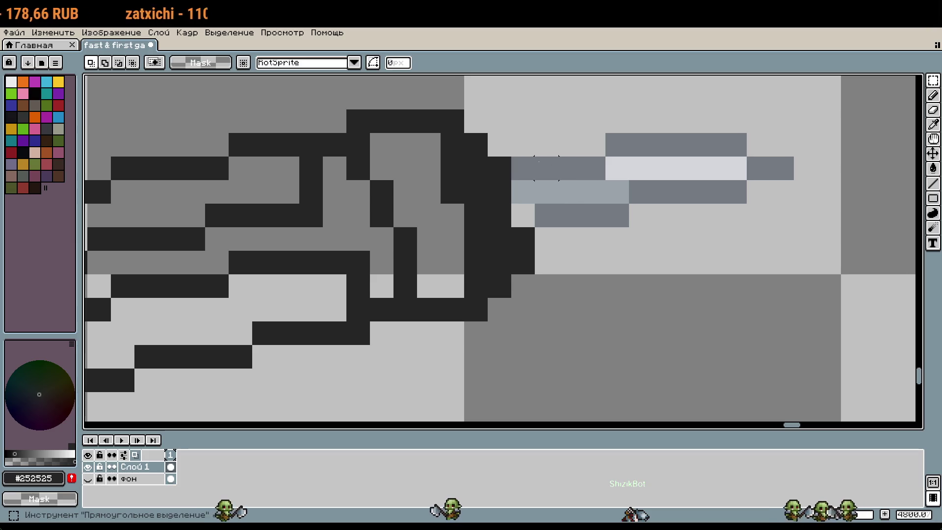
mouse_move(512, 133)
left_mouse_down()
mouse_move(792, 201)
mouse_move(795, 228)
left_mouse_up()
key("Down")
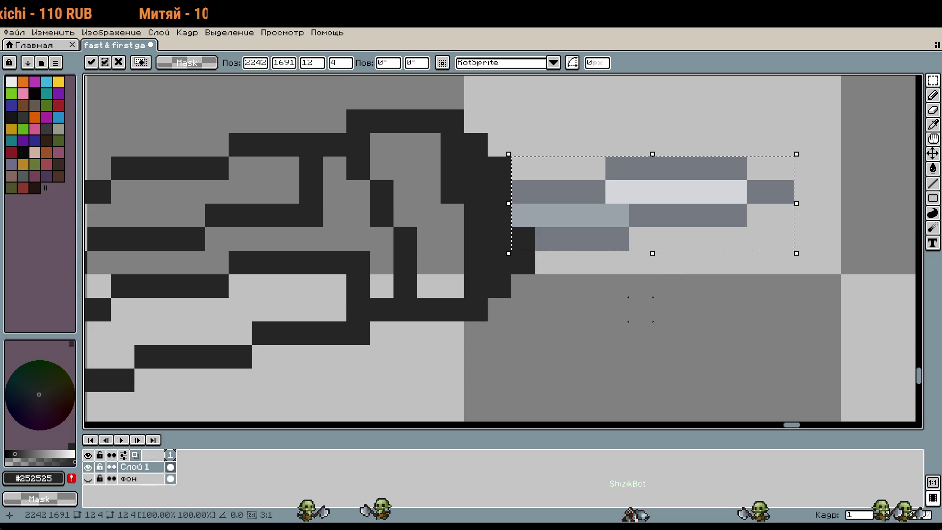
key("b")
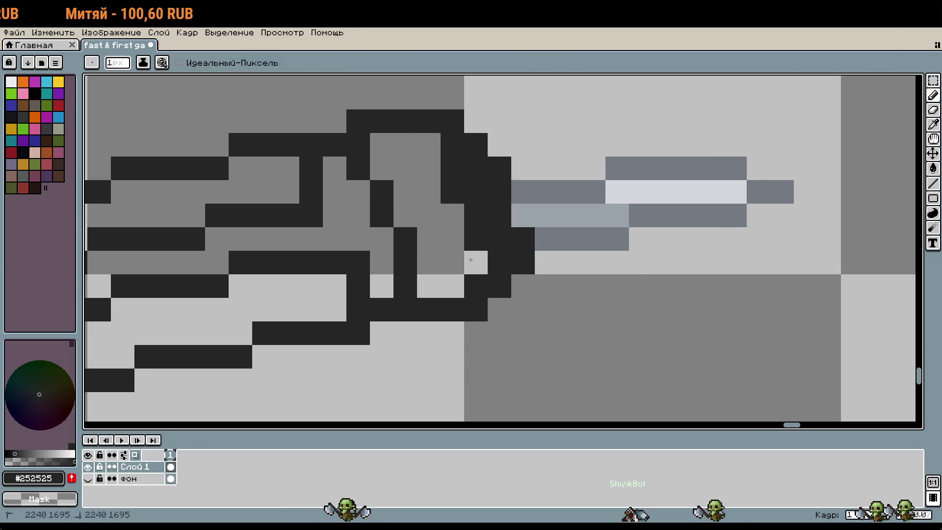
left_click_drag(476, 262, 452, 183)
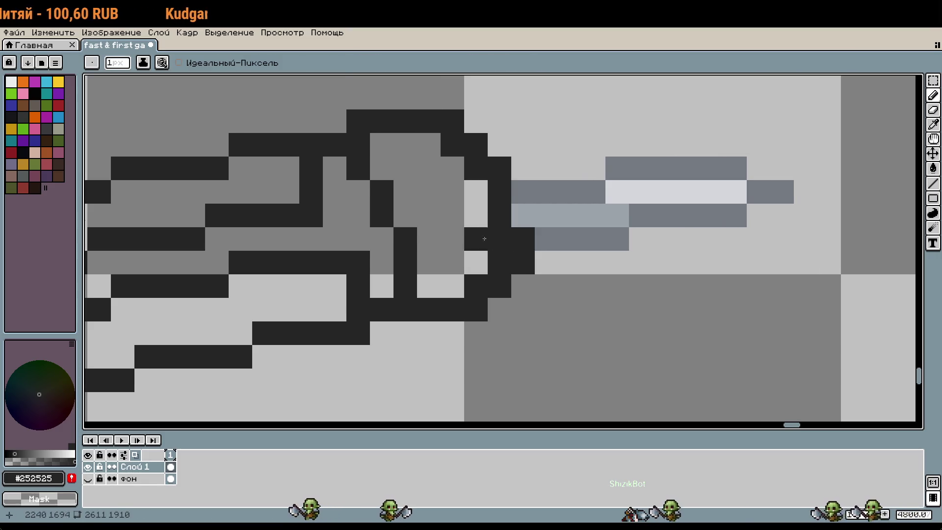
Step: Select the blade tip, remove its stray black outline, and nudge it up one pixel
scroll(485, 249, "down", 3)
scroll(607, 284, "down", 1)
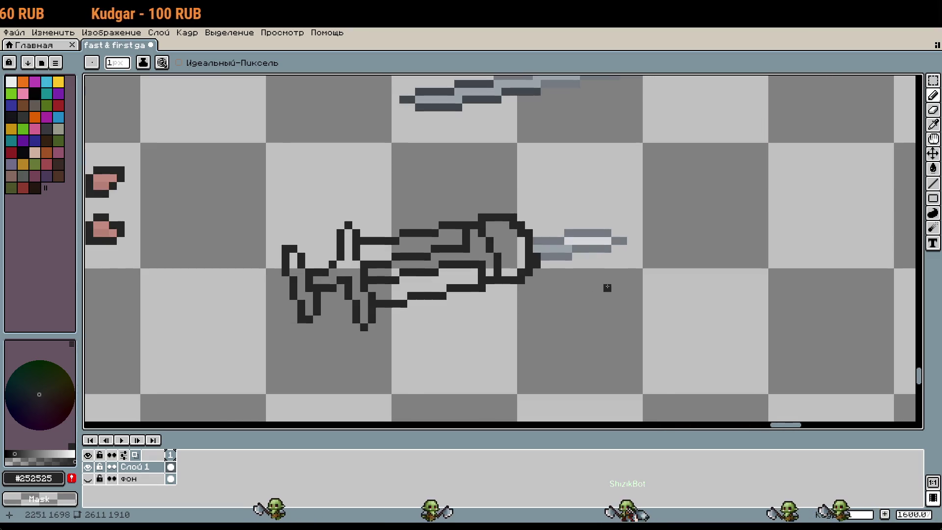
key("m")
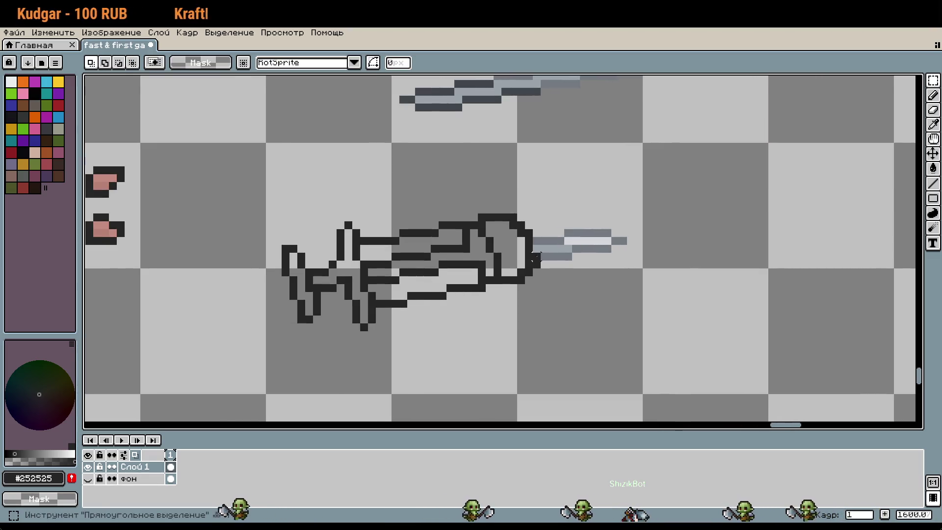
scroll(537, 241, "up", 2)
left_click_drag(553, 185, 730, 252)
key("ctrl+d")
key("u")
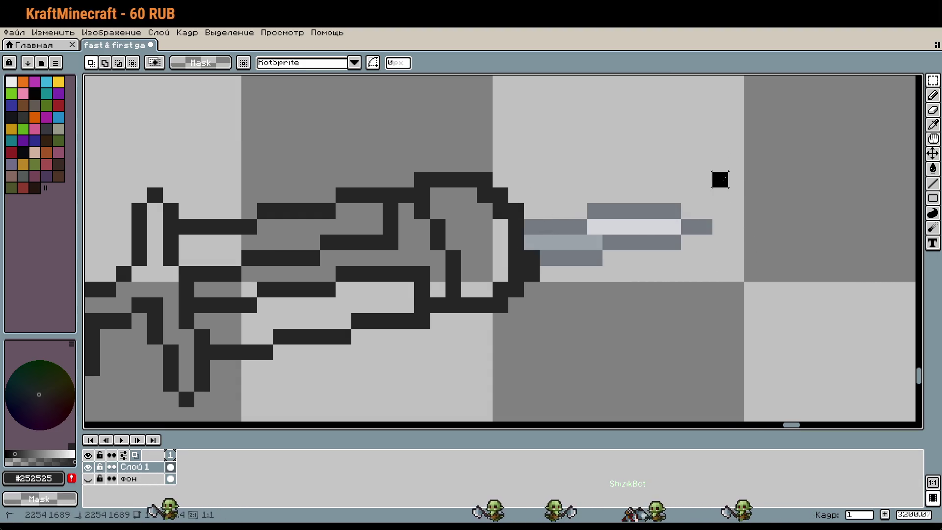
left_click_drag(720, 179, 547, 258)
key("ctrl+z")
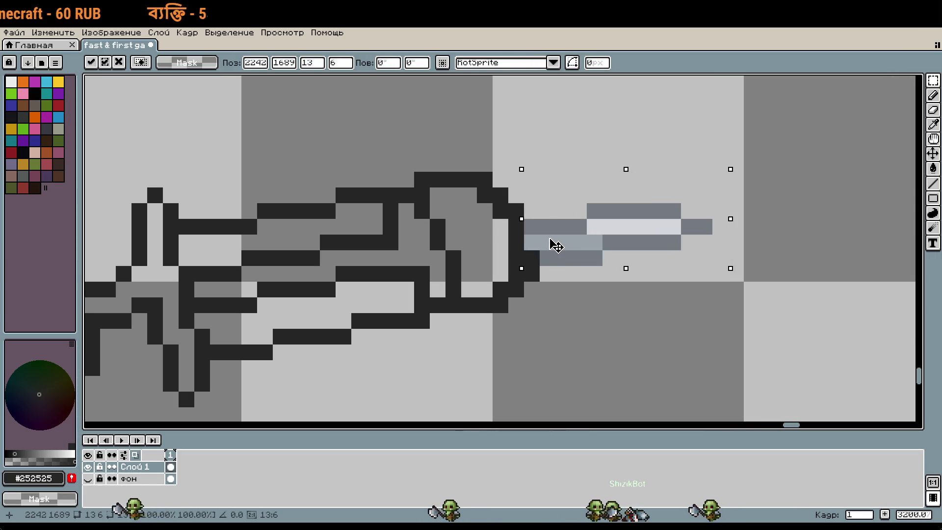
key("Up")
left_click(579, 289)
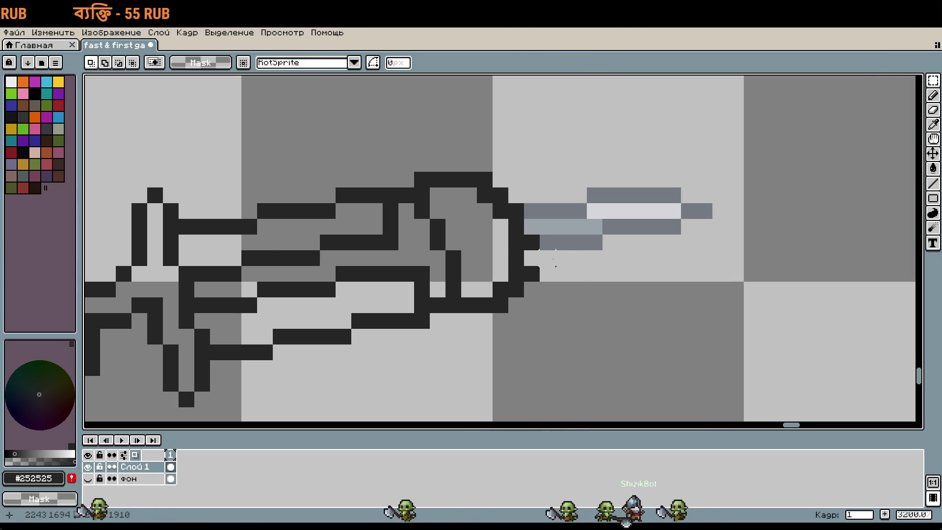
key("b")
Step: Fill the sword's guard with the teal palette colour using the paint bucket
scroll(555, 257, "down", 3)
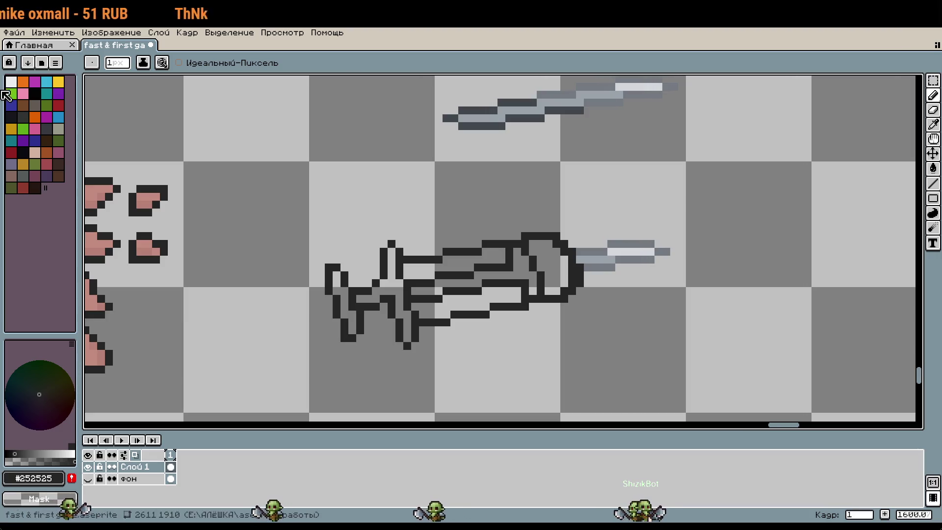
left_click(11, 140)
key("g")
left_click(566, 286)
scroll(565, 286, "down", 6)
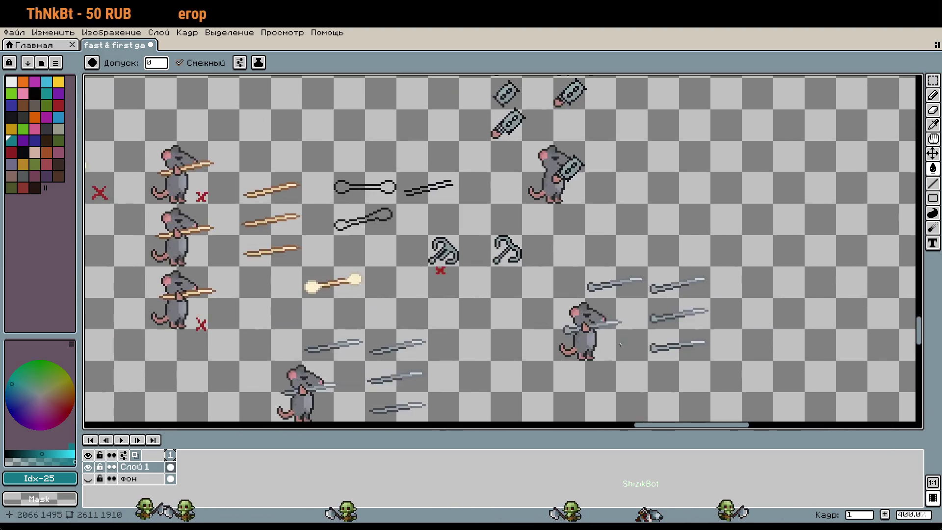
scroll(603, 372, "down", 2)
scroll(391, 188, "up", 12)
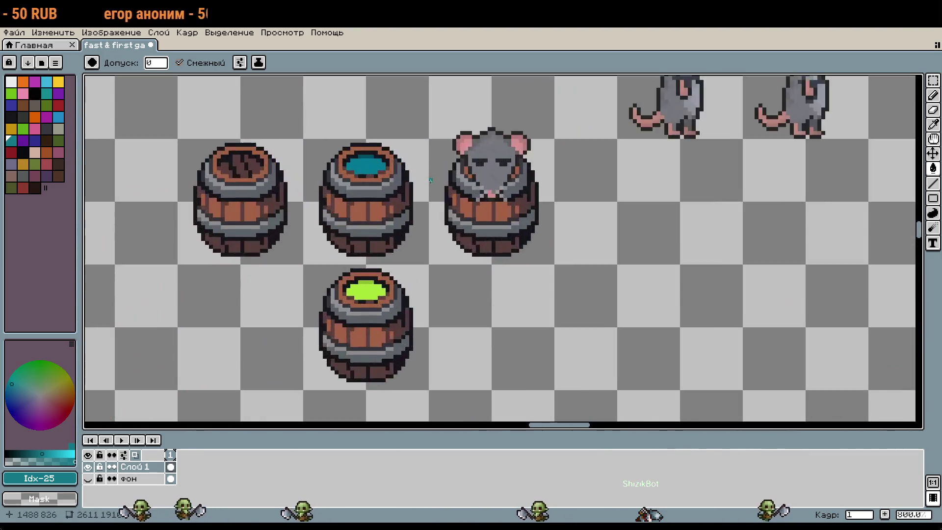
Step: Paint dark teal shading pixels along the bottom of the guard with the pencil
scroll(390, 187, "down", 4)
scroll(379, 192, "up", 6)
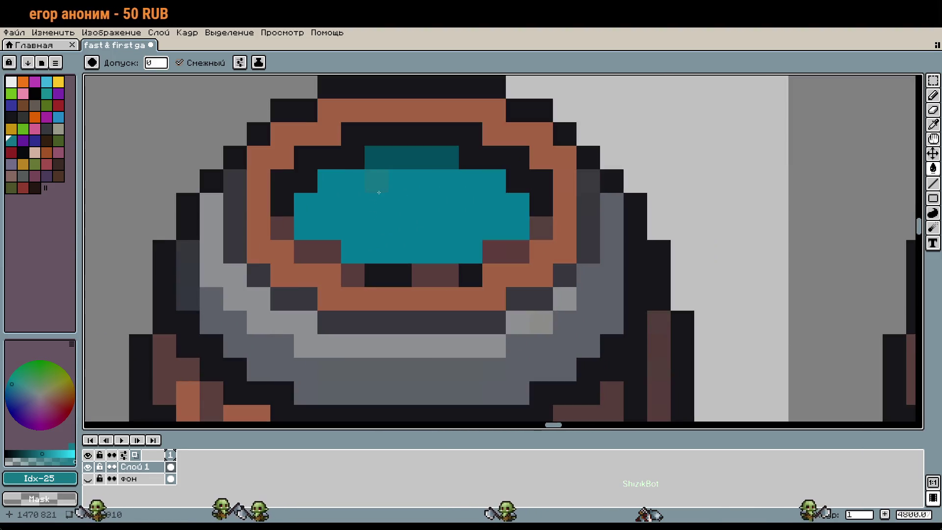
key("b")
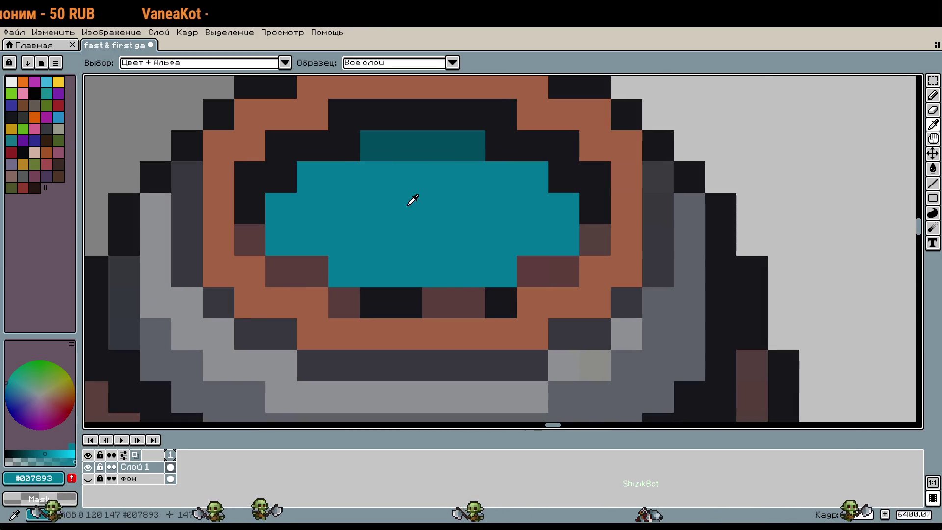
scroll(516, 261, "down", 6)
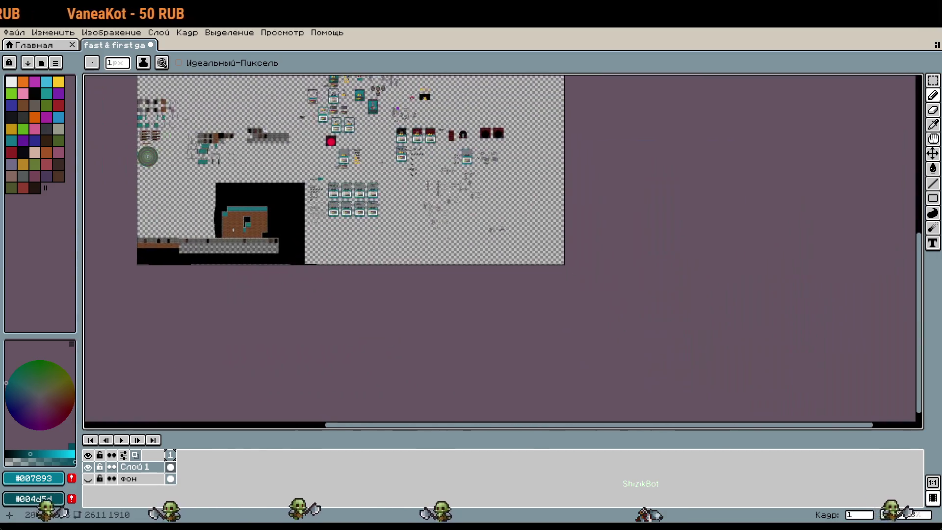
scroll(500, 240, "up", 6)
key("ctrl+z")
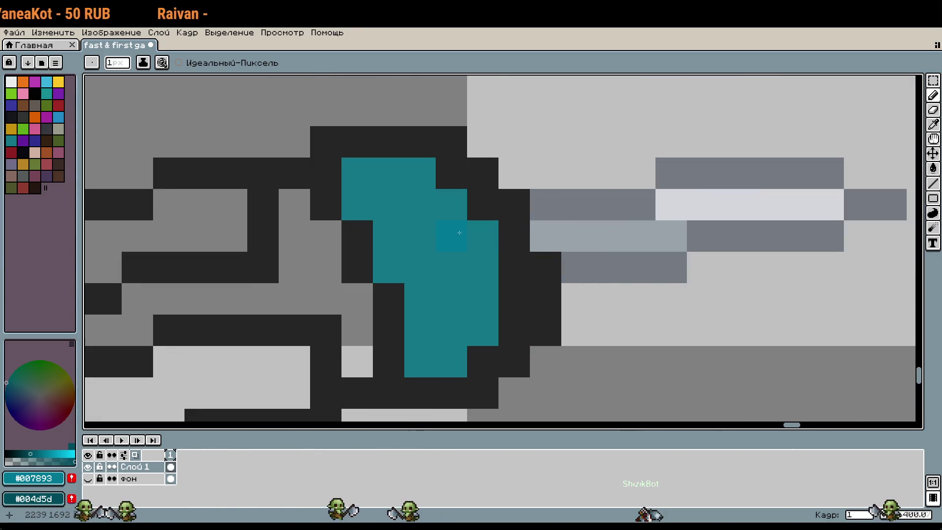
key("g")
key("b")
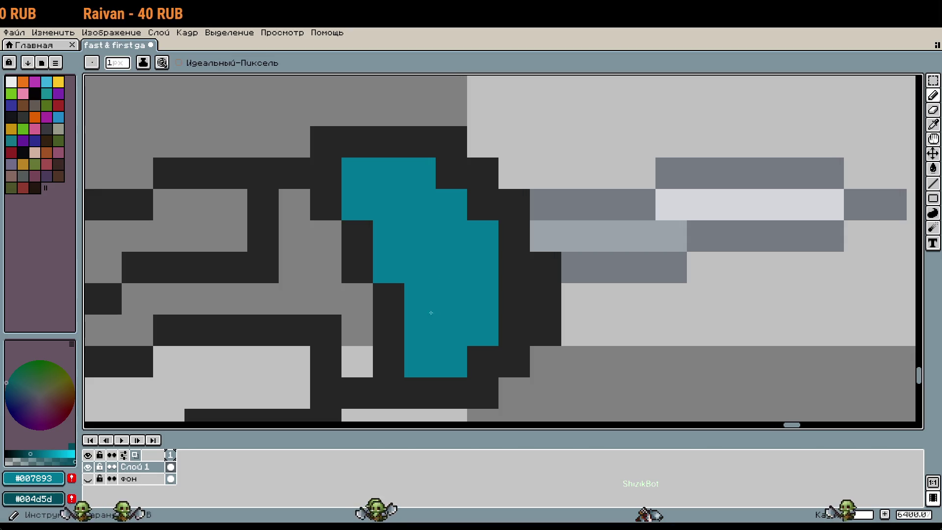
left_click_drag(426, 343, 460, 328)
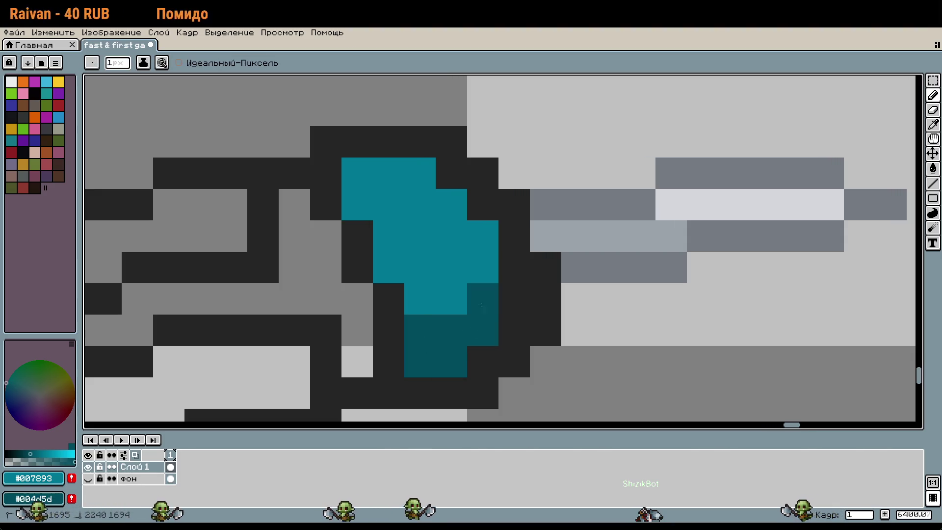
Step: Set the secondary colour to transparent and get ready to pick colours from the canvas
scroll(513, 338, "down", 6)
scroll(611, 351, "down", 3)
scroll(623, 324, "up", 6)
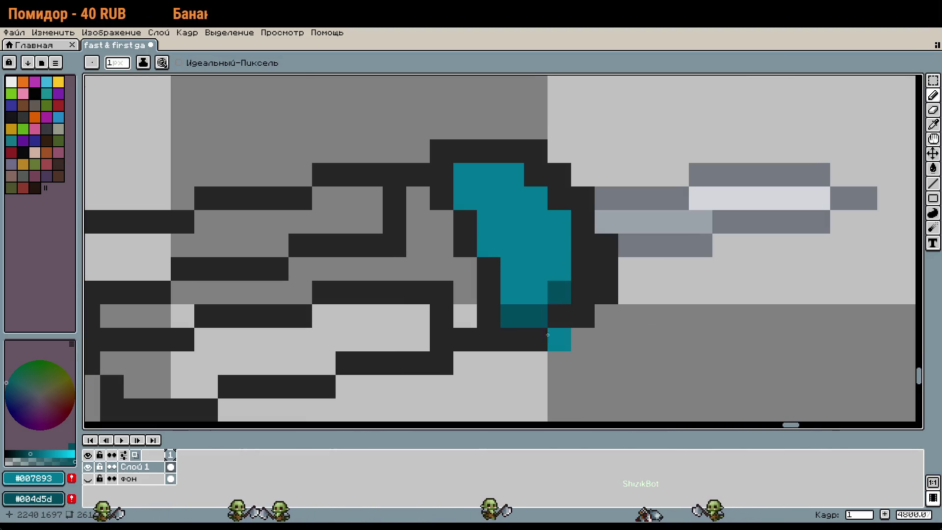
right_click(643, 357, "alt")
scroll(526, 345, "down", 3)
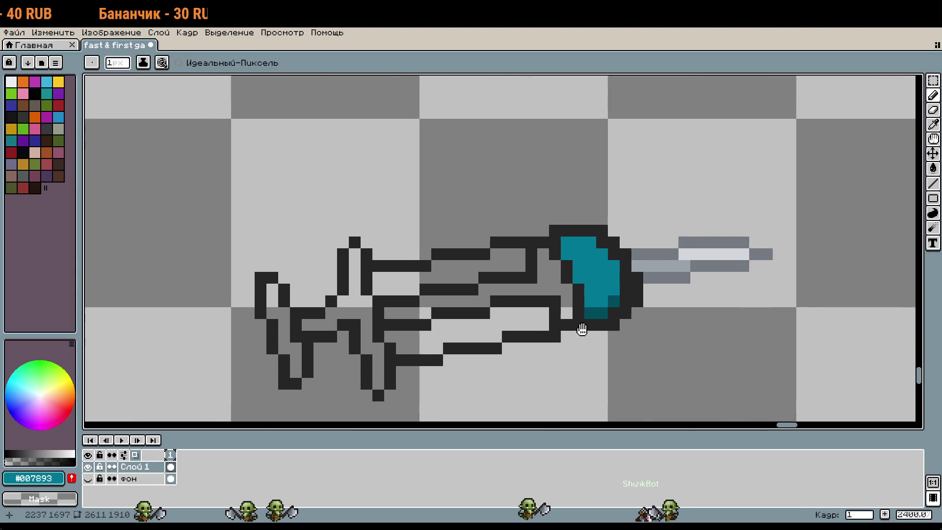
key("alt")
Step: Bucket-fill the sword handle's interior with dark slate
scroll(494, 273, "down", 2)
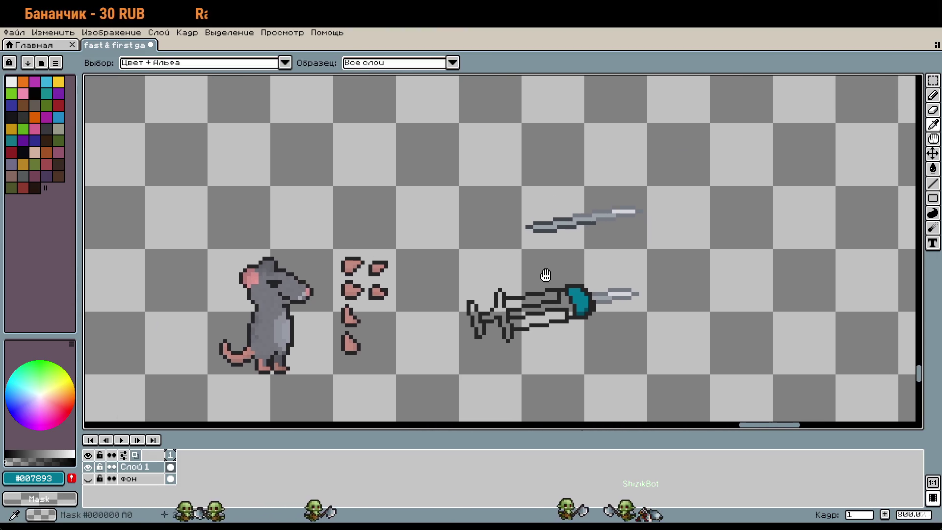
scroll(568, 220, "up", 2)
scroll(538, 296, "down", 2)
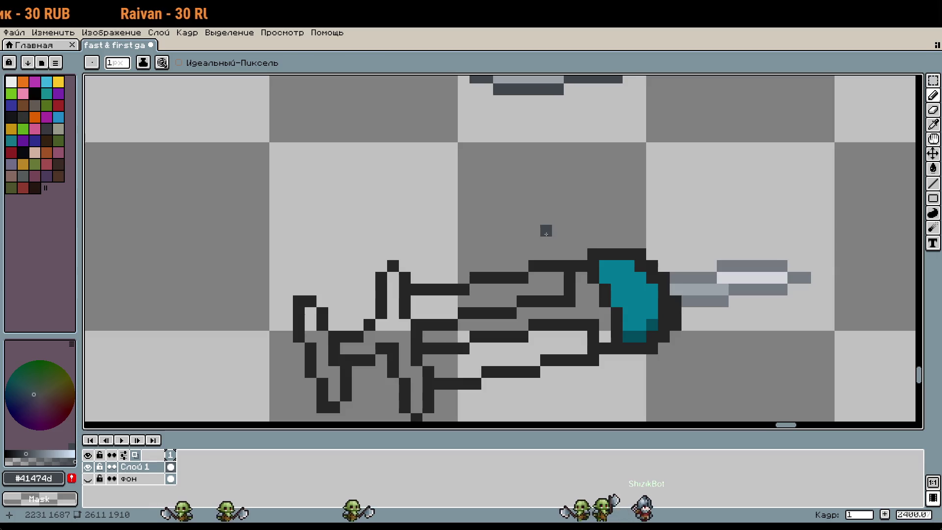
scroll(543, 227, "up", 4)
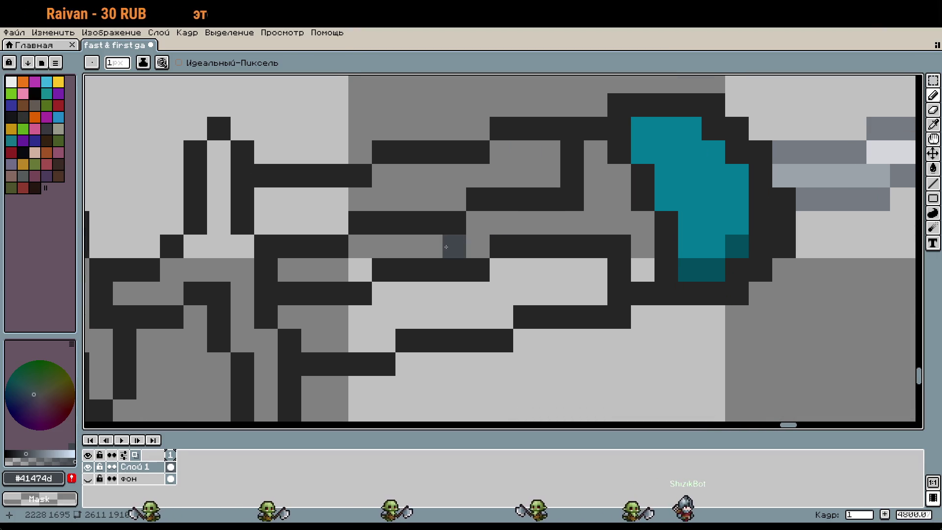
key("g")
left_click(314, 269)
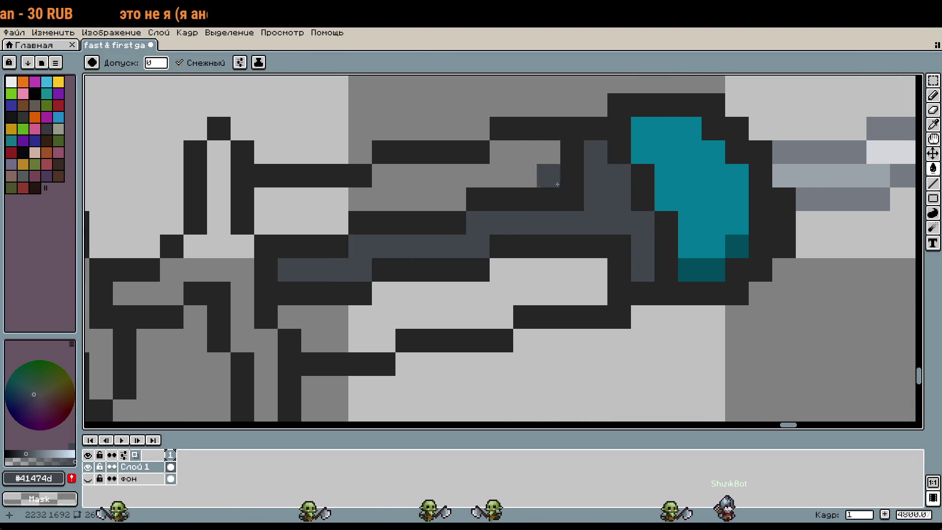
Step: Refill the slate region lighter, fill the cross-shaped hilt's inside dark slate, and lighten the inner fill
scroll(536, 154, "down", 3)
scroll(536, 154, "up", 1)
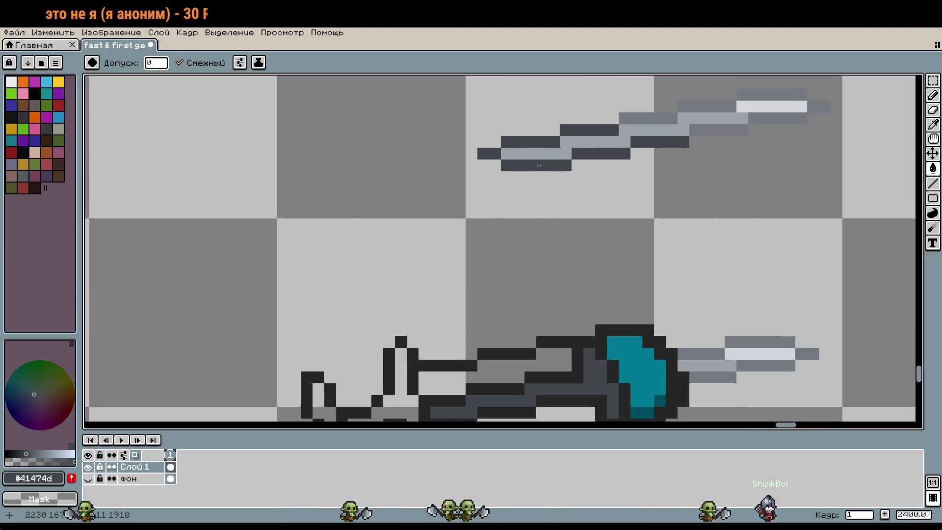
scroll(441, 246, "down", 3)
left_click(32, 454)
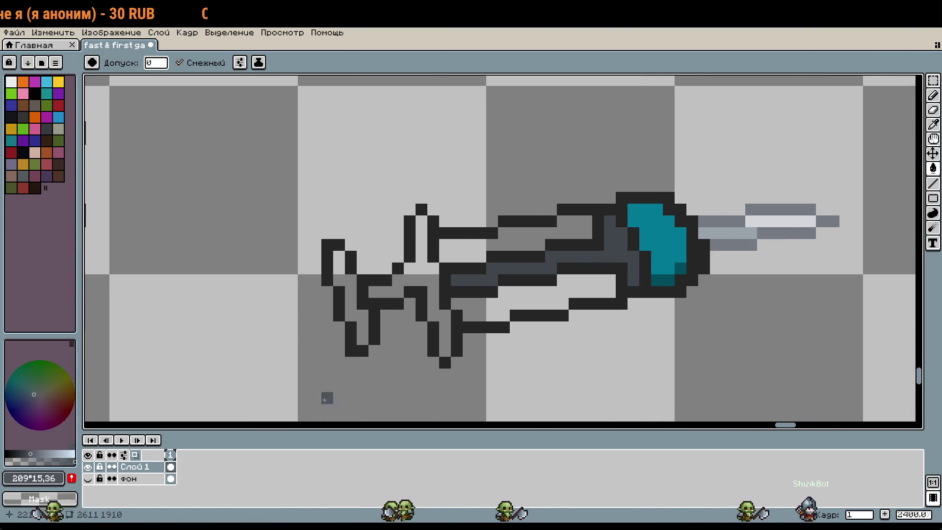
scroll(562, 286, "up", 1)
left_click(442, 277)
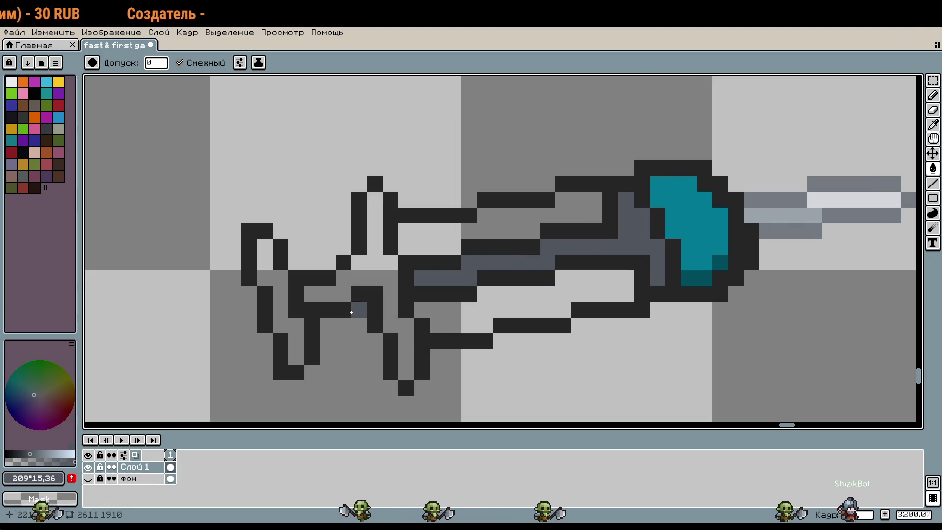
left_click(387, 318)
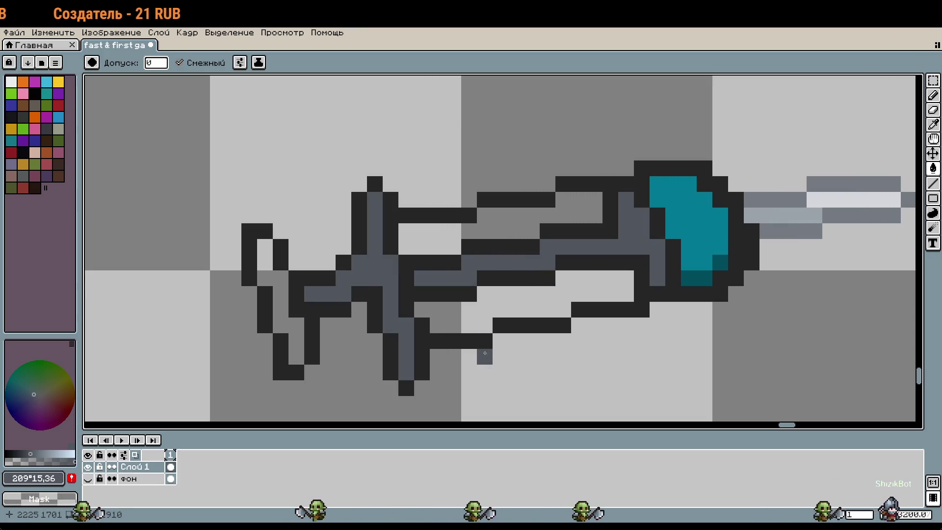
left_click(40, 455)
left_click(448, 282)
left_click(442, 279)
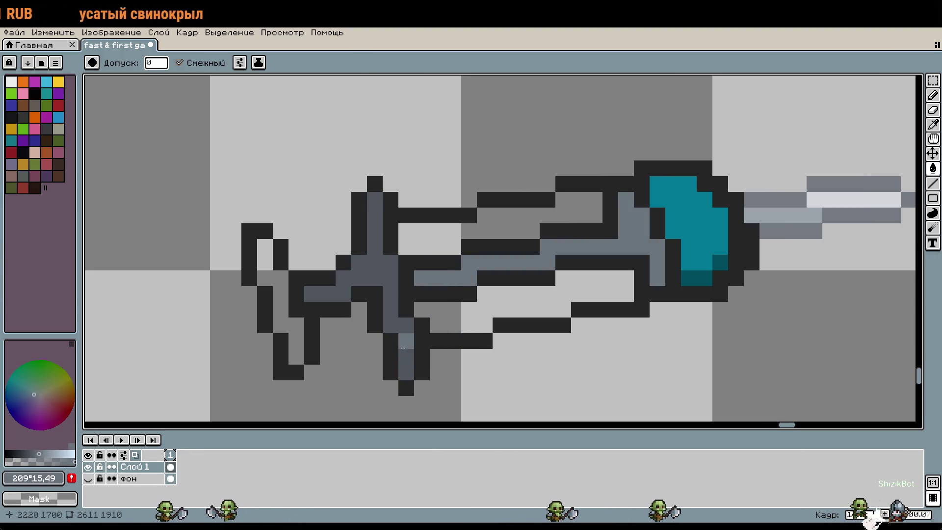
Step: Pencil lighter slate highlights on the hilt, darker slate crossguard pixels, and light slate #6a747e accents
key("b")
left_click_drag(312, 293, 363, 278)
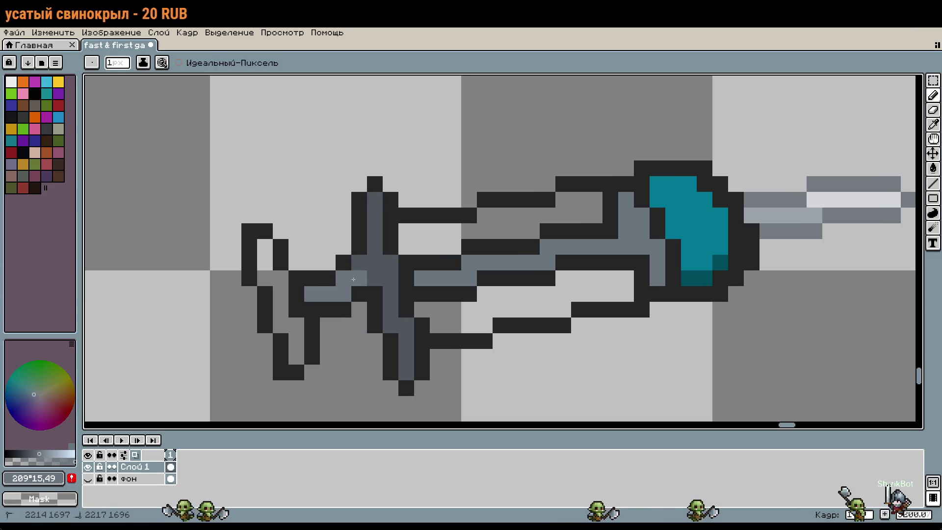
left_click(429, 316)
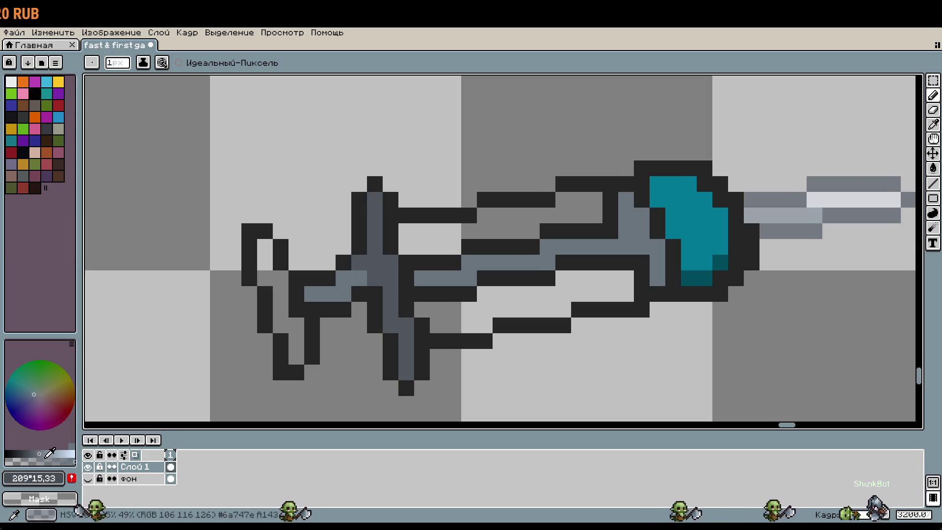
left_click(370, 264, "alt")
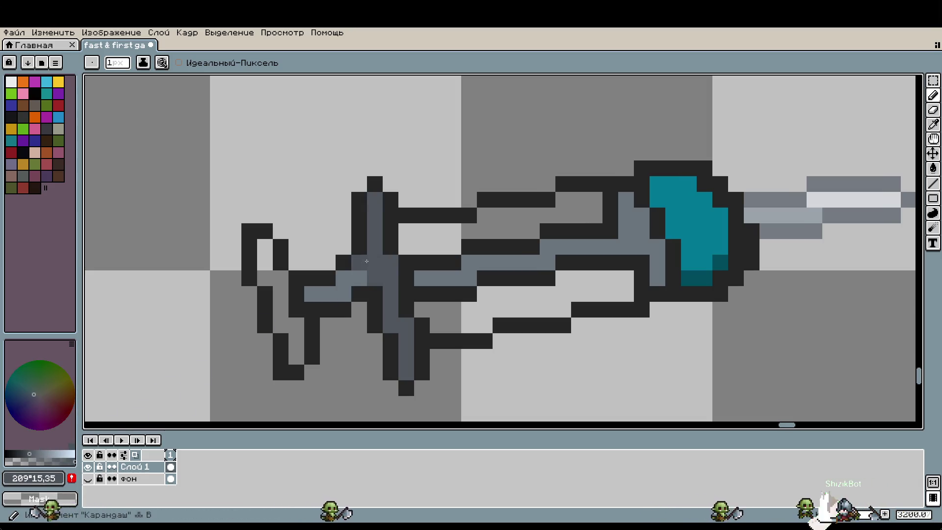
mouse_move(359, 262)
left_mouse_down()
mouse_move(393, 282)
mouse_move(375, 278)
left_mouse_up()
left_click(361, 274, "alt")
left_click(468, 301)
left_click(500, 325)
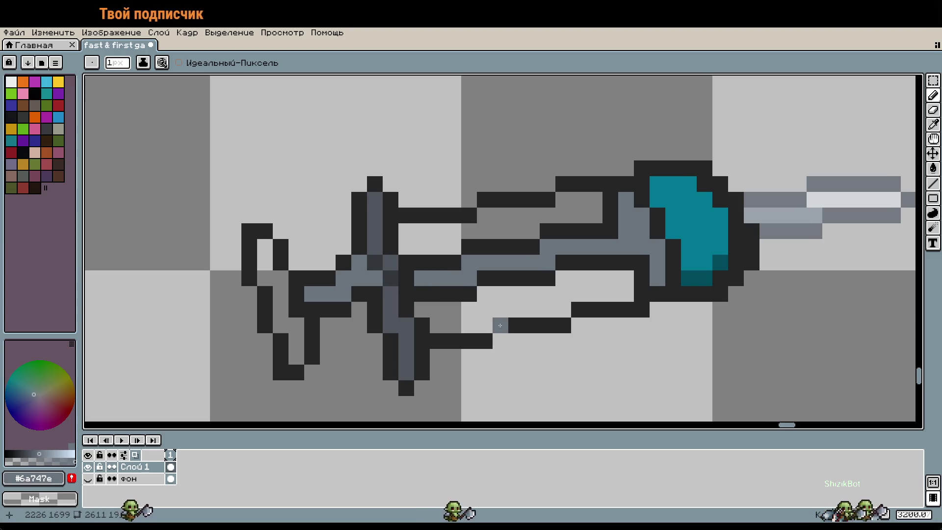
Step: Eyedrop the dark slate colour from the crossguard
scroll(474, 336, "down", 1)
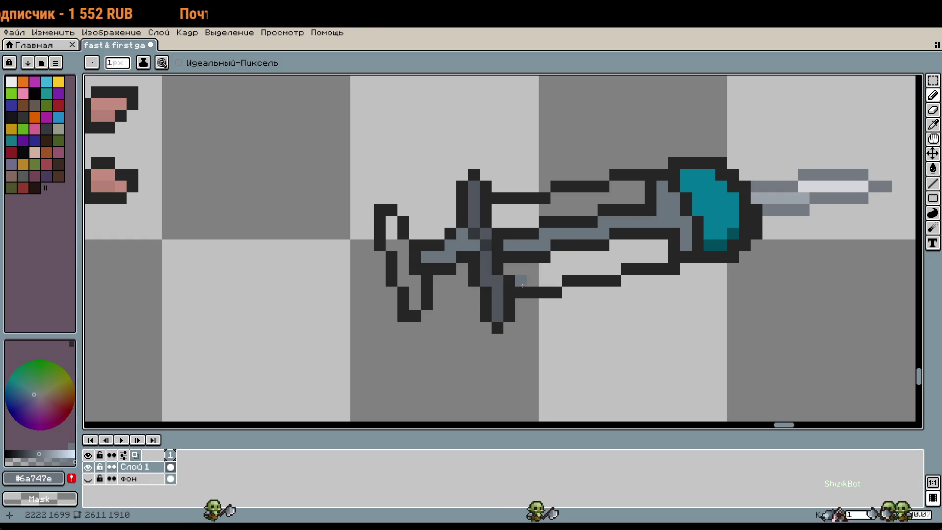
key("m")
scroll(461, 256, "up", 3)
key("i")
left_click(486, 173)
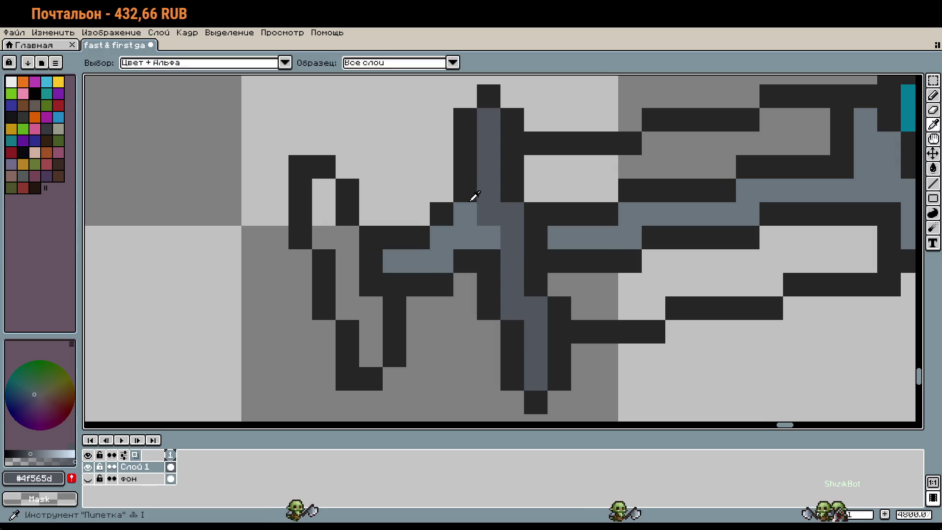
Step: Erase dark and slate pixels around the crossguard and tidy the stray outline pixels below it
left_click(474, 196)
key("e")
mouse_move(441, 214)
left_mouse_down()
mouse_move(442, 265)
mouse_move(397, 244)
left_mouse_up()
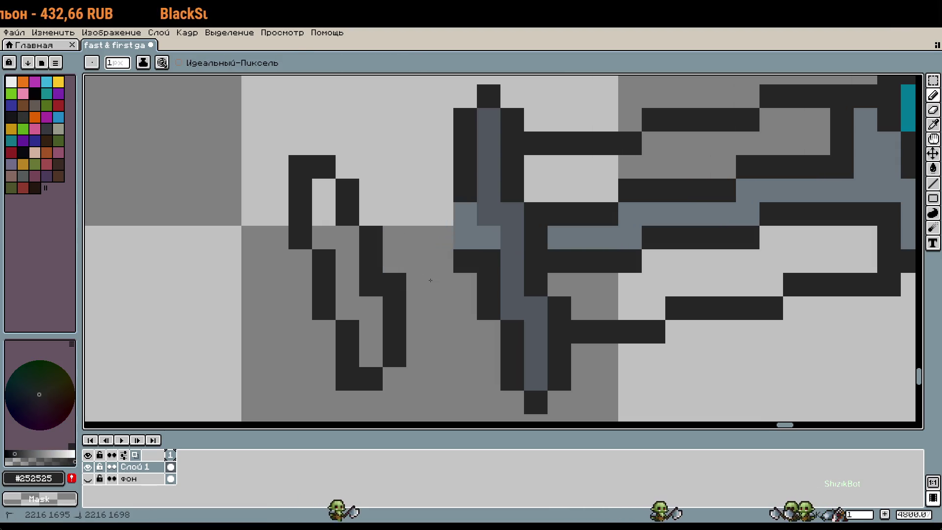
left_click_drag(465, 214, 464, 237)
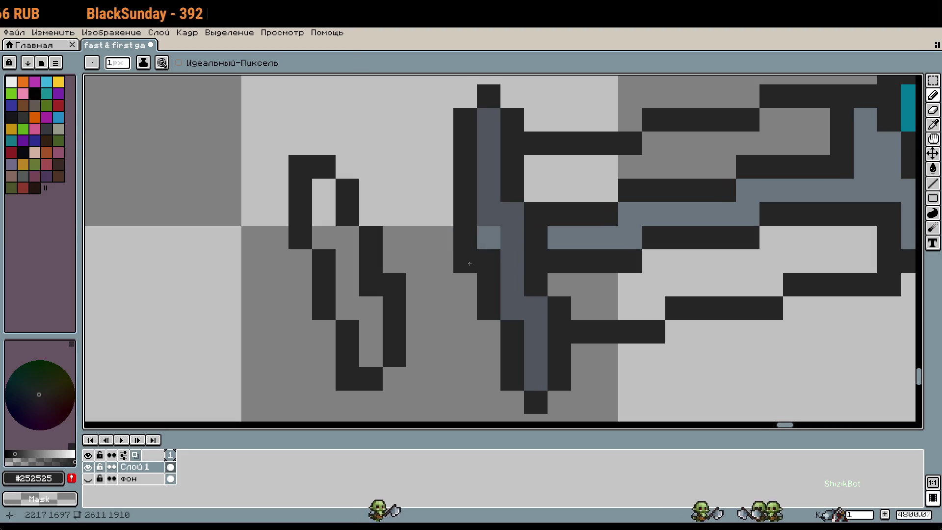
right_click(470, 264)
right_click(575, 240)
left_click(612, 274)
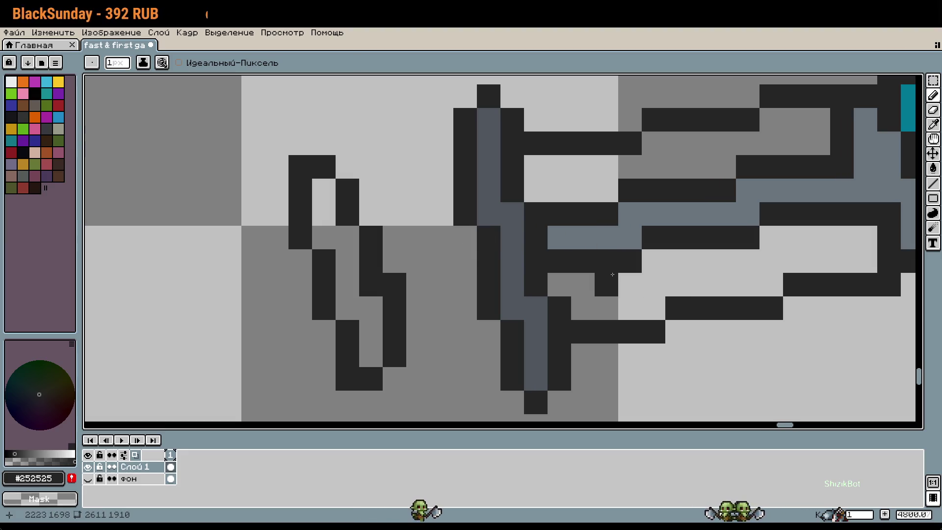
right_click(601, 289)
left_click(618, 289)
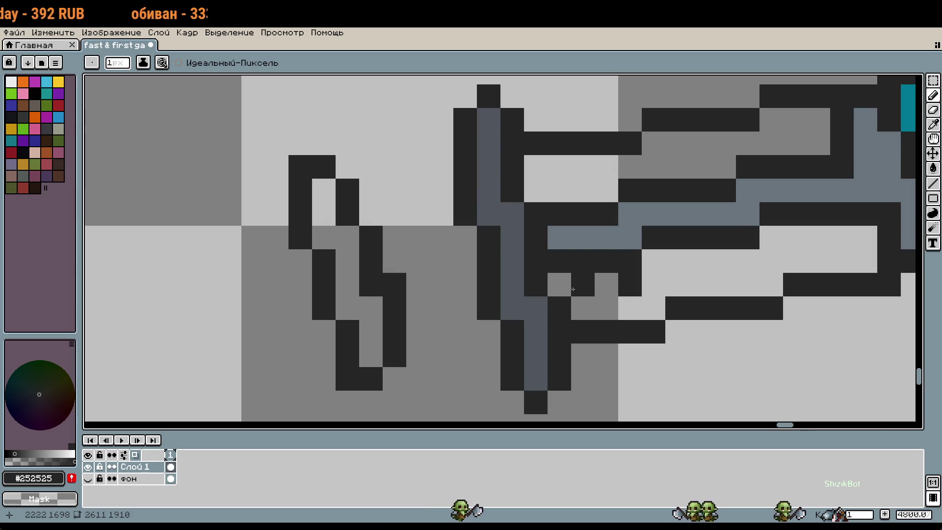
right_click(619, 290)
left_click(597, 290)
right_click(596, 290)
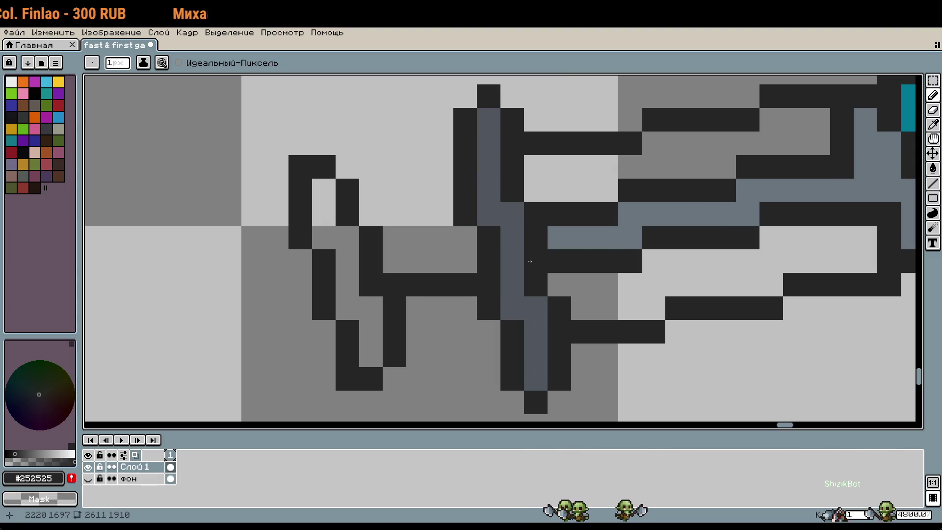
Step: Draw a dark row joining the two hilt columns and erase the dark pixel at the bottom tip
left_click_drag(393, 237, 467, 241)
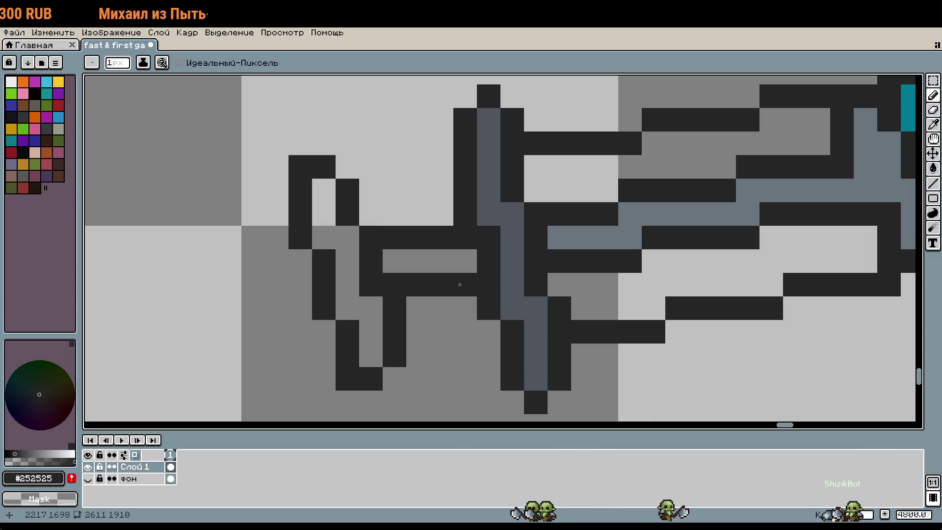
scroll(421, 239, "down", 5)
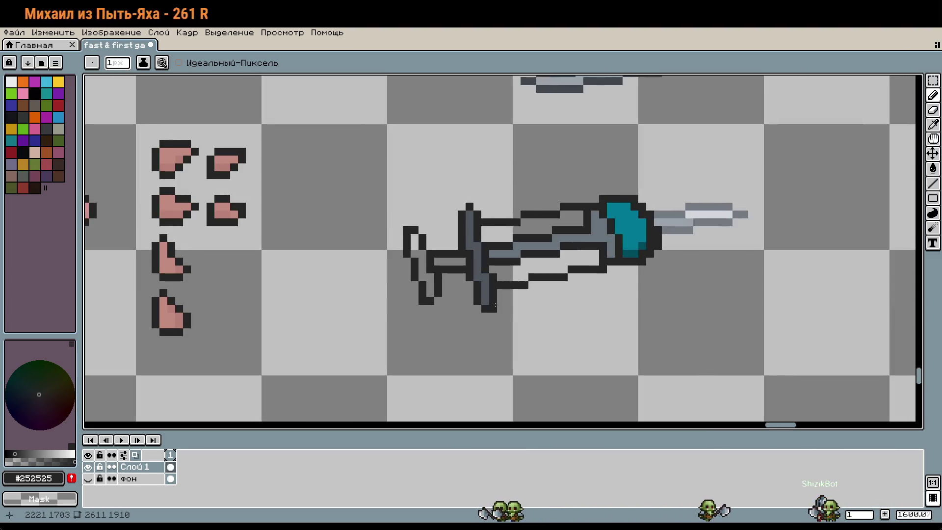
scroll(475, 306, "up", 3)
right_click(475, 305)
scroll(475, 306, "up", 1)
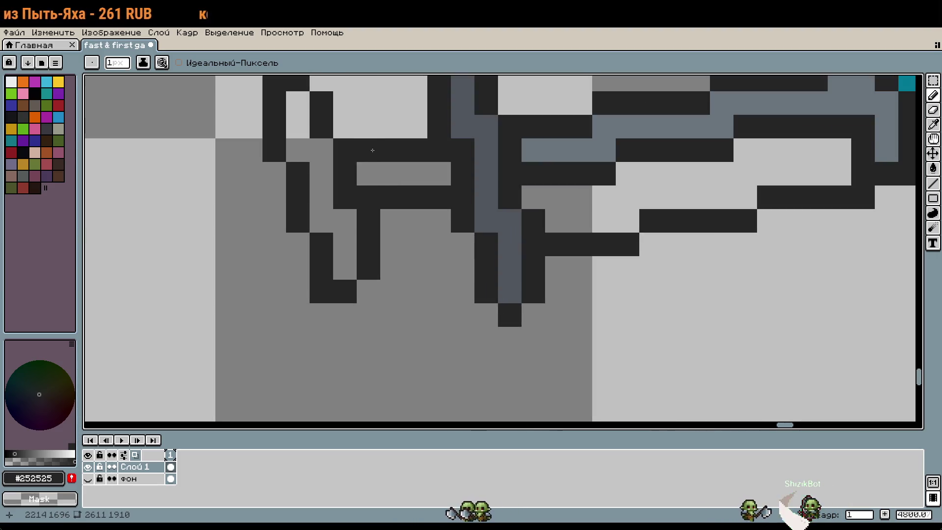
left_click_drag(406, 219, 440, 261)
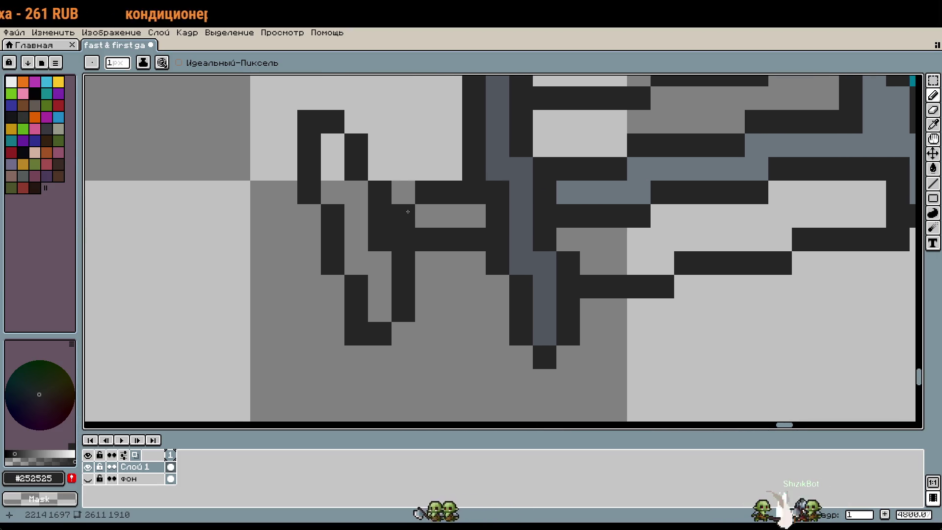
left_click(440, 261)
key("ctrl+z")
Step: Redraw the lower hilt outline pixel, clear two above it to grey, and add another outline pixel
scroll(543, 340, "down", 1)
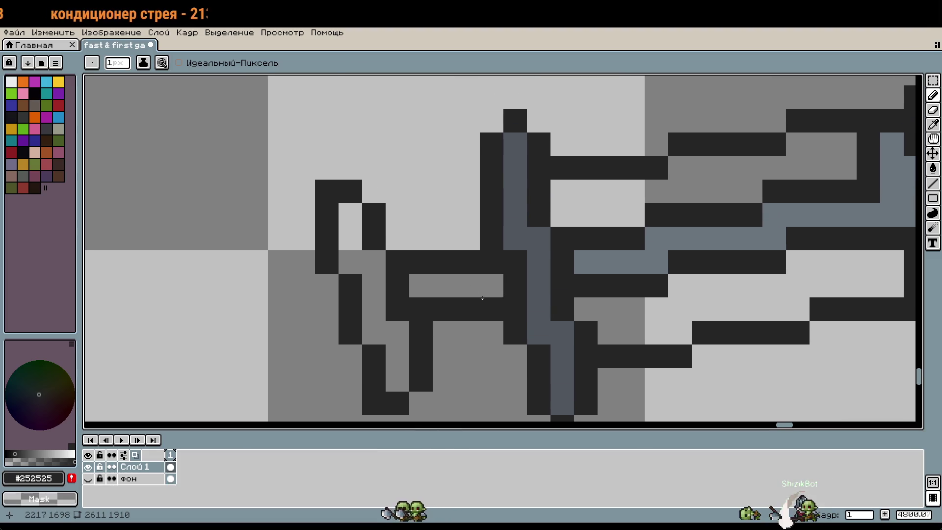
scroll(518, 304, "up", 1)
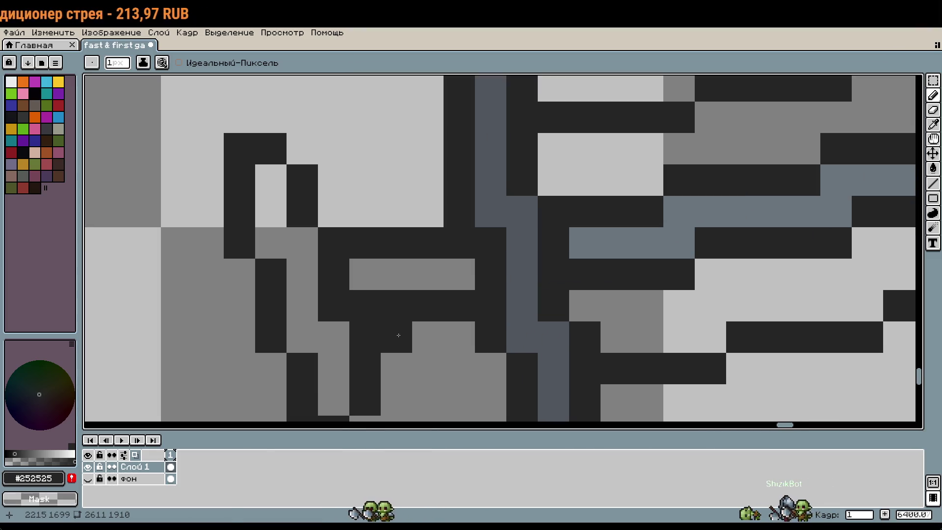
left_click_drag(412, 337, 396, 337)
left_click_drag(427, 305, 396, 306)
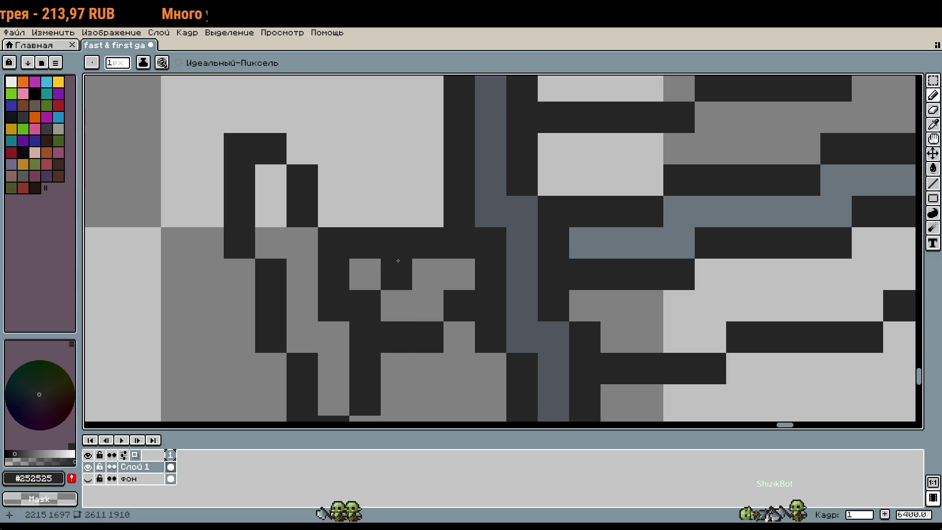
scroll(541, 349, "down", 1)
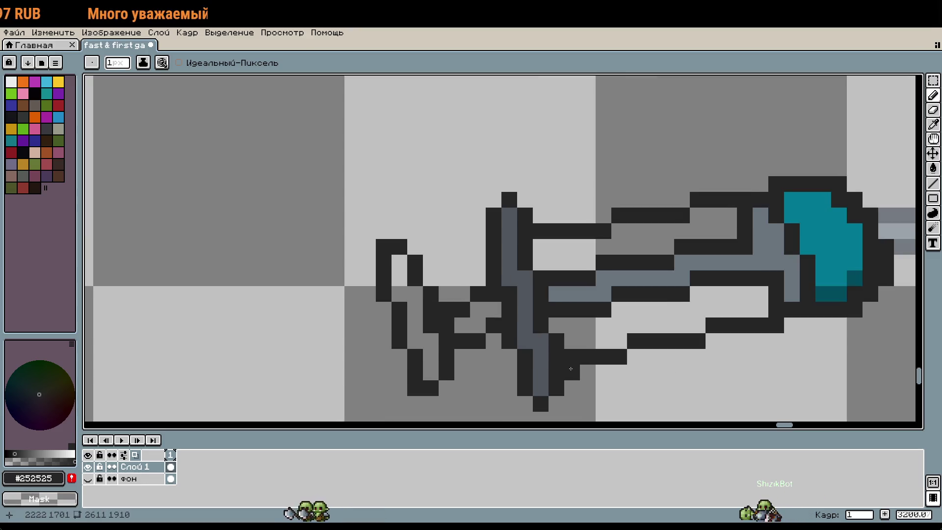
scroll(527, 360, "up", 1)
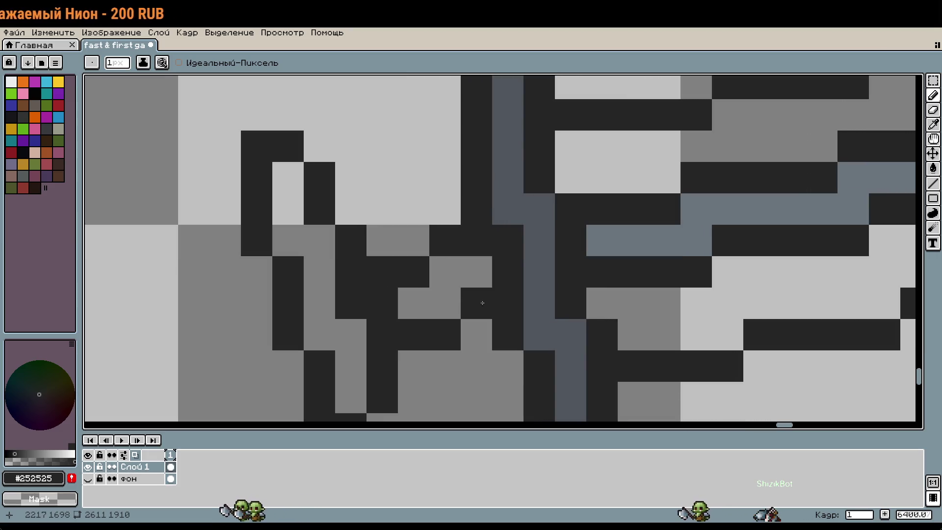
left_click(415, 245)
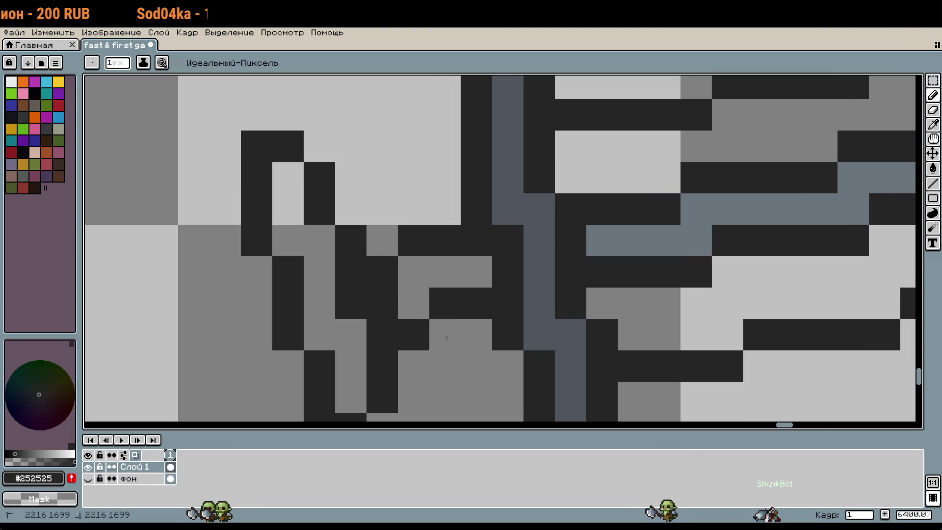
scroll(505, 380, "down", 1)
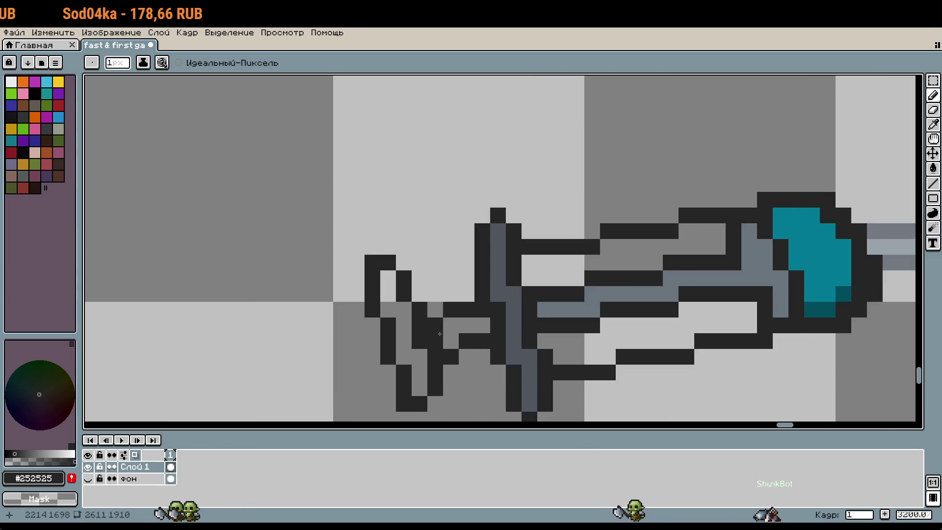
Step: Fill the two empty handle areas with the blade's blue-grey
left_click(553, 311, "alt")
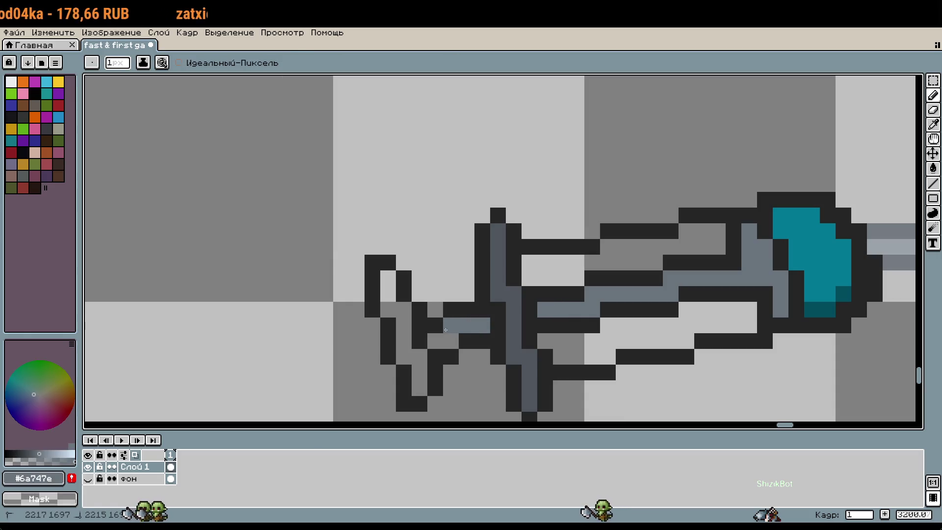
key("g")
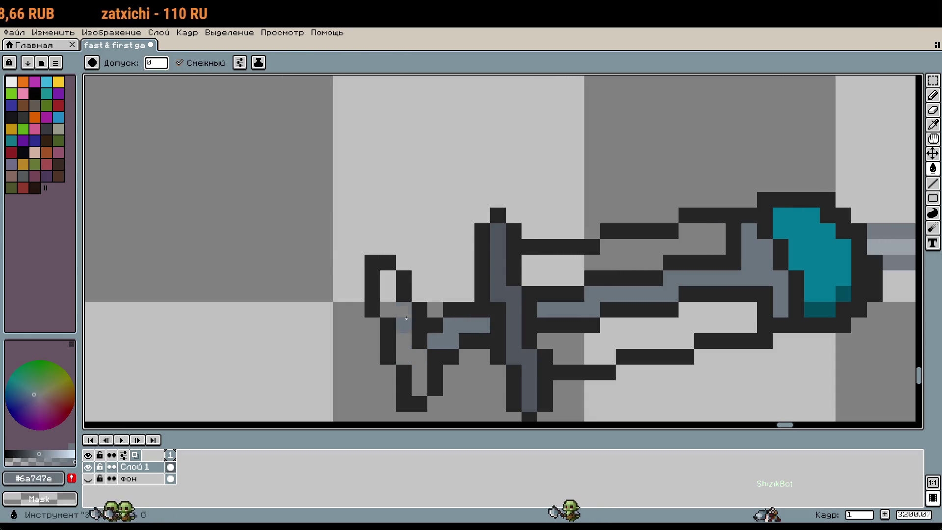
left_click(403, 309)
left_click(403, 341)
left_click_drag(582, 337, 591, 272)
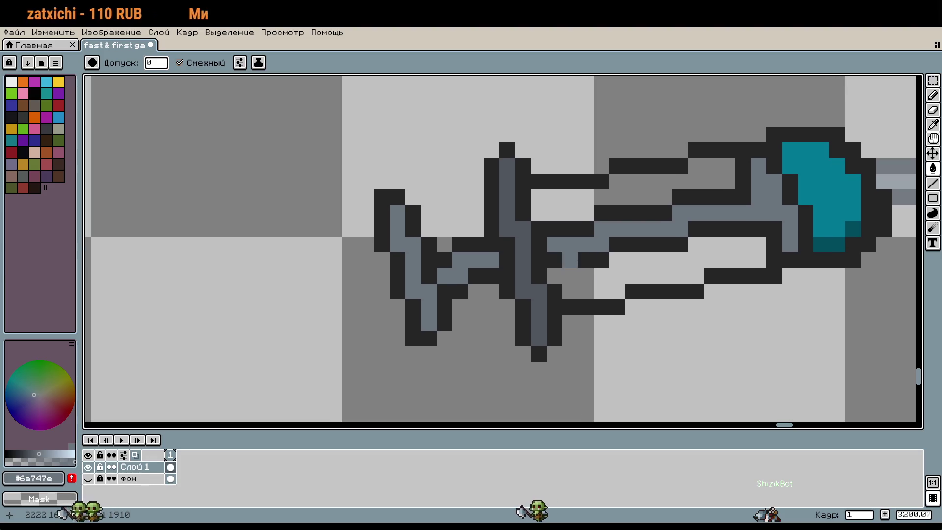
key("b")
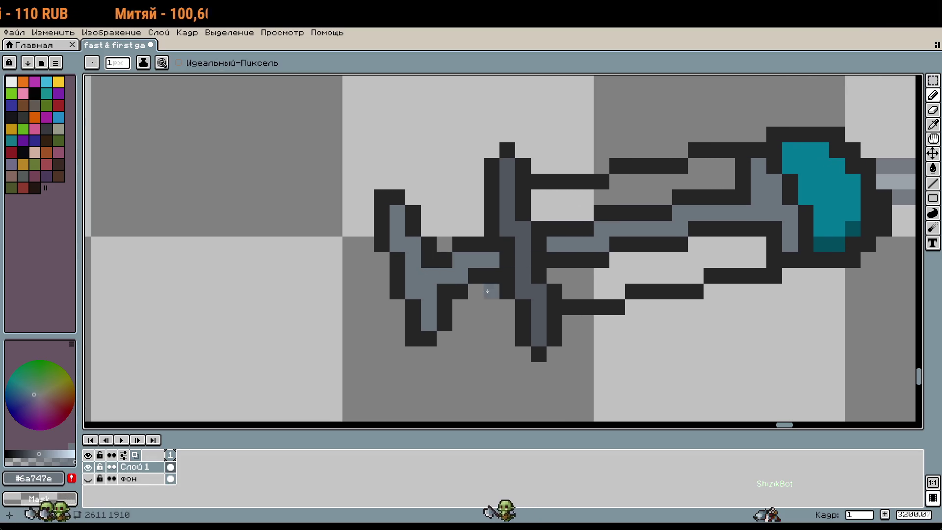
scroll(491, 305, "down", 4)
scroll(506, 313, "up", 5)
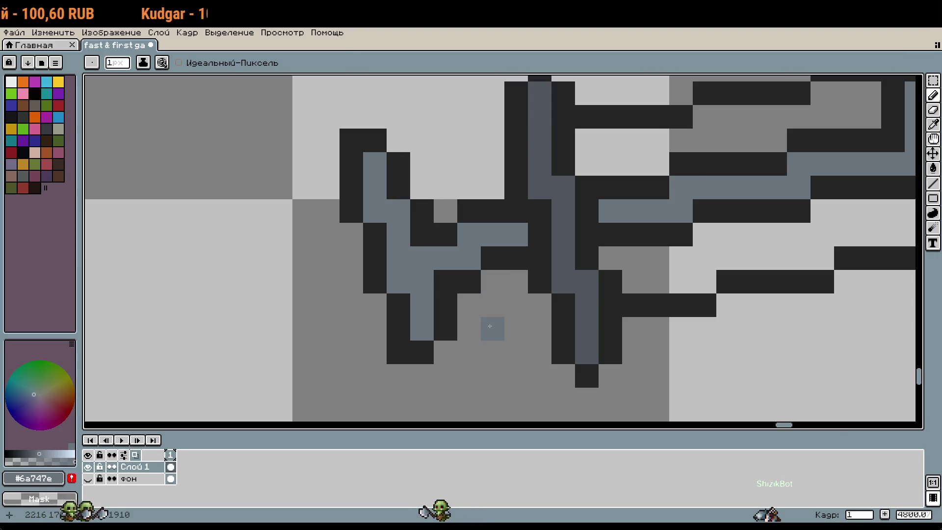
Step: Move the hilt's left prong down one pixel and outline its edge in dark pixels
key("m")
left_click_drag(340, 128, 435, 365)
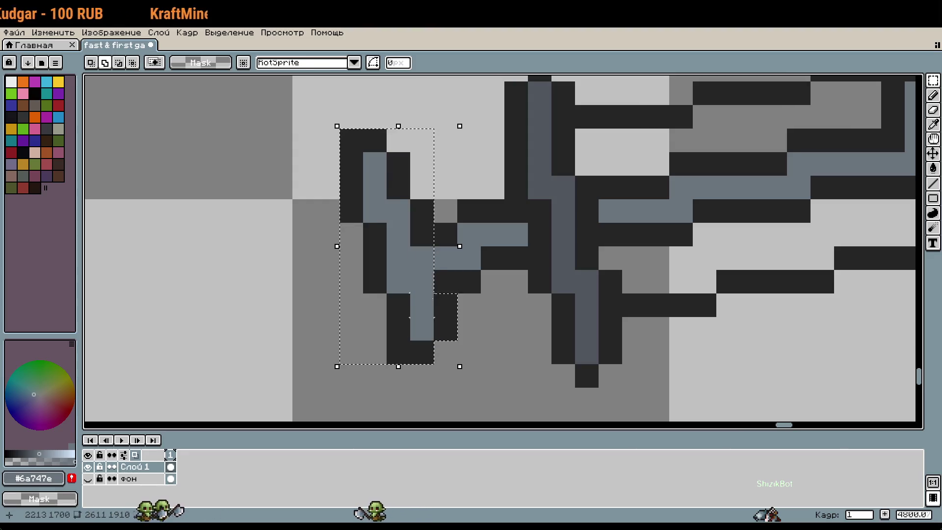
left_click_drag(417, 278, 417, 302)
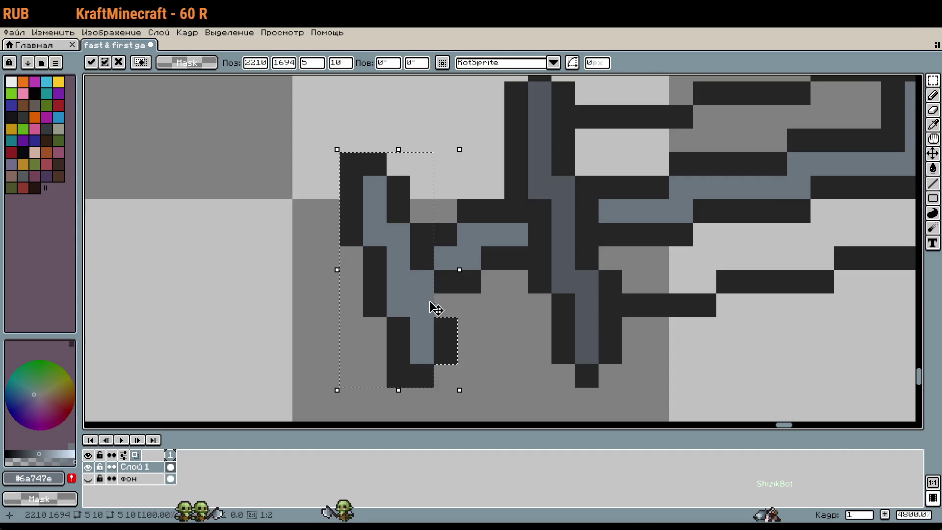
key("ctrl+d")
key("b")
left_click(454, 305)
left_click(466, 281, "alt")
left_click_drag(445, 282, 446, 304)
right_click(422, 257)
Step: Sample the blue-grey and dark outline colours, undo the last stroke, and paint a dark hilt pixel
key("i")
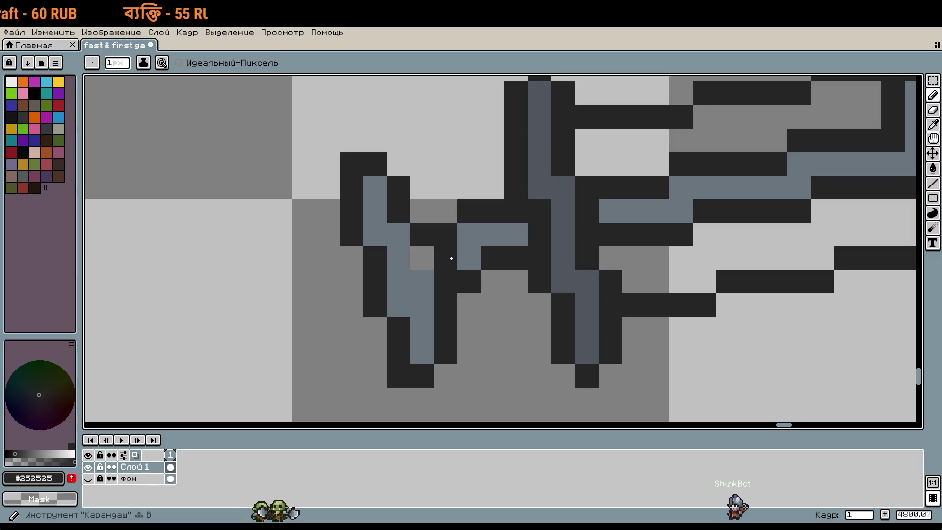
left_click(458, 249, "alt")
scroll(523, 322, "down", 3)
scroll(523, 322, "down", 2)
scroll(505, 319, "up", 7)
key("alt")
left_click(452, 265)
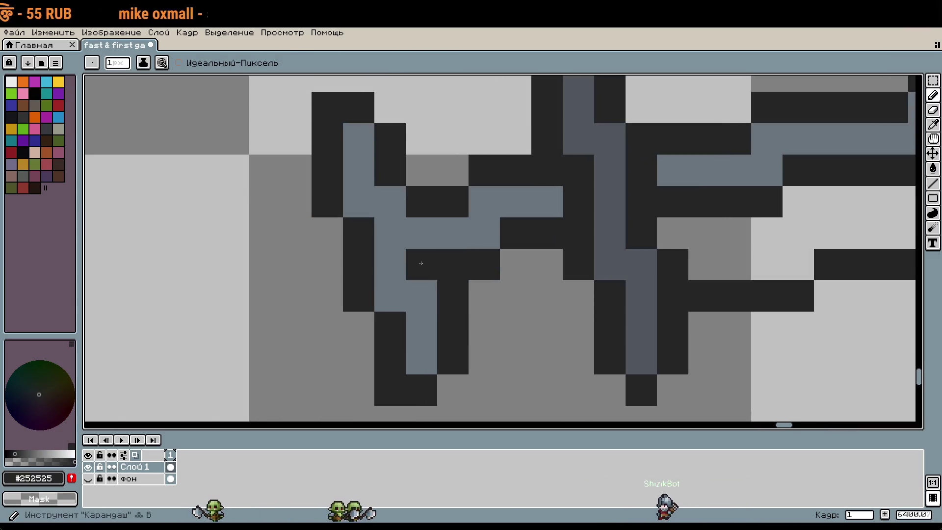
key("ctrl+z")
key("b")
left_click(525, 329)
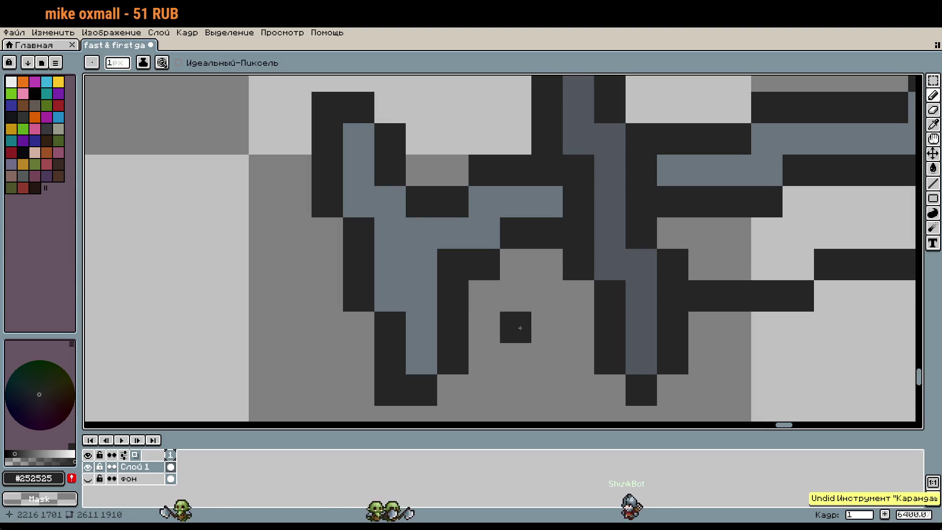
scroll(620, 293, "down", 3)
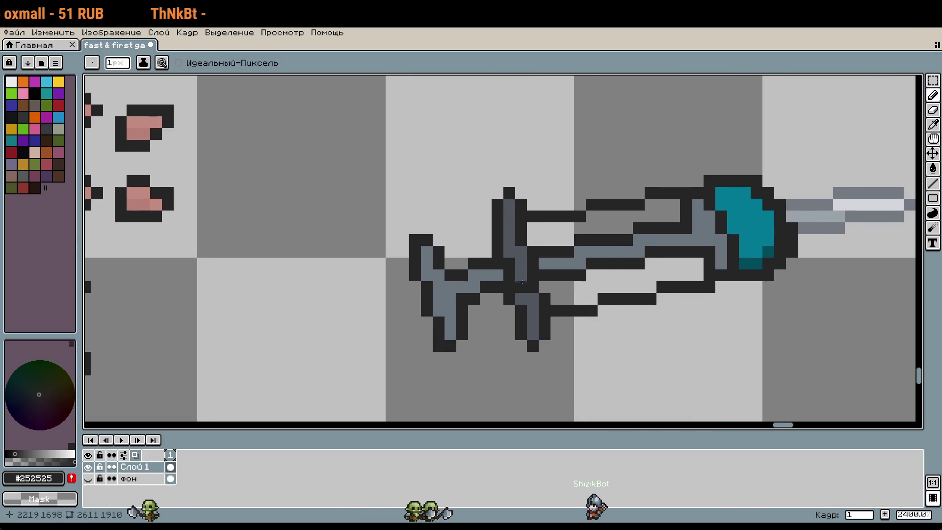
scroll(454, 237, "up", 4)
Step: Nudge the left prong's top block up one pixel and recolour its pixels dark and blue-grey
mouse_move(463, 250)
left_mouse_down()
mouse_move(499, 219)
mouse_move(522, 162)
mouse_move(536, 154)
left_mouse_up()
key("m")
left_click_drag(540, 209, 442, 142)
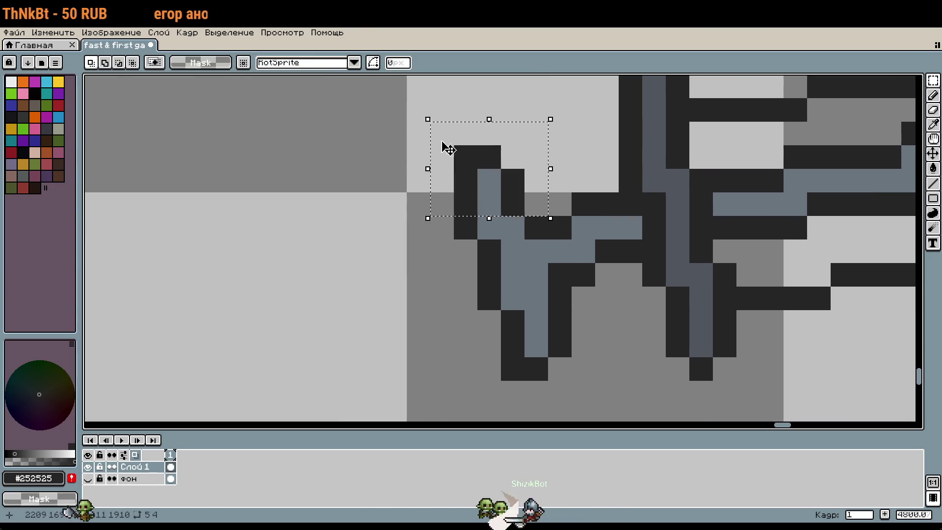
key("Up")
key("b")
left_click(478, 203)
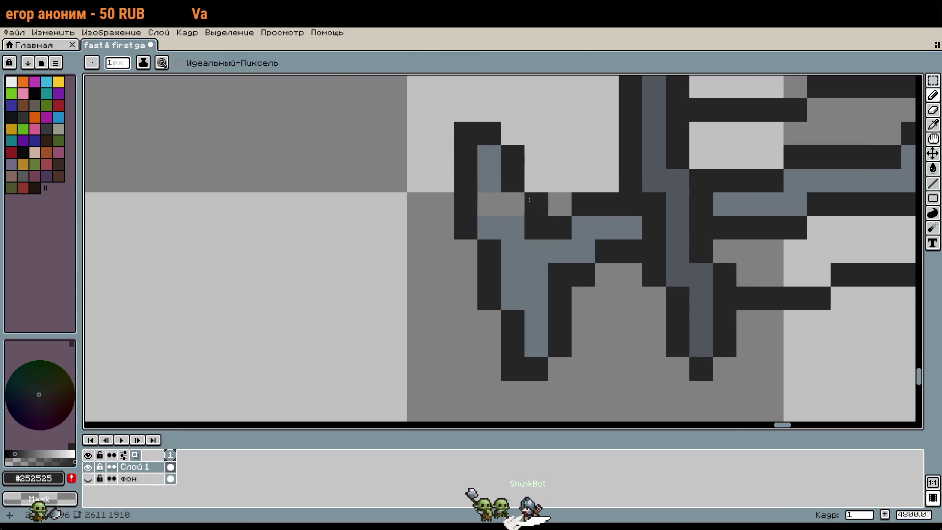
left_click(501, 226, "alt")
left_click_drag(488, 204, 513, 204)
scroll(556, 198, "down", 2)
Step: Pick the #252525 outline colour and restore the accidentally erased outline pixel
key("alt")
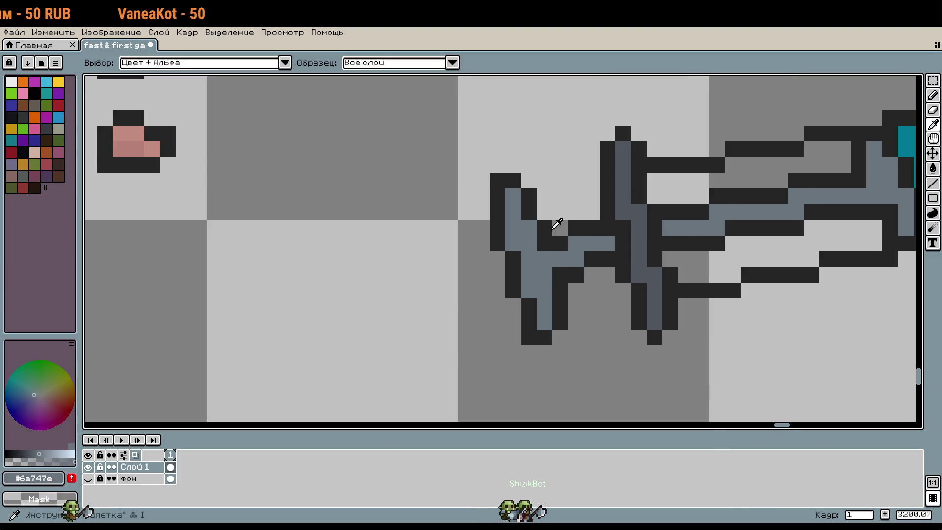
left_click(553, 229)
key("e")
left_click(544, 228)
key("v")
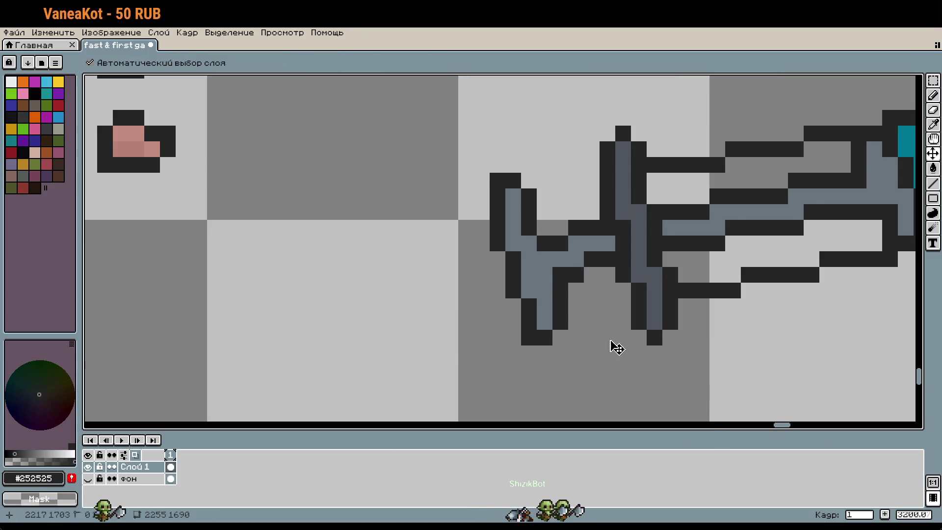
key("ctrl+z")
key("ctrl+z")
key("ctrl+z")
key("b")
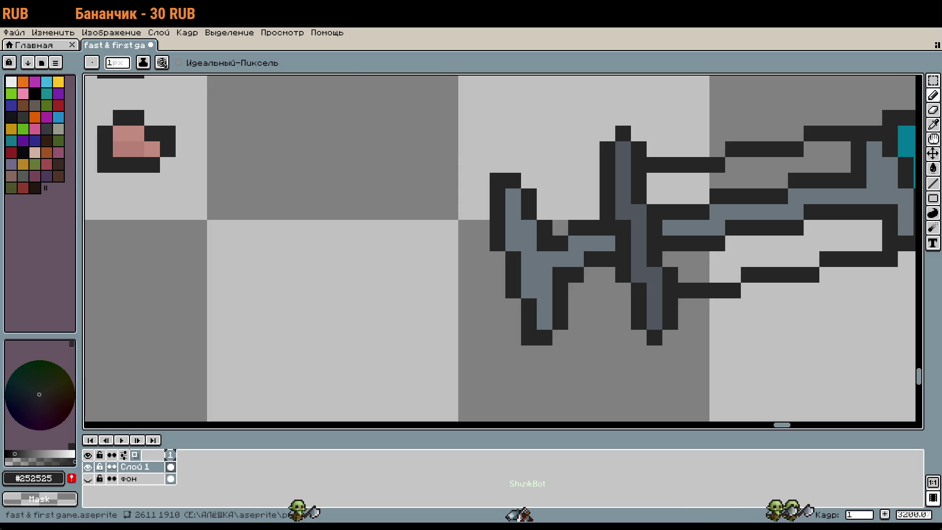
mouse_move(735, 264)
left_mouse_down()
mouse_move(433, 239)
mouse_move(412, 249)
left_mouse_up()
left_click(411, 259)
key("ctrl+z")
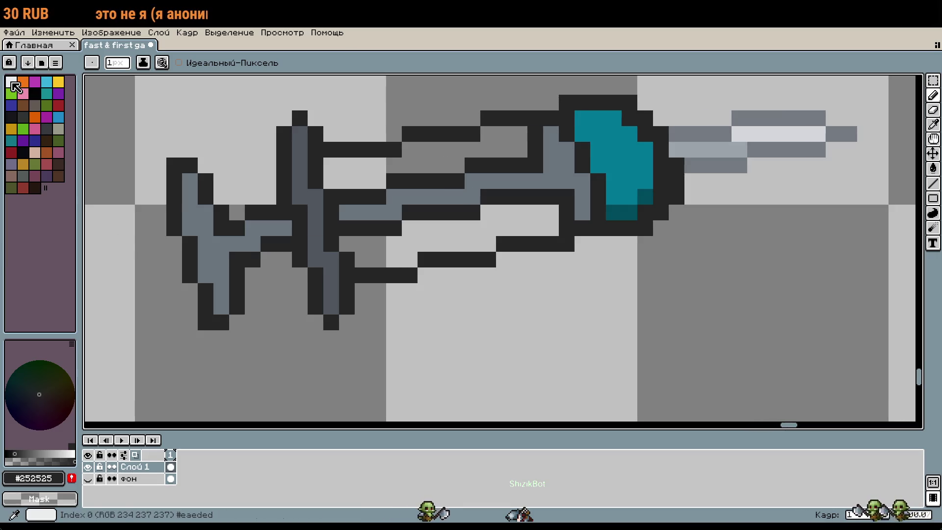
left_click_drag(467, 202, 451, 259)
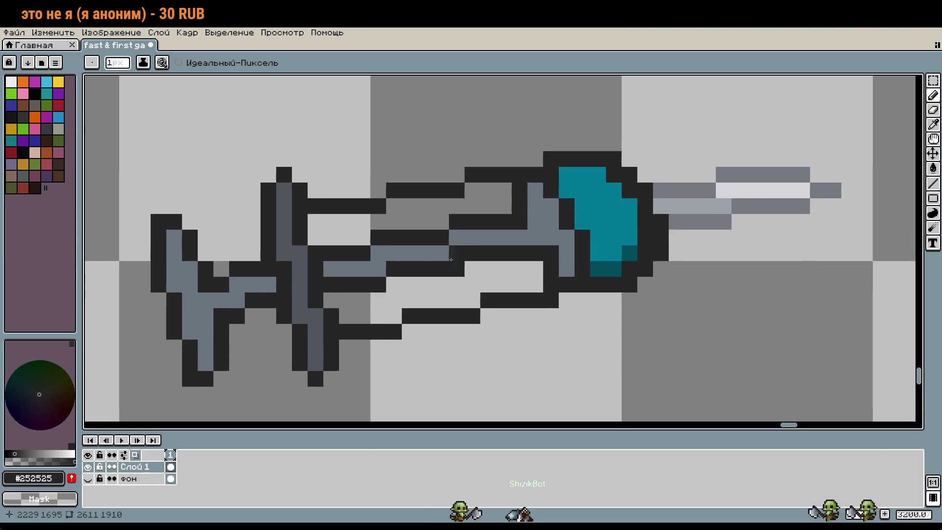
scroll(451, 259, "up", 1)
left_click(68, 458)
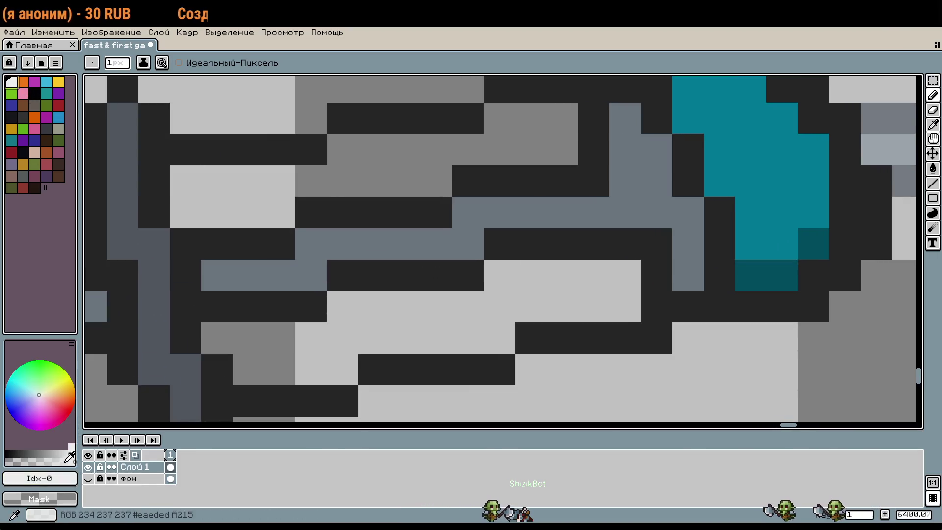
key("g")
left_click(413, 331)
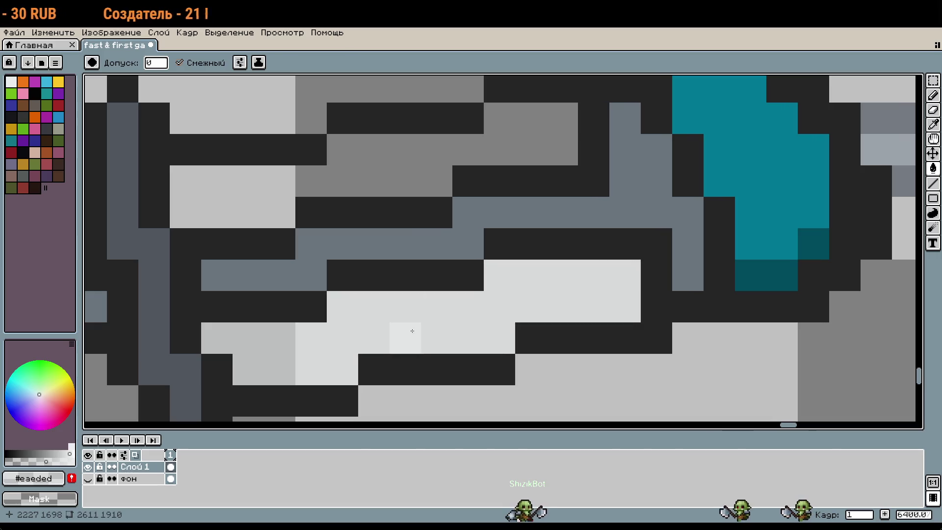
scroll(405, 206, "down", 2)
scroll(628, 243, "up", 2)
left_click(628, 243)
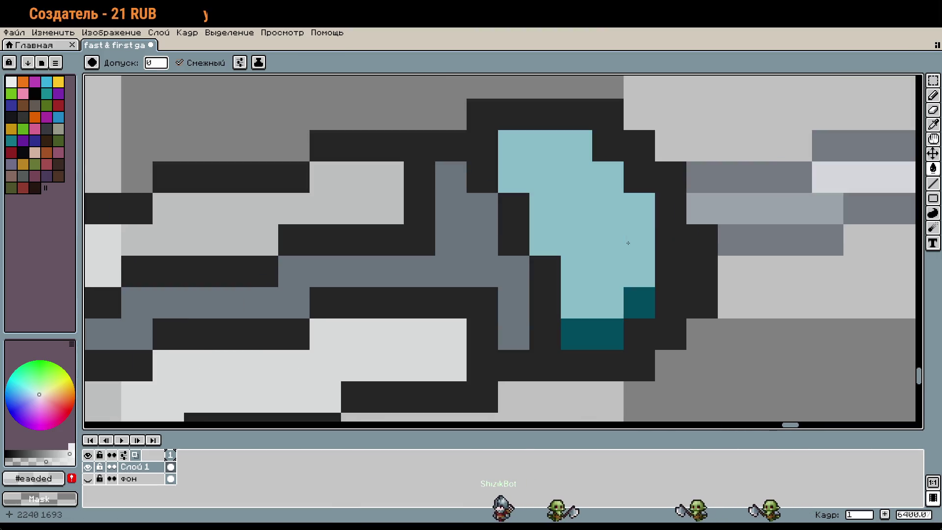
left_click(608, 333)
scroll(670, 332, "down", 2)
left_click_drag(761, 363, 711, 298)
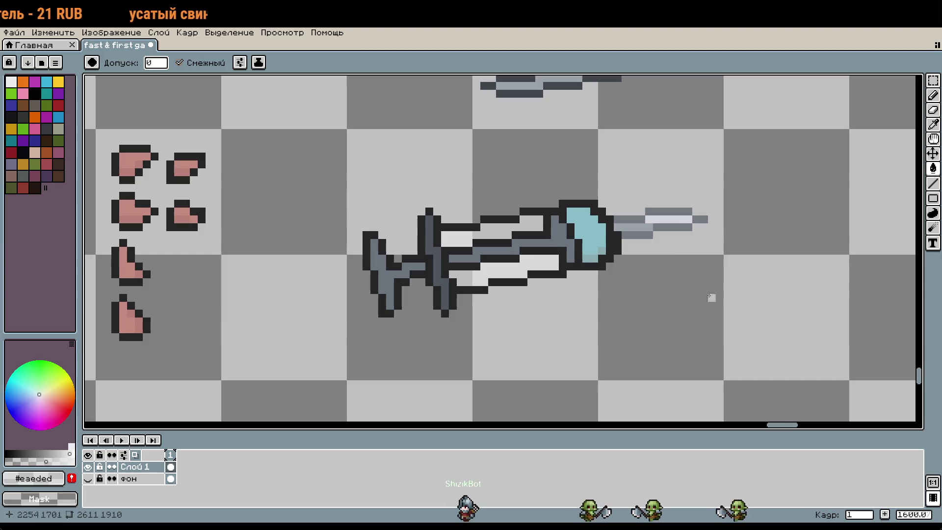
scroll(552, 268, "up", 2)
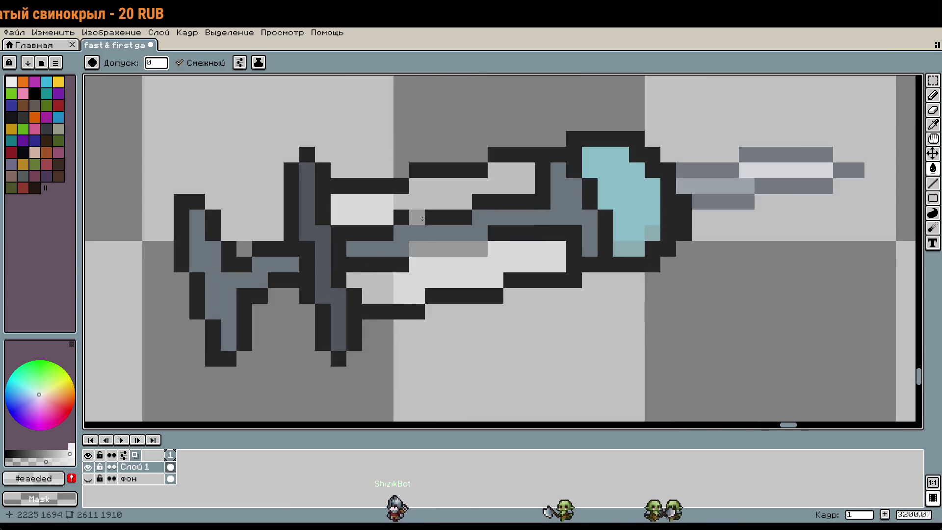
left_click(432, 216)
left_click(491, 236)
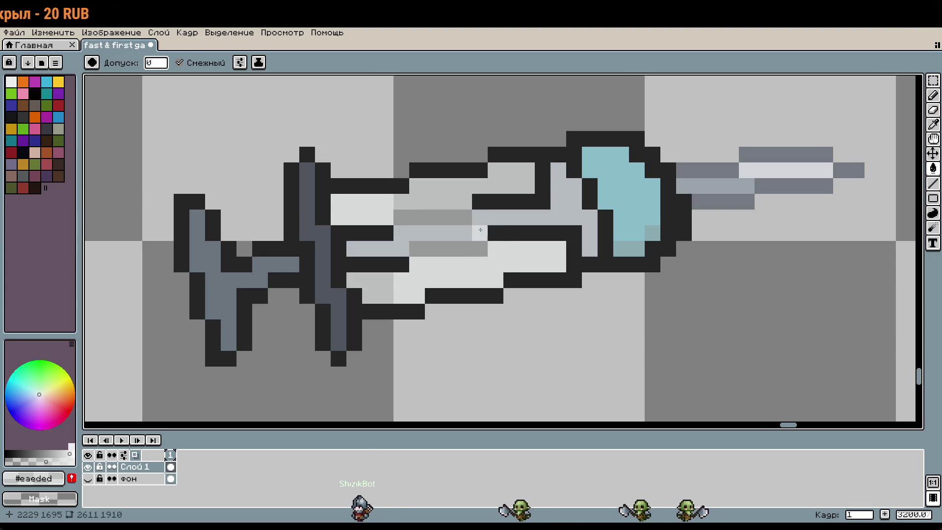
key("ctrl+z")
key("ctrl+z")
key("ctrl+z")
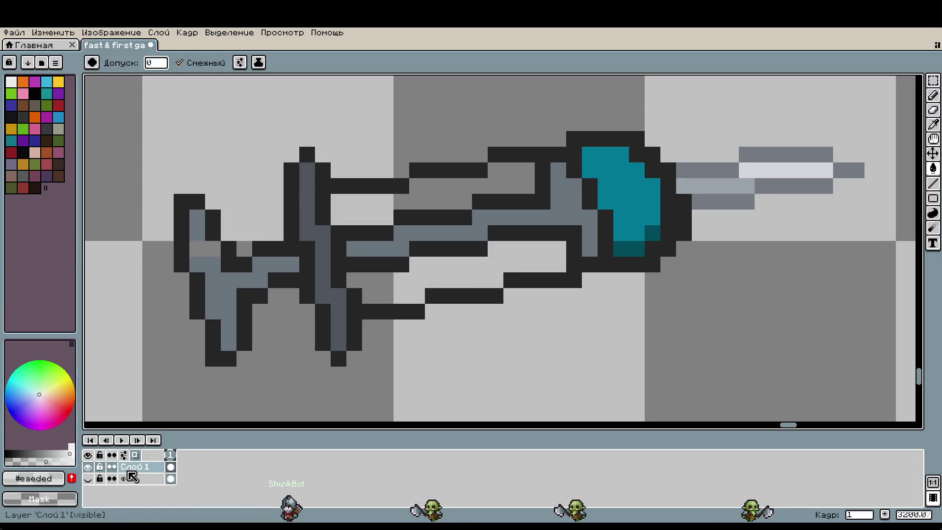
Step: Fill the blade light grey and lighten the teal guard and its dark-teal shading to paler teal
key("ctrl+z")
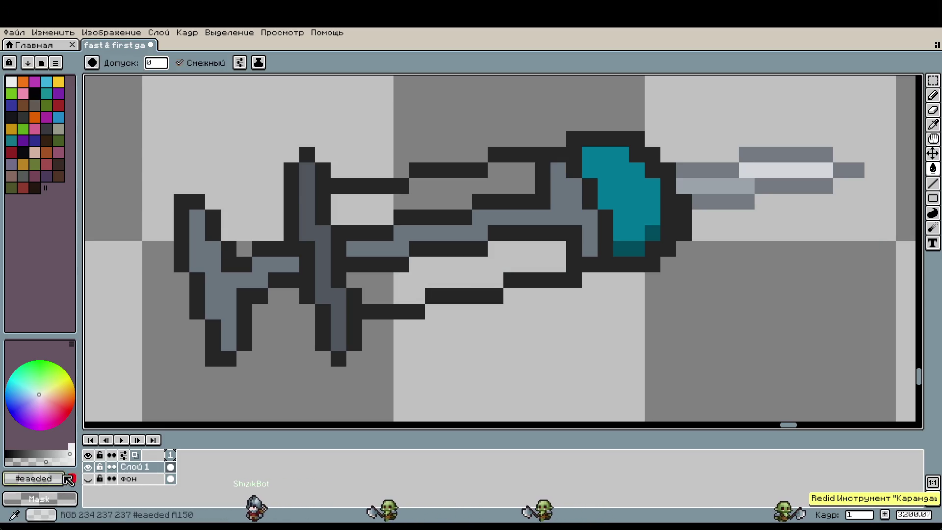
scroll(341, 279, "up", 1)
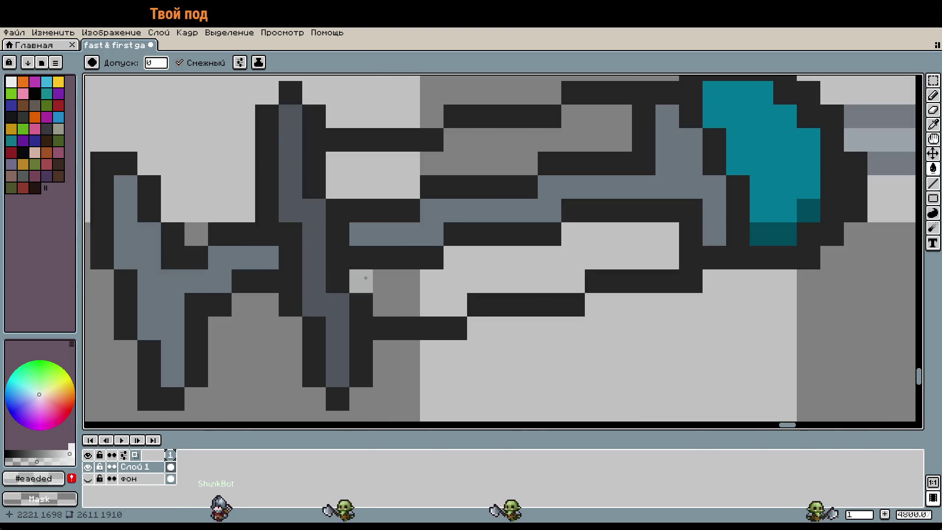
left_click(420, 297)
left_click(691, 234)
left_click(743, 205)
left_click(714, 210)
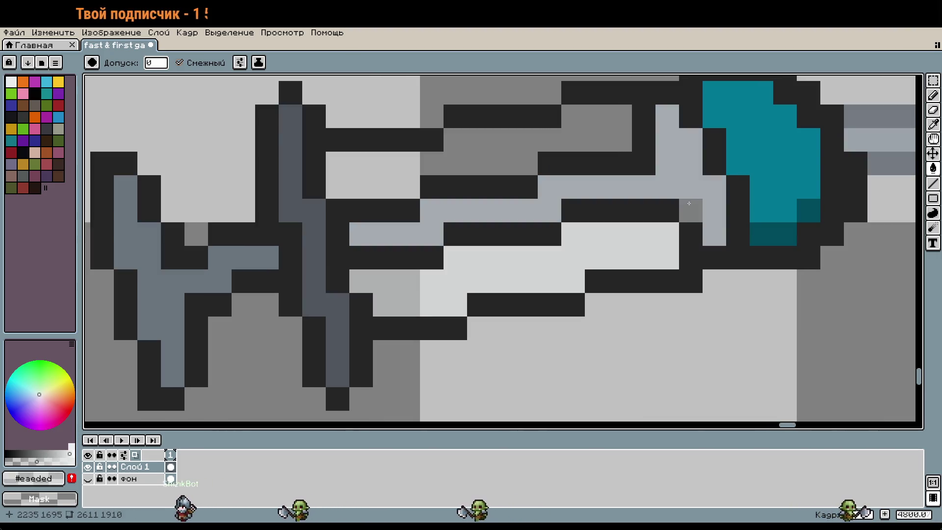
left_click(758, 199)
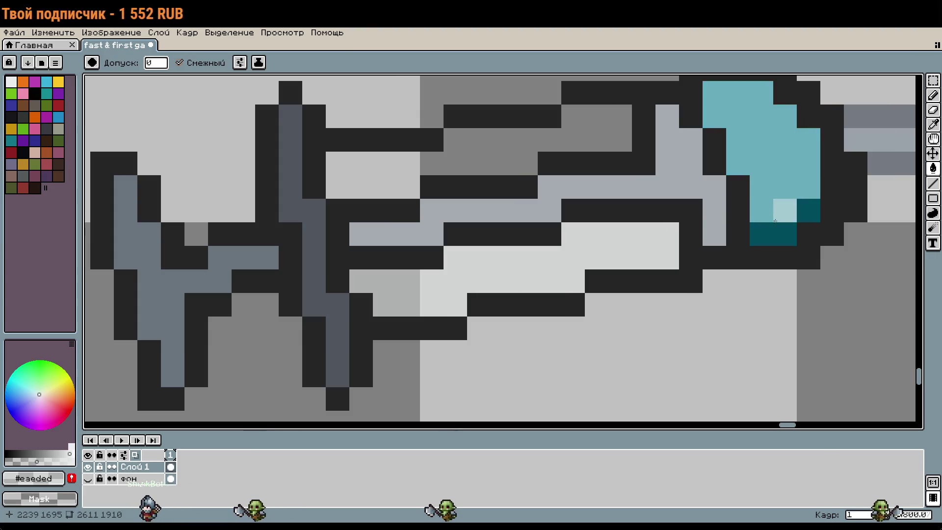
left_click(770, 233)
left_click(807, 211)
Step: Paint a mid-grey shading run along the blade base and lighten a neighbouring blade pixel
left_click_drag(676, 194, 517, 309)
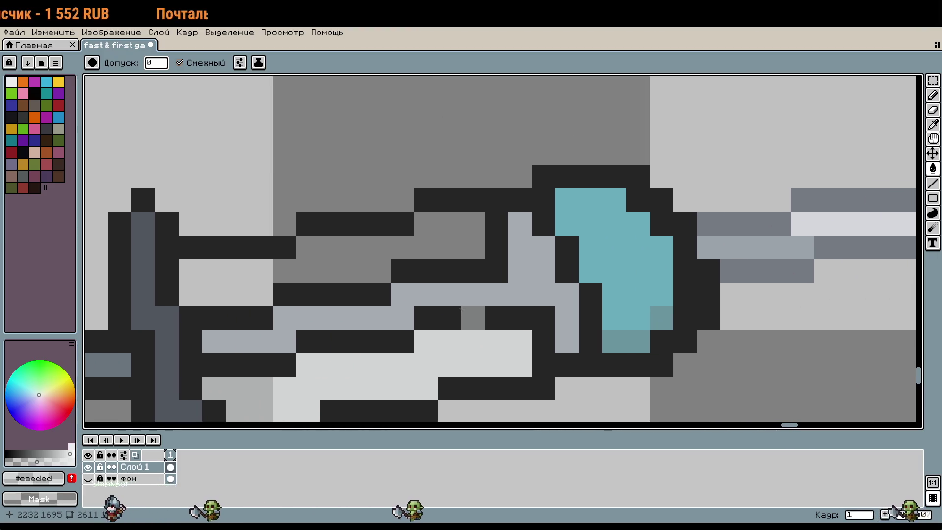
key("b")
left_click_drag(466, 295, 553, 275)
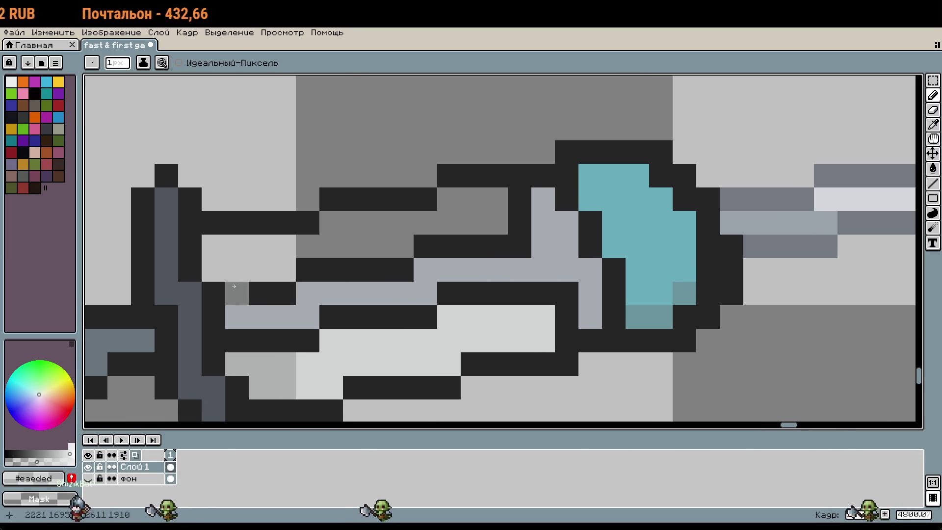
left_click_drag(284, 293, 237, 293)
key("g")
left_click(274, 259)
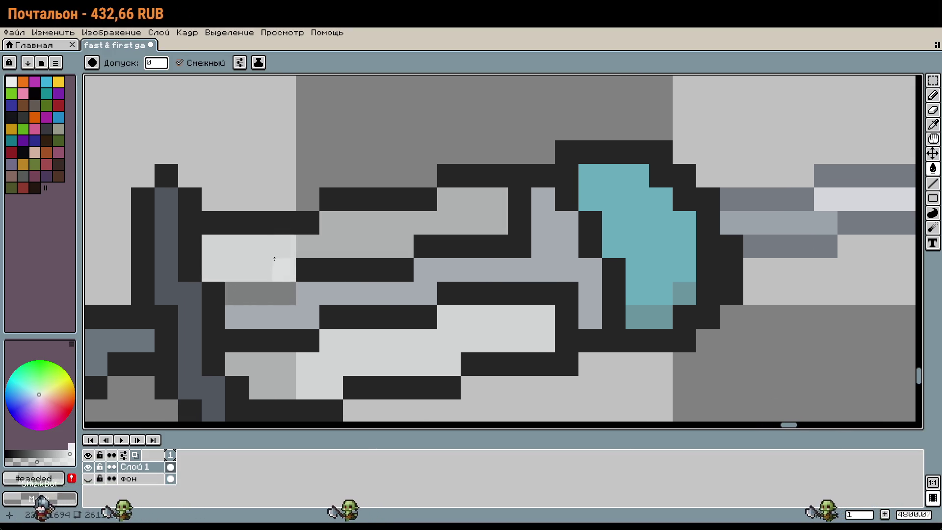
key("ctrl+z")
left_click(304, 319)
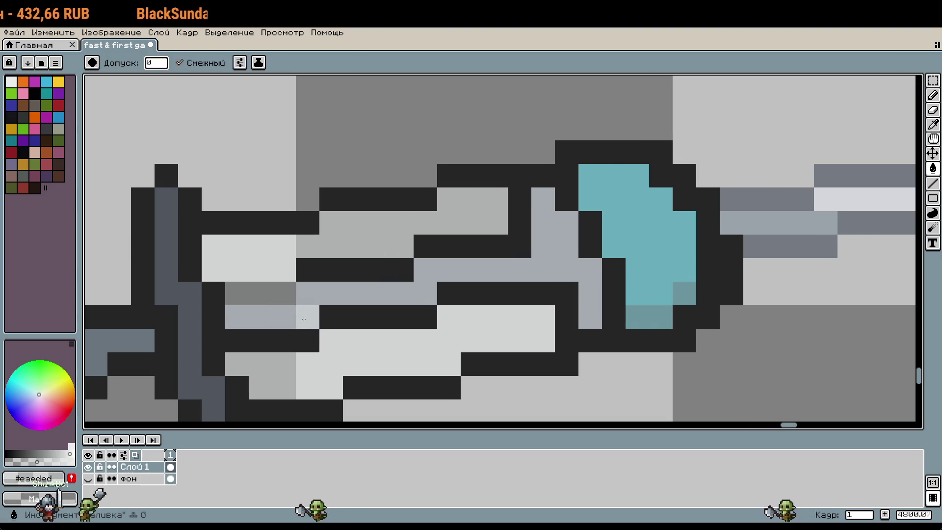
Step: Repaint the dark inner blade lines and the line beside the guard as grey shading rows
key("b")
mouse_move(307, 321)
left_mouse_down()
mouse_move(425, 291)
mouse_move(401, 311)
mouse_move(377, 310)
left_mouse_up()
left_click_drag(448, 288, 542, 287)
left_click_drag(425, 241, 501, 243)
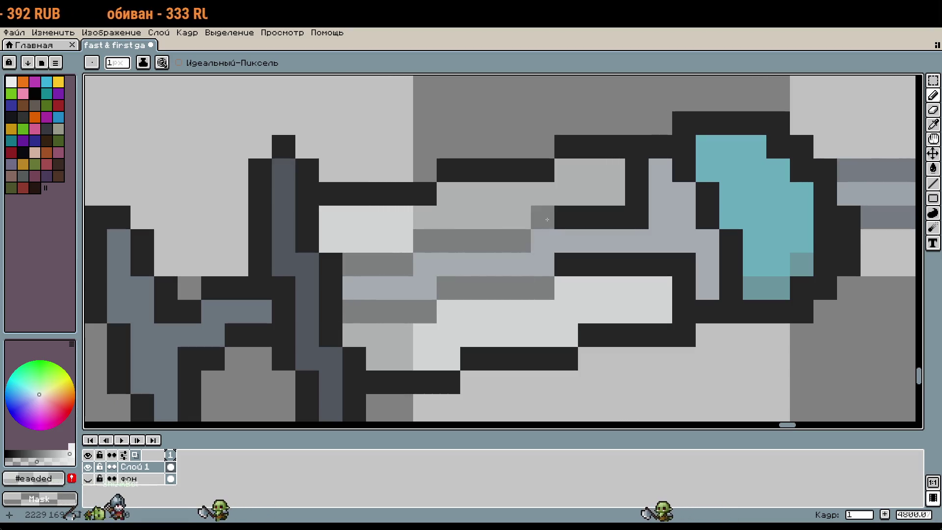
left_click_drag(547, 219, 628, 216)
mouse_move(644, 171)
left_mouse_down()
mouse_move(683, 176)
mouse_move(707, 196)
mouse_move(726, 243)
mouse_move(728, 284)
mouse_move(685, 287)
mouse_move(650, 265)
mouse_move(564, 263)
left_mouse_up()
scroll(710, 329, "down", 1)
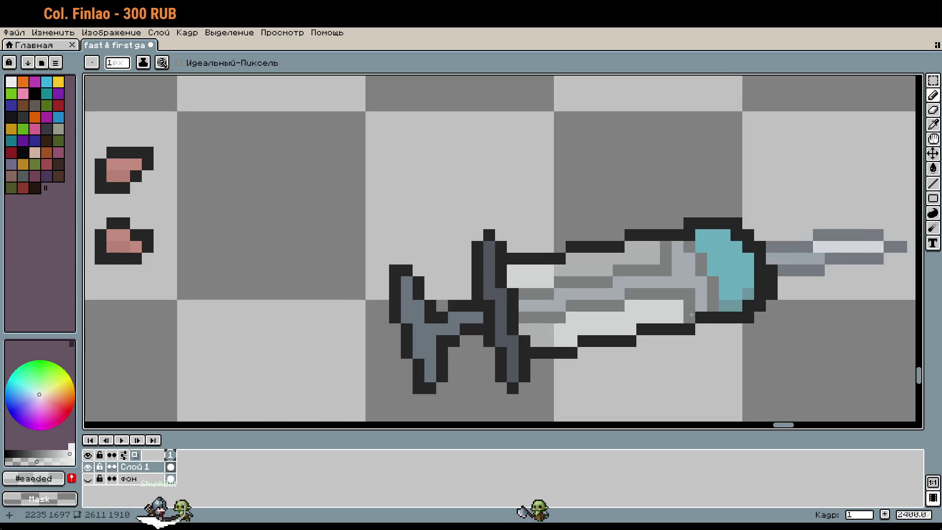
Step: View the sword beside the rat sprite, sample #252525 from its outline, and zoom back to the tip
scroll(692, 315, "down", 3)
scroll(617, 315, "up", 2)
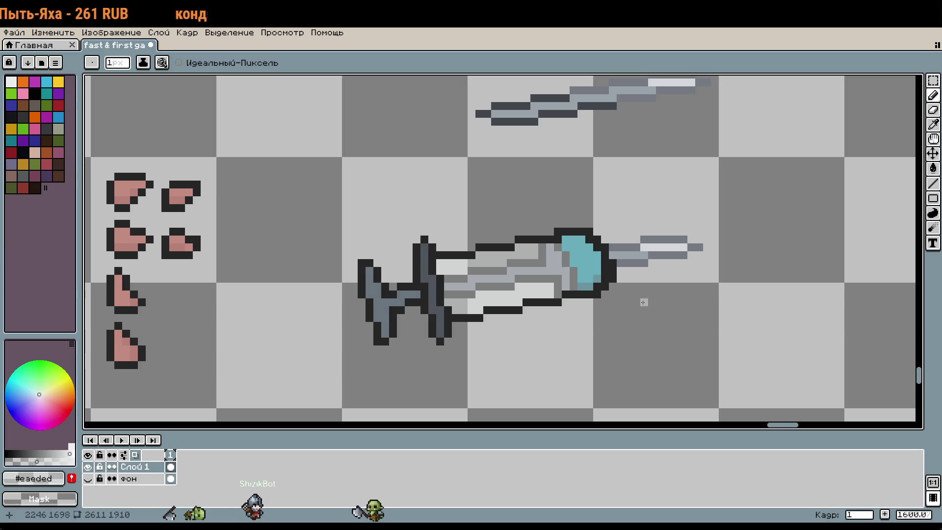
scroll(639, 289, "down", 2)
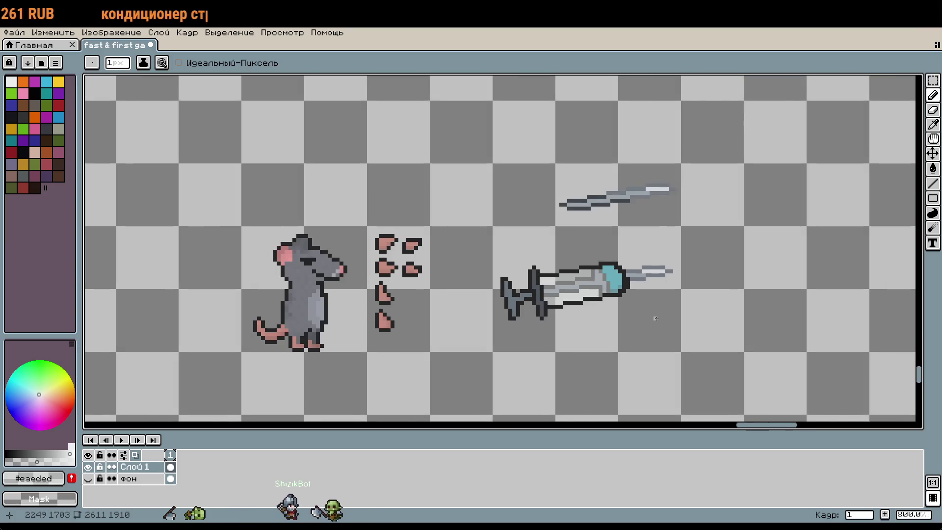
scroll(629, 321, "up", 1)
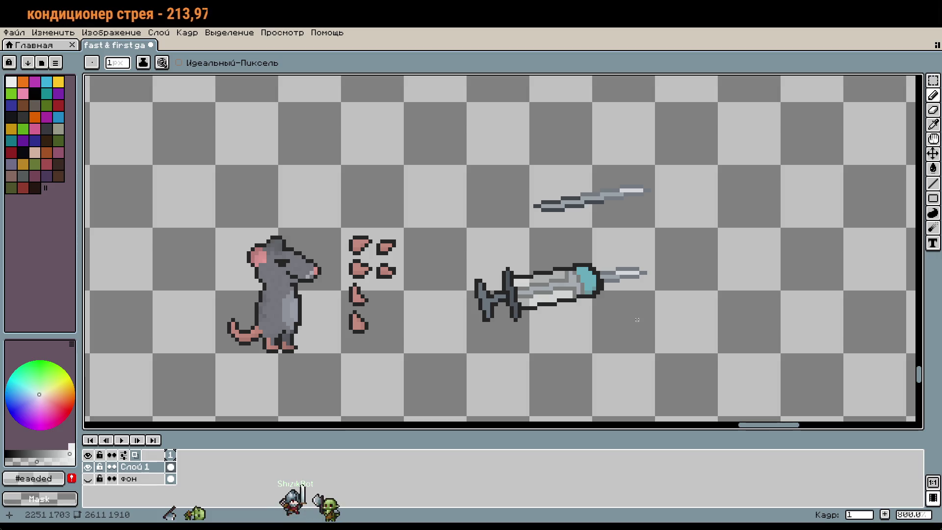
scroll(490, 239, "up", 8)
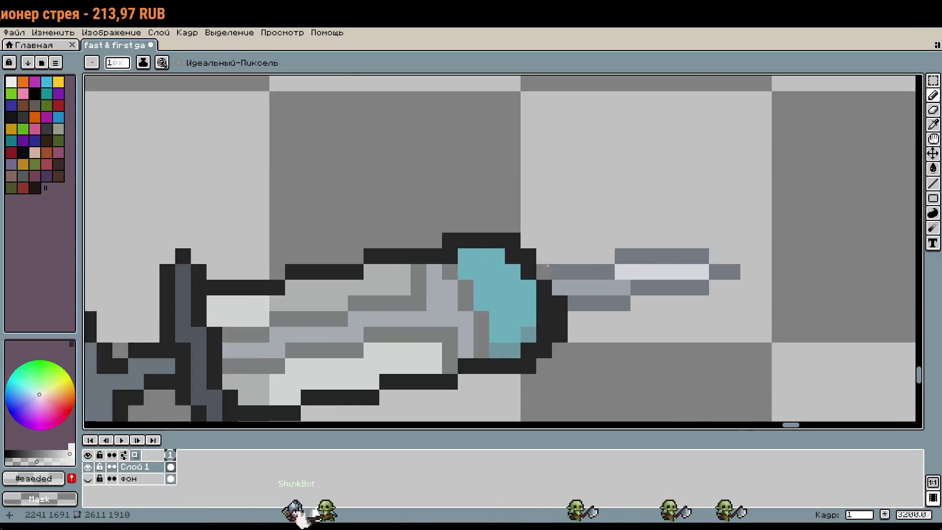
left_click(500, 246, "alt")
scroll(500, 245, "down", 4)
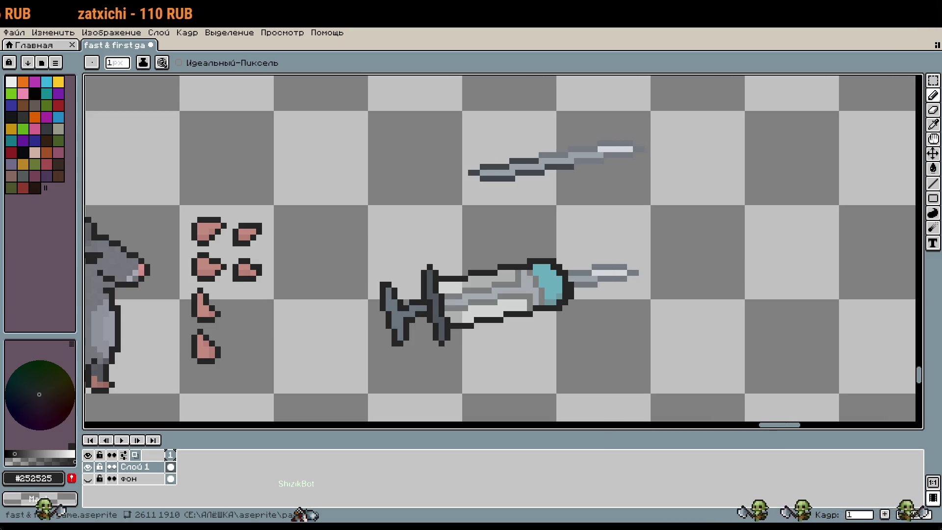
left_click_drag(706, 261, 669, 252)
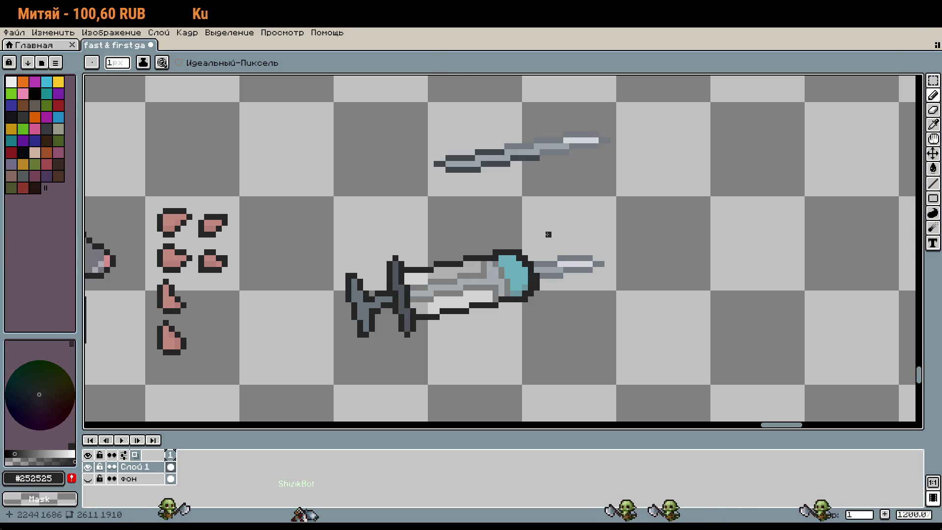
scroll(608, 299, "down", 3)
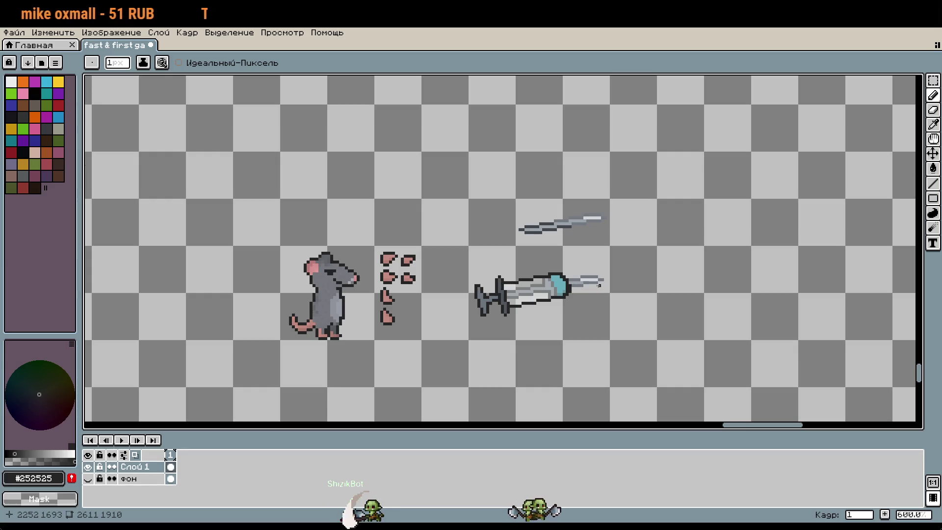
scroll(594, 292, "down", 3)
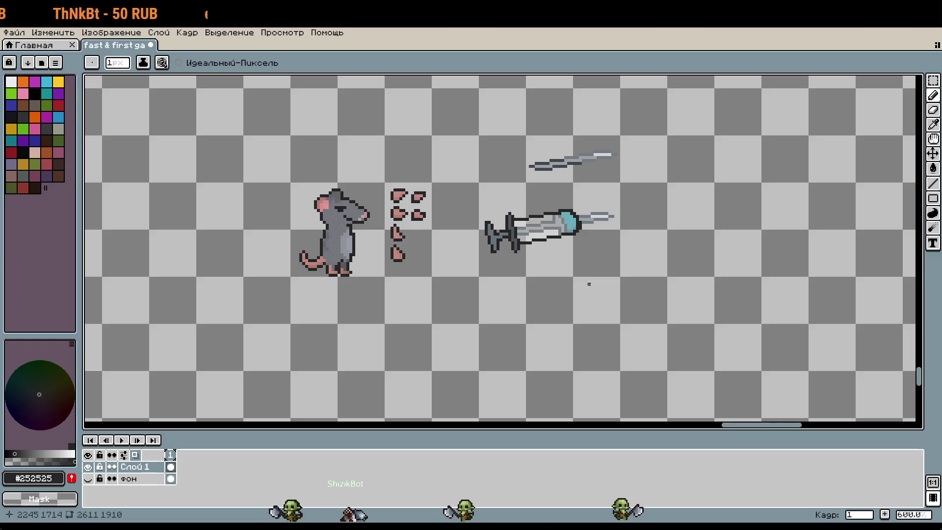
scroll(607, 214, "up", 5)
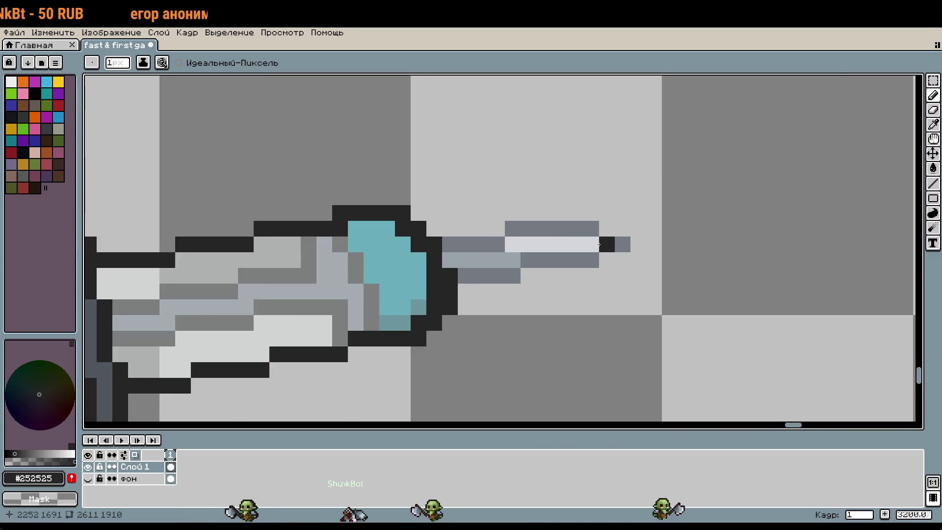
scroll(599, 244, "down", 4)
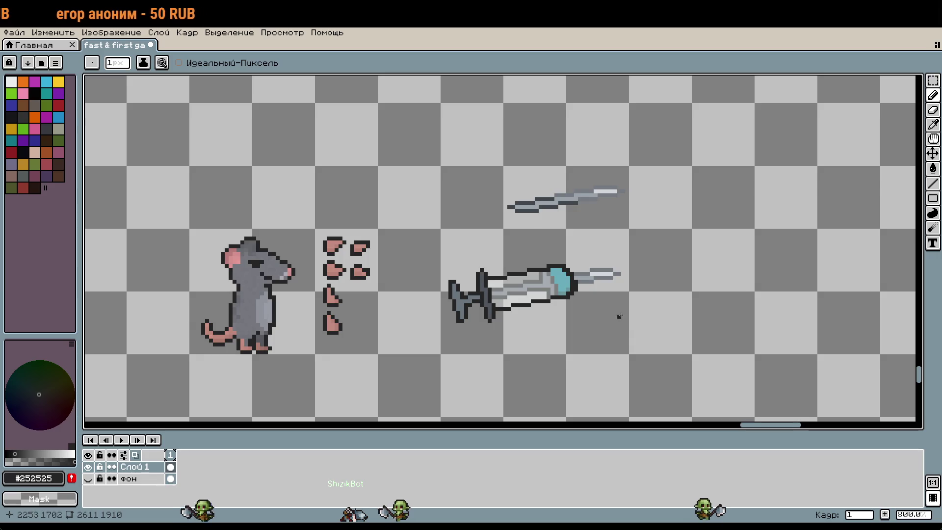
Step: Delete the tip block and stray grey pixels beside it, then shift the blade tip two pixels left
scroll(619, 316, "up", 2)
key("r")
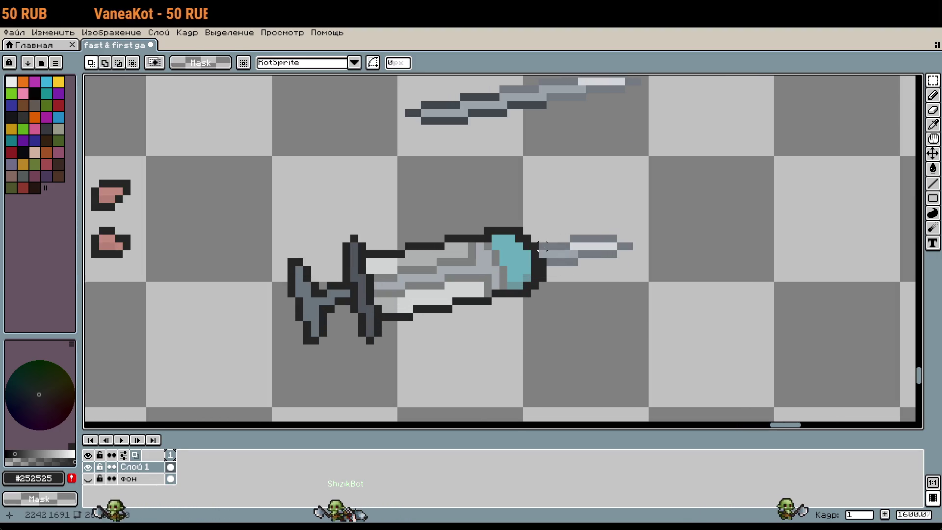
scroll(544, 246, "up", 2)
scroll(567, 269, "down", 3)
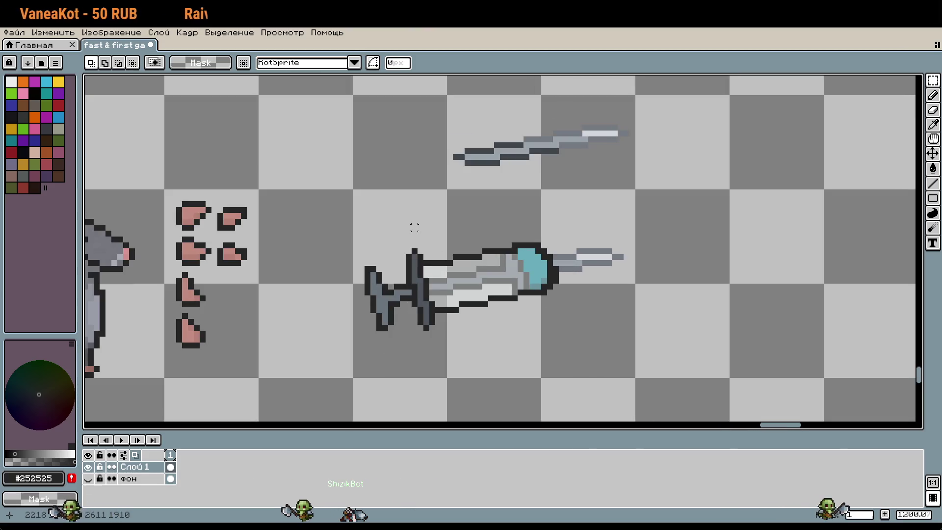
scroll(531, 275, "up", 5)
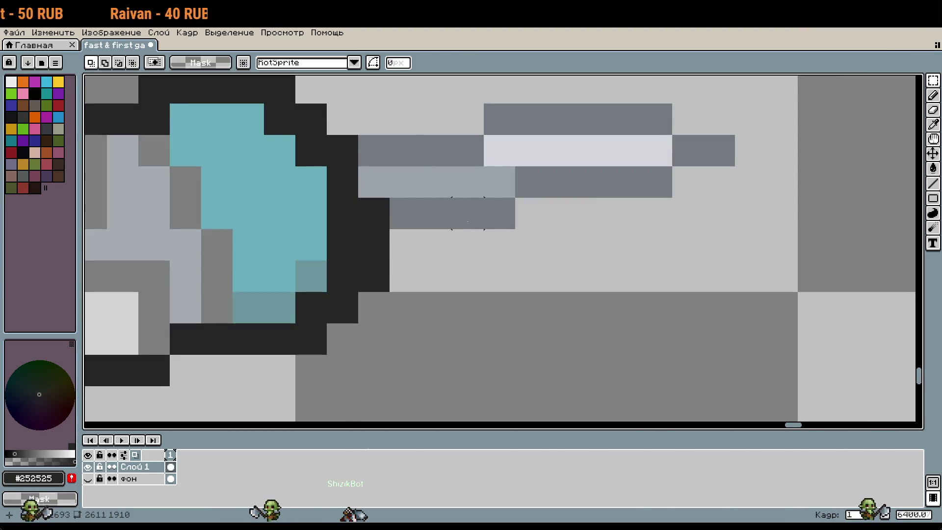
mouse_move(486, 245)
left_mouse_down()
mouse_move(415, 211)
mouse_move(411, 188)
left_mouse_up()
key("Delete")
left_click_drag(378, 162, 404, 220)
key("Delete")
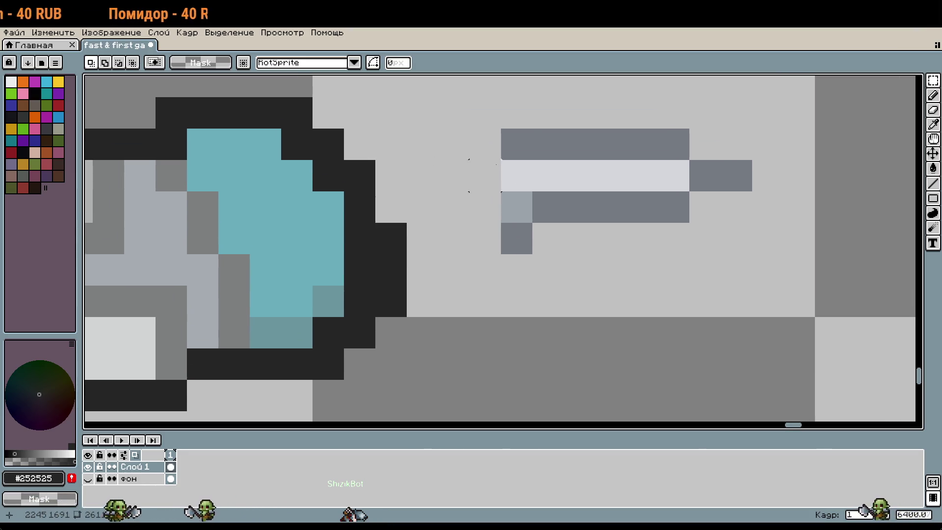
mouse_move(523, 150)
left_mouse_down()
mouse_move(712, 216)
mouse_move(732, 236)
mouse_move(640, 217)
mouse_move(639, 233)
mouse_move(618, 233)
left_mouse_up()
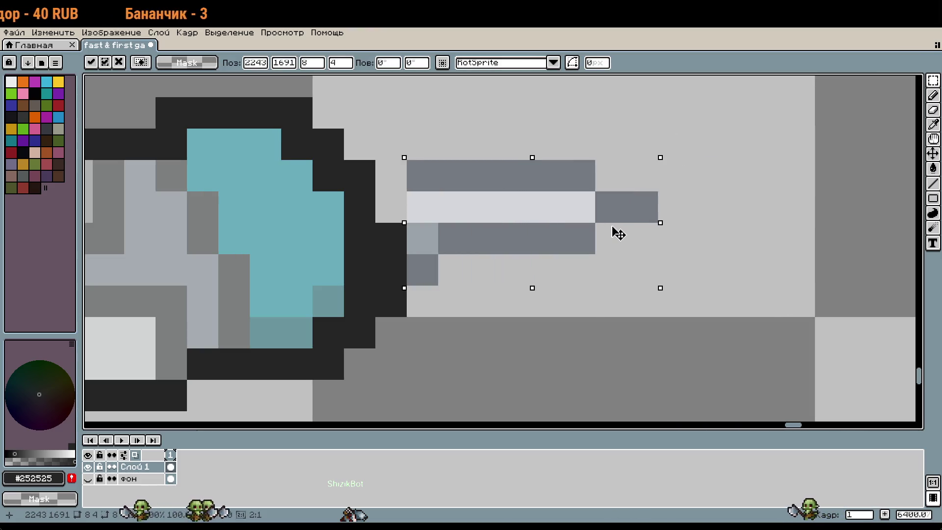
key("Return")
Step: Clear the dark pixels near the tip, shift the tip one pixel left, and raise it one pixel
mouse_move(438, 285)
left_mouse_down()
mouse_move(469, 317)
mouse_move(409, 225)
left_mouse_up()
key("Delete")
mouse_move(407, 161)
left_mouse_down()
mouse_move(657, 254)
mouse_move(597, 224)
left_mouse_up()
key("Return")
scroll(649, 280, "down", 2)
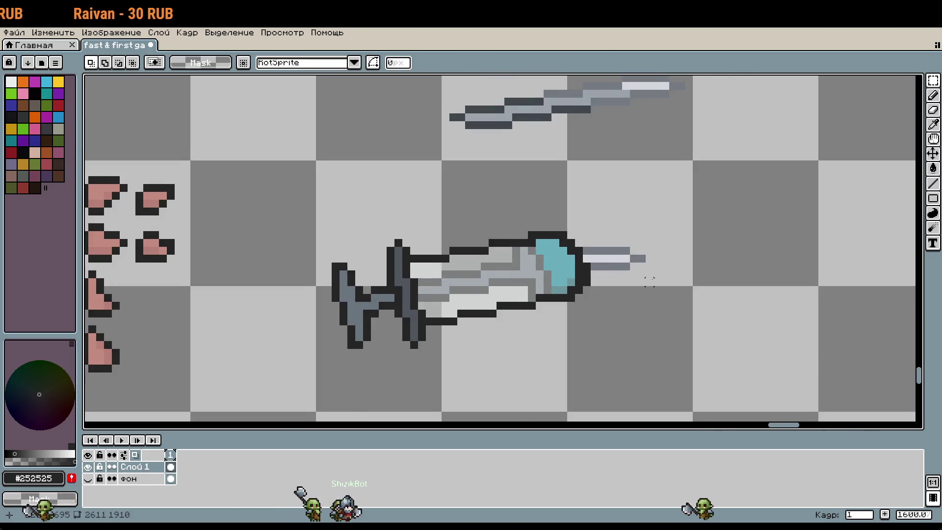
left_click_drag(649, 281, 695, 279)
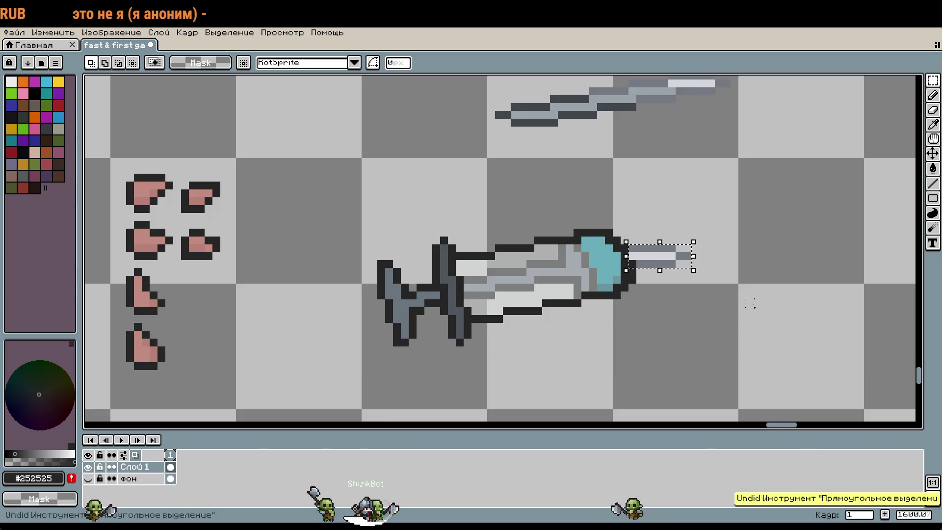
scroll(687, 265, "up", 2)
mouse_move(624, 256)
left_mouse_down()
mouse_move(682, 257)
mouse_move(687, 206)
left_mouse_up()
left_click_drag(678, 246, 678, 223)
Step: Sample mid and light greys from the blade and paint a grey pixel at the tip
key("b")
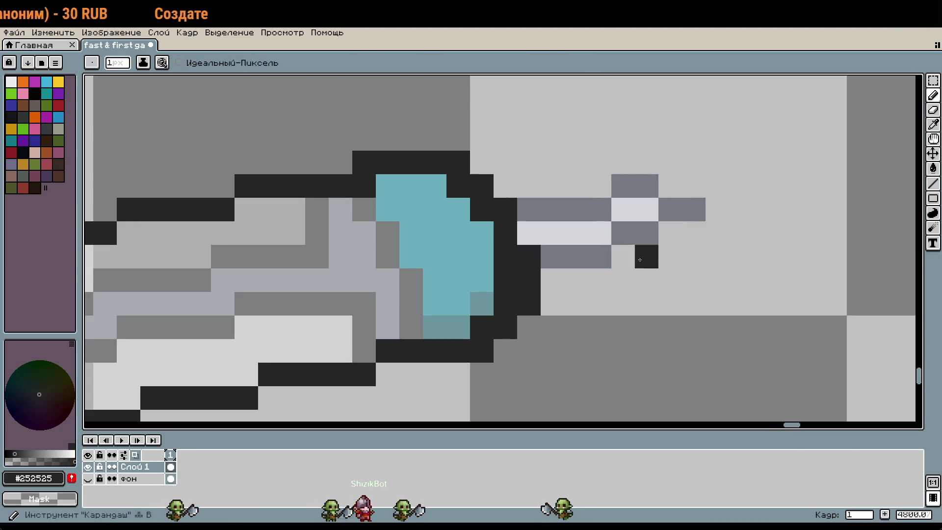
left_click(626, 195, "alt")
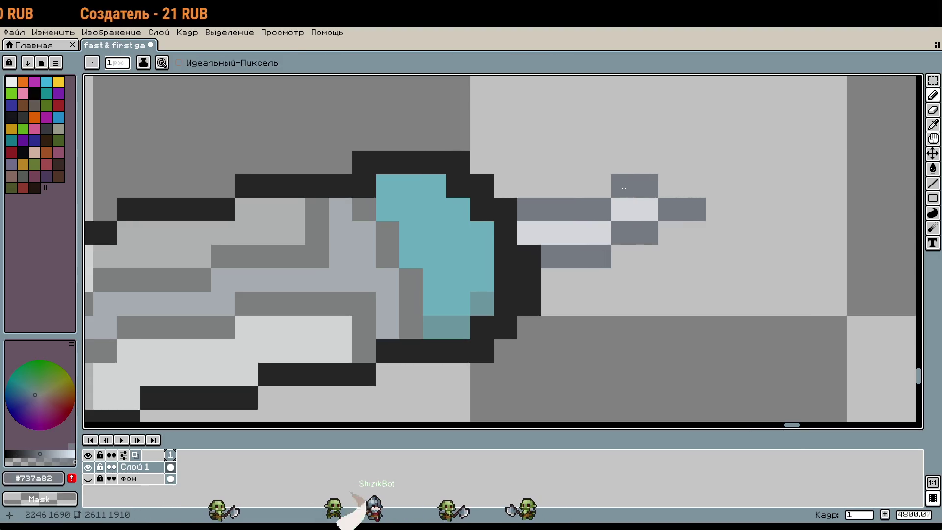
left_click(599, 186)
key("alt")
left_click(635, 202, "alt")
scroll(635, 206, "down", 6)
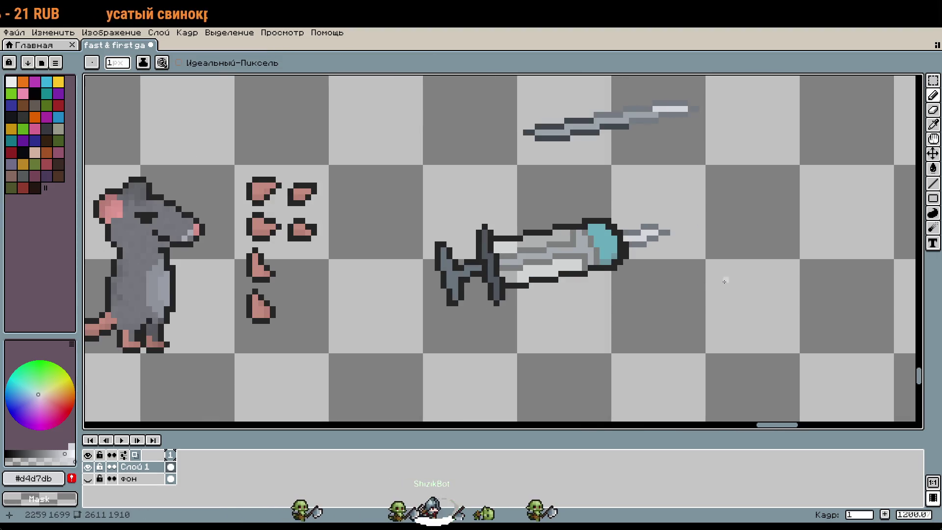
left_click_drag(726, 278, 664, 270)
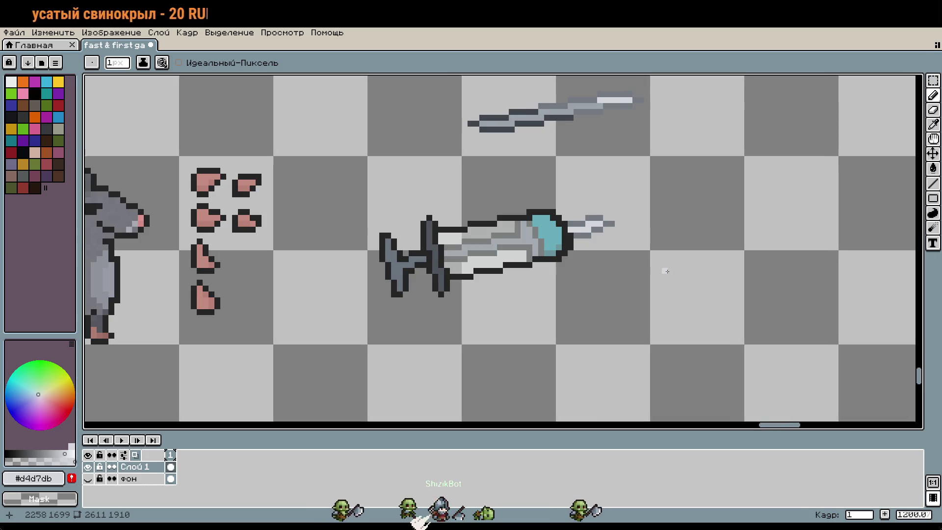
Step: Undo the tip's selection, transformation and clear, then eyedrop the dark outline colour
key("ctrl")
key("ctrl+z")
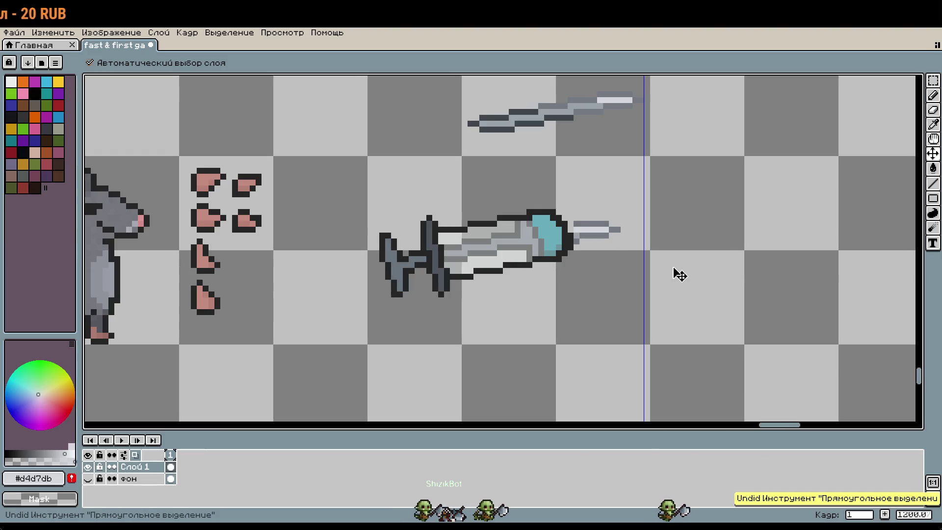
key("ctrl+z")
key("ctrl+z")
key("ctrl+z")
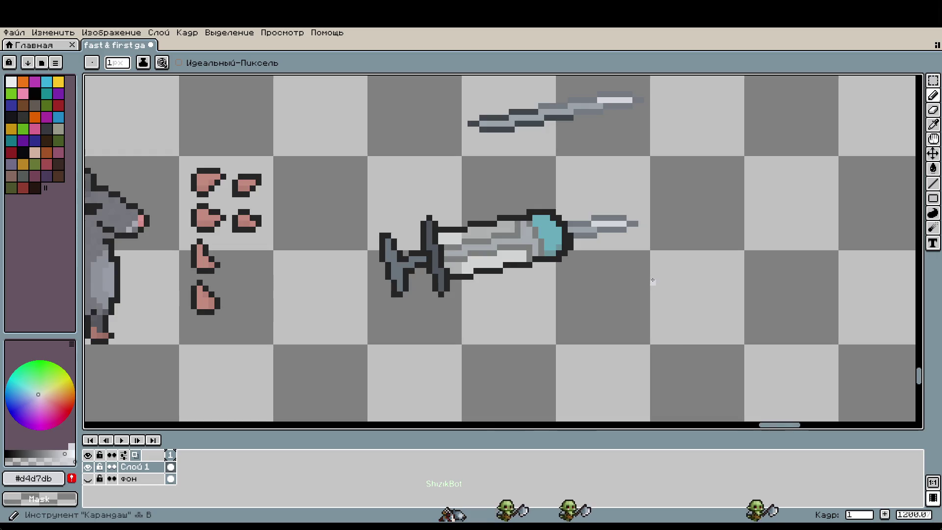
scroll(547, 231, "up", 5)
key("i")
left_click(602, 308)
Step: Return to the Pencil with dark outline colour #252525 ready for pixel touch-ups
key("b")
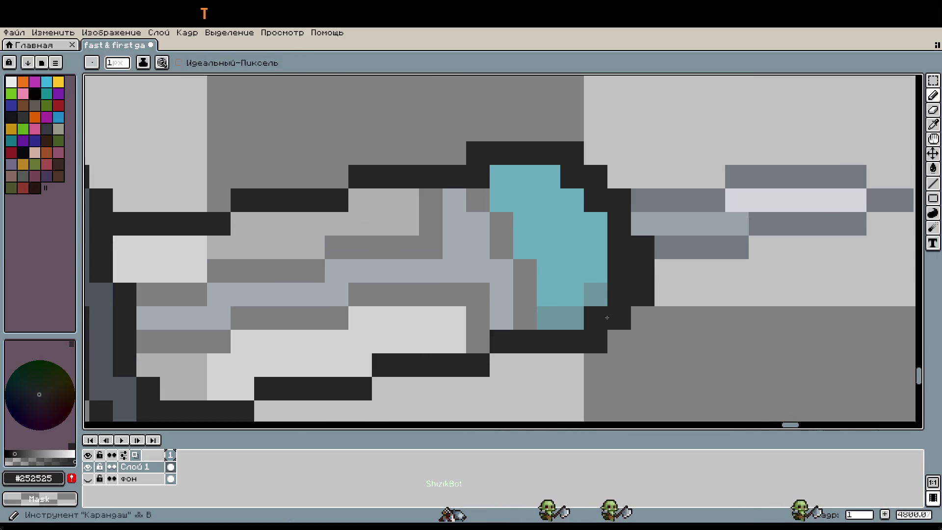
scroll(611, 311, "down", 6)
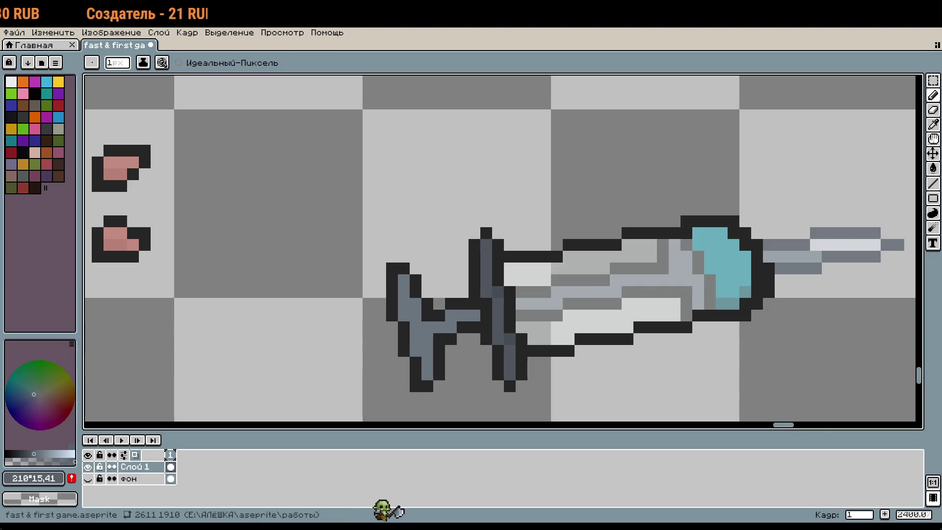
scroll(646, 261, "down", 3)
left_click_drag(718, 288, 555, 283)
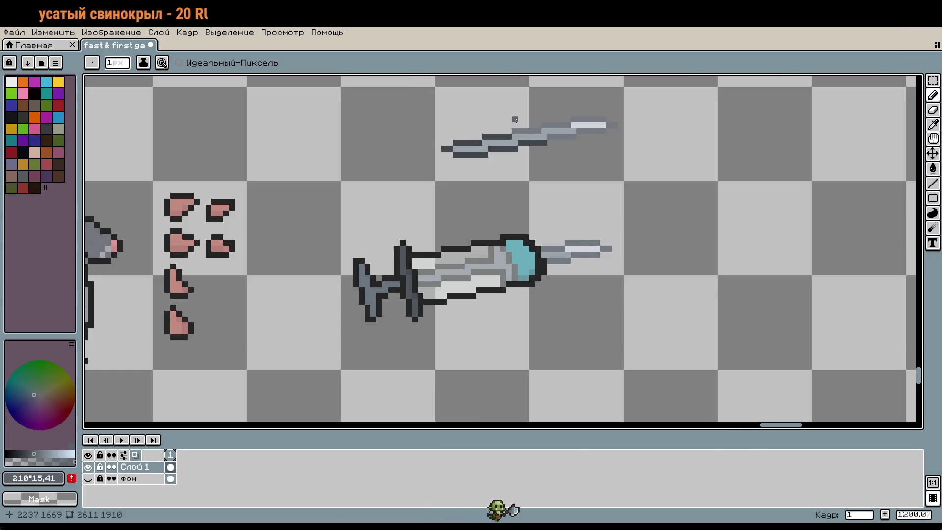
scroll(526, 123, "up", 1)
scroll(527, 123, "up", 1)
scroll(526, 123, "down", 2)
scroll(581, 268, "down", 1)
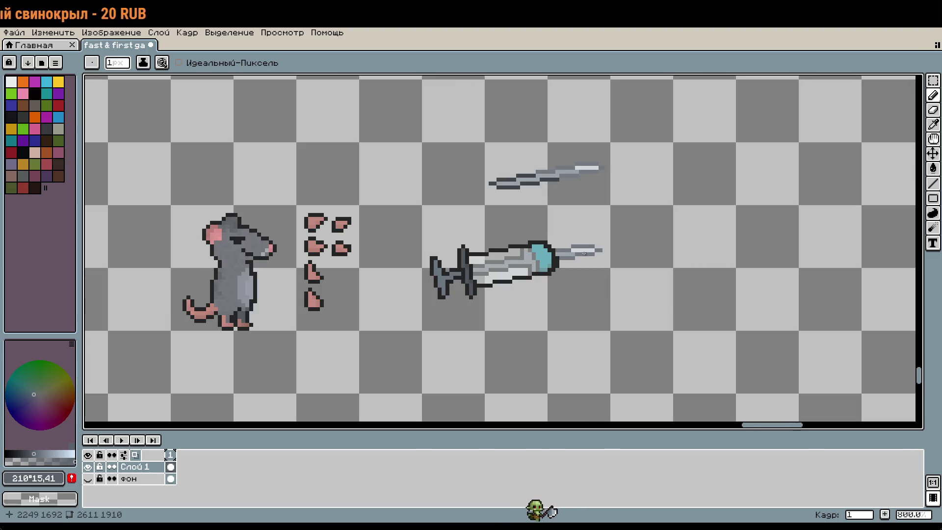
scroll(583, 280, "down", 1)
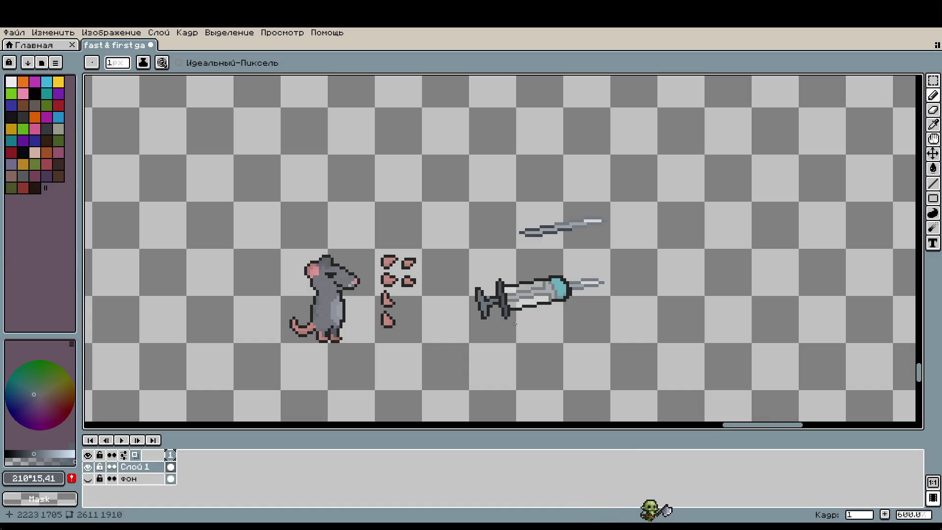
scroll(485, 311, "up", 5)
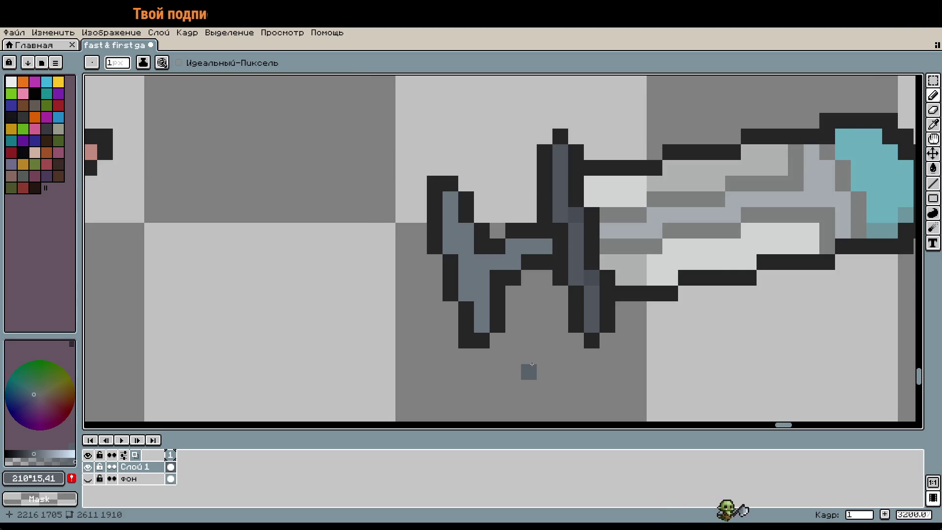
scroll(531, 364, "down", 4)
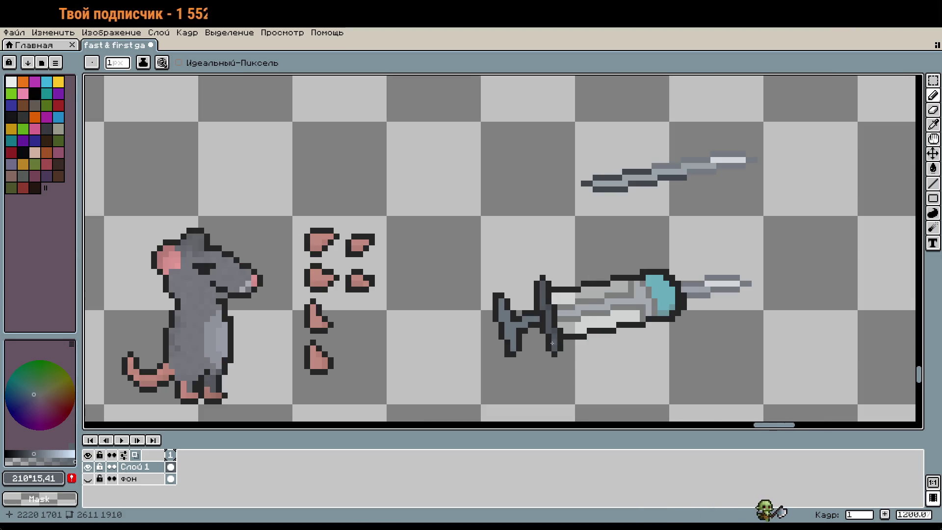
scroll(568, 342, "down", 2)
Step: Marquee the sword, copy and paste it, nudge the copy down and left, and commit
key("m")
mouse_move(463, 190)
left_mouse_down()
mouse_move(588, 249)
mouse_move(609, 280)
left_mouse_up()
key("ctrl+c")
key("ctrl+v")
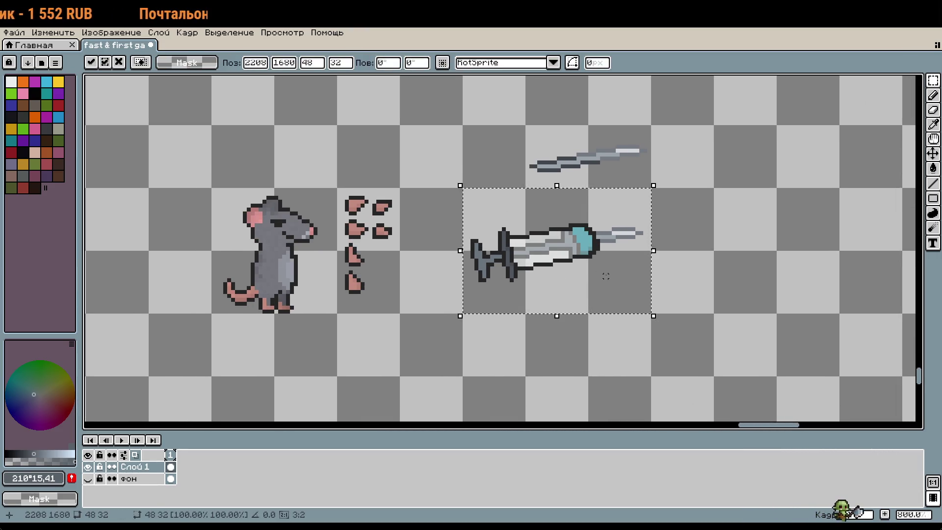
key("shift+Down")
key("shift+Down")
key("shift+Left")
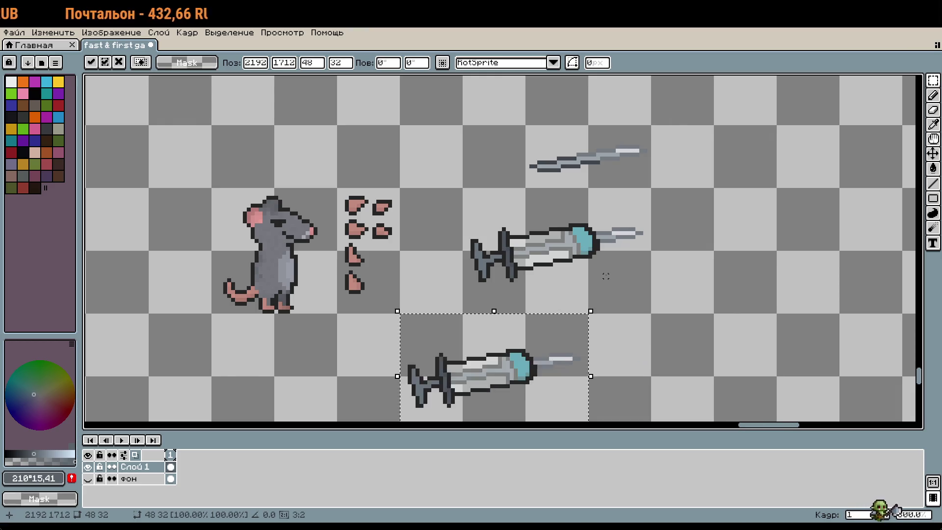
key("shift+Left")
left_click(606, 276)
Step: Select one of the pink pieces beside the rat
scroll(616, 280, "down", 3)
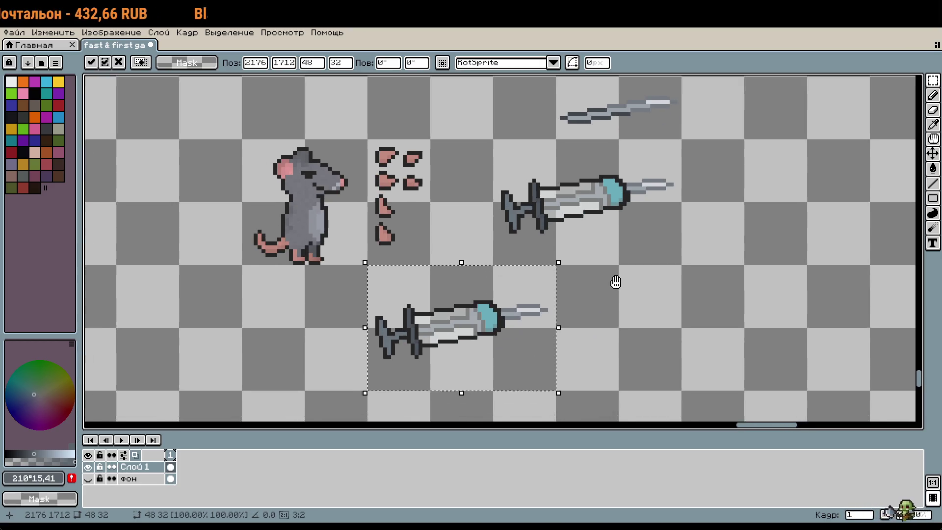
scroll(616, 280, "left", 2)
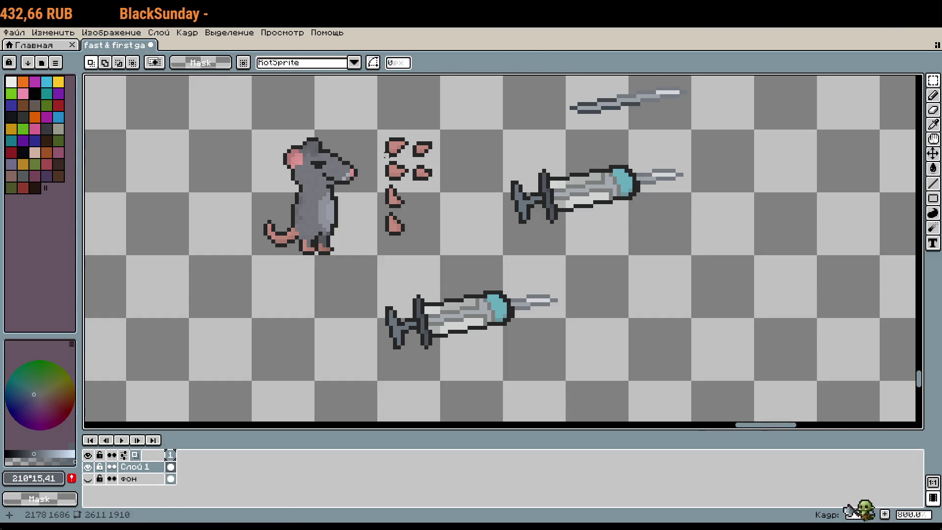
scroll(385, 168, "up", 1)
left_click_drag(383, 160, 421, 191)
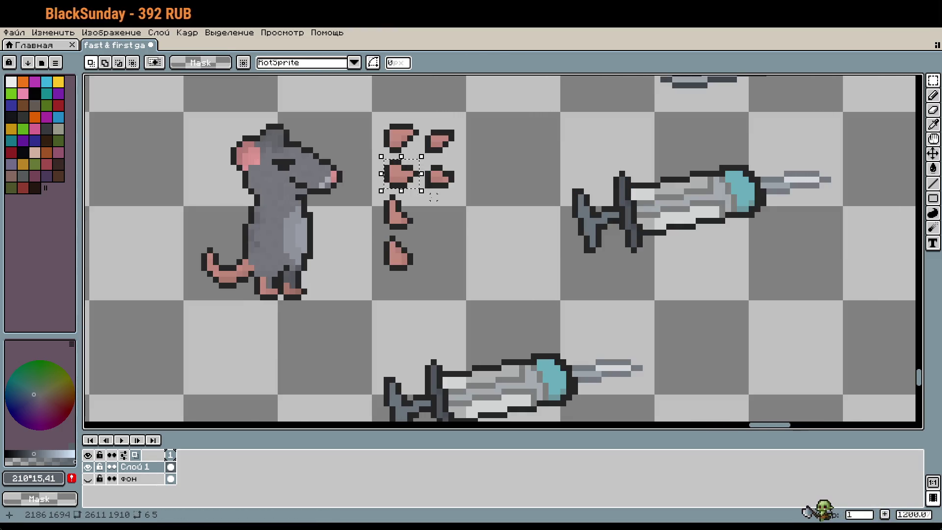
Step: Paste the pink piece onto the sword's hilt, nudged one pixel right
scroll(525, 108, "up", 1)
scroll(525, 107, "down", 3)
scroll(422, 279, "up", 2)
key("ctrl+v")
left_click_drag(432, 245, 421, 352)
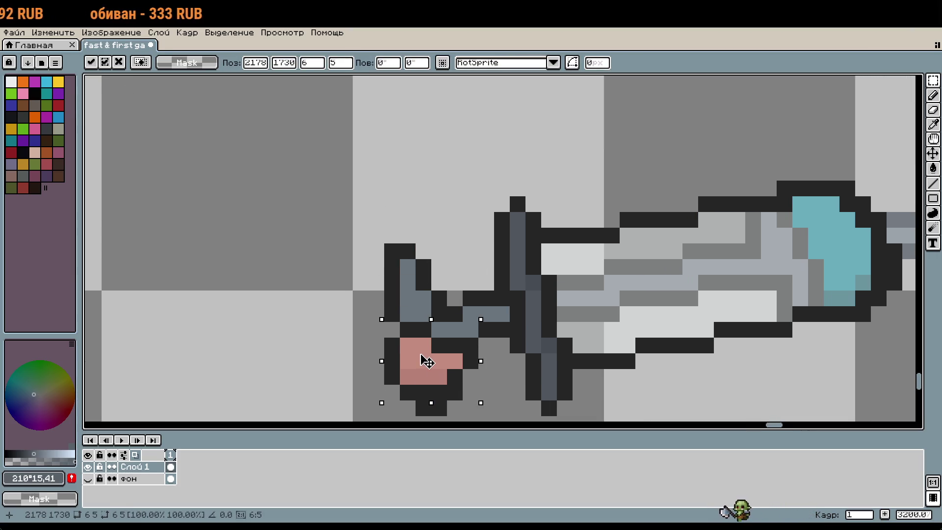
key("Right")
scroll(459, 361, "down", 2)
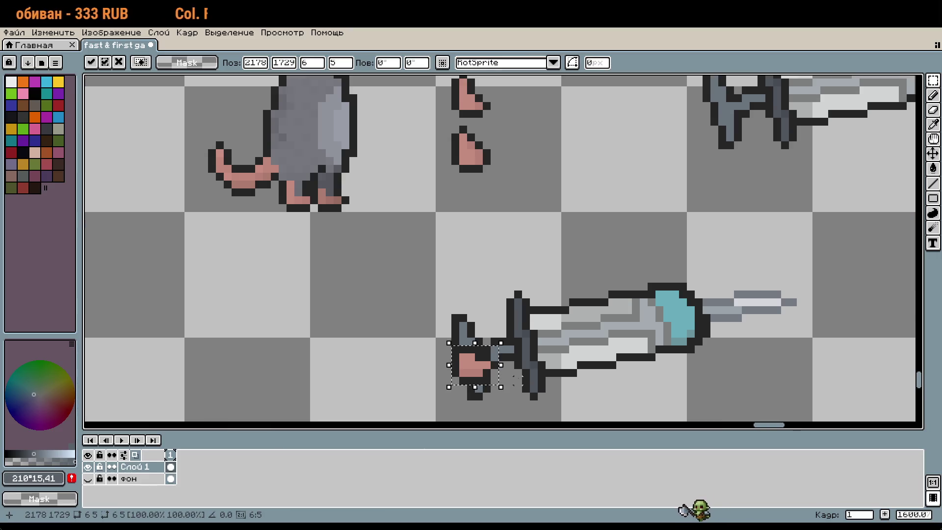
key("Return")
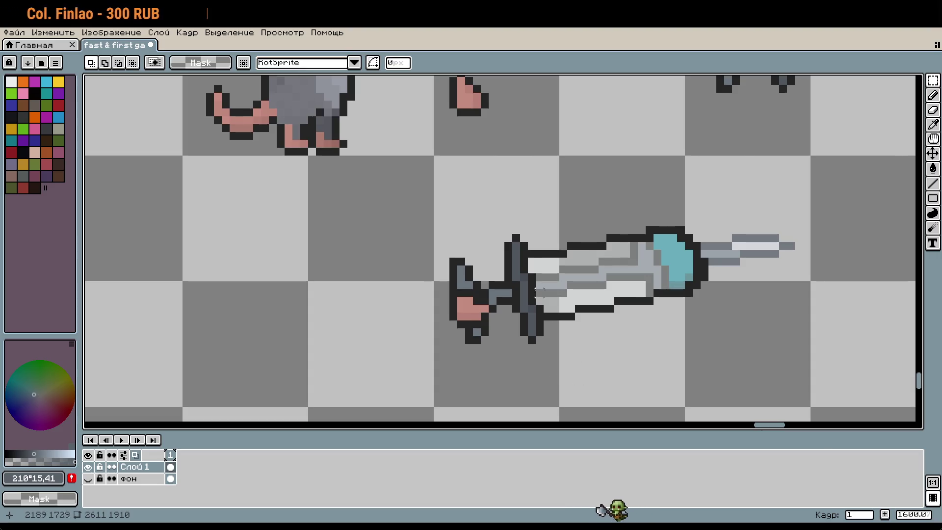
Step: Undo the pink piece on the hilt and the pasted sword copy
key("ctrl+z")
left_click_drag(609, 169, 533, 315)
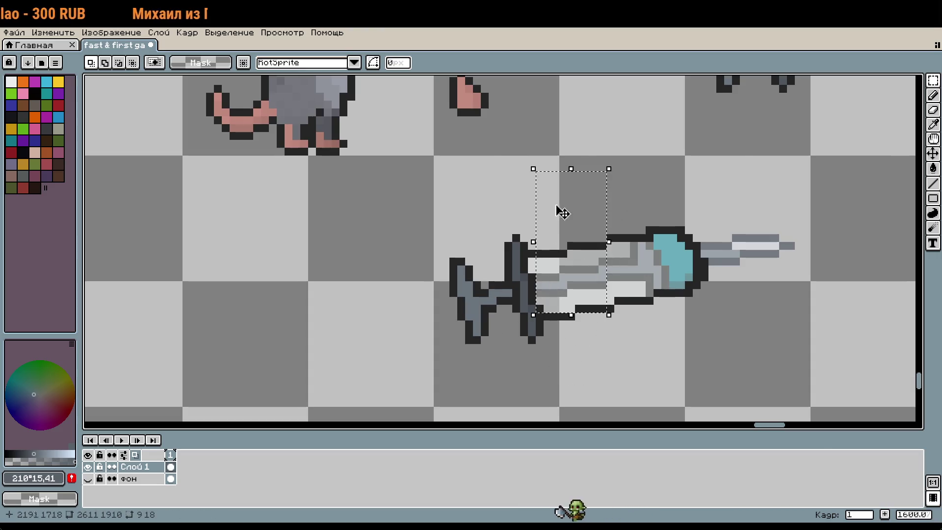
key("ctrl+z")
key("ctrl+z")
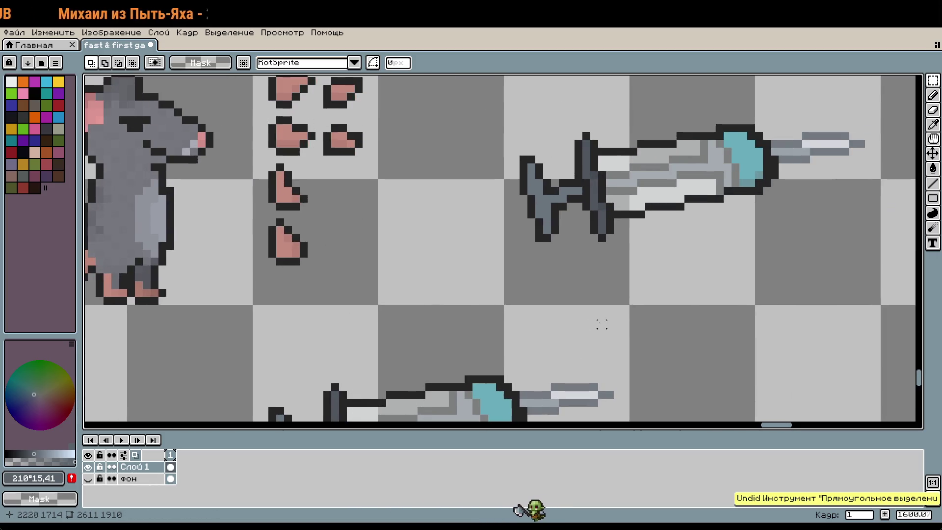
scroll(512, 301, "up", 3)
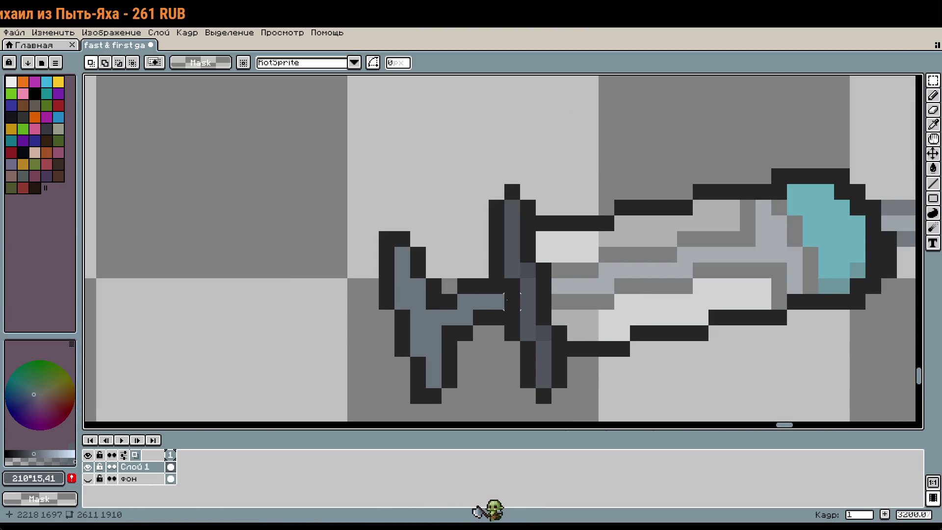
scroll(513, 301, "down", 4)
key("w")
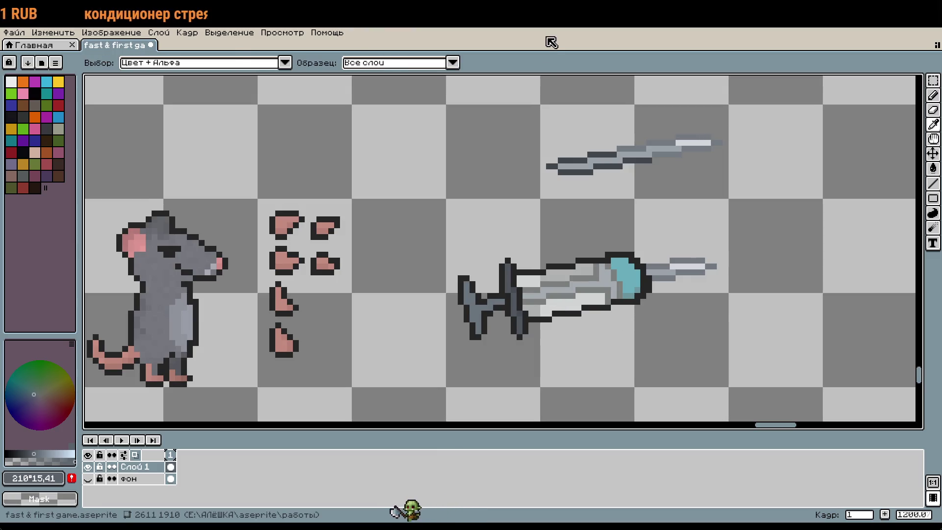
Step: Sample the guard's dark grey, darken it slightly, and repaint the sword's left outline
key("m")
scroll(465, 360, "up", 4)
scroll(515, 193, "up", 2)
key("i")
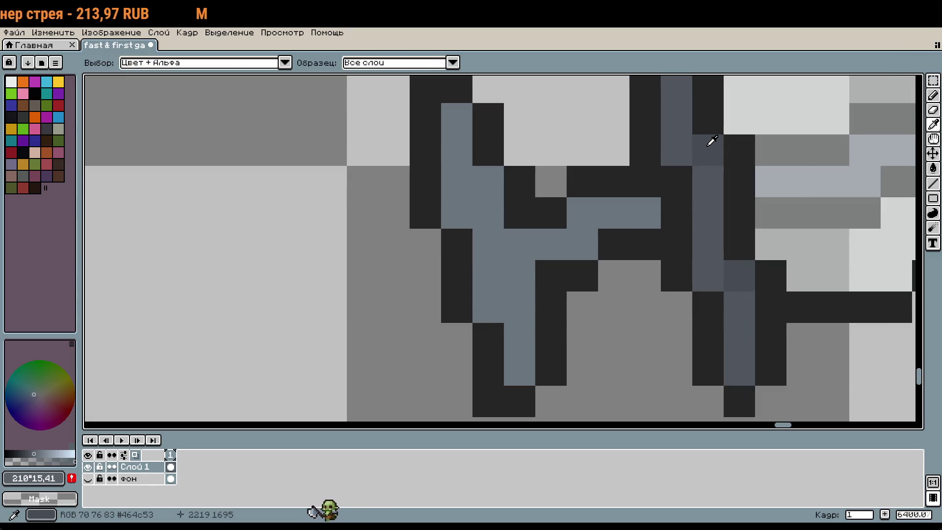
left_click(706, 147)
key("b")
left_click(19, 454)
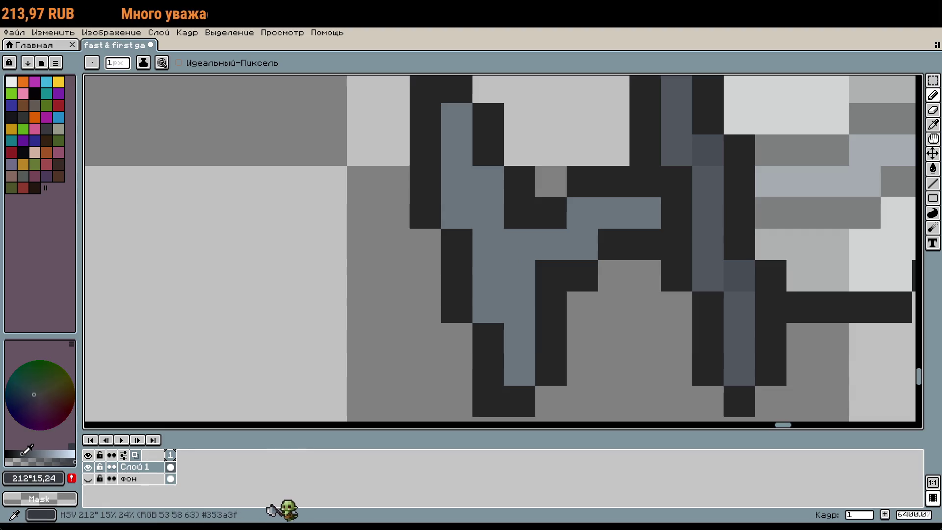
mouse_move(456, 275)
left_mouse_down()
mouse_move(451, 235)
mouse_move(488, 122)
mouse_move(501, 182)
left_mouse_up()
Step: Bucket-fill the near-black outline regions, crossguard, upper column and bottom cell with bluish dark grey
key("g")
left_click(511, 197)
left_click(589, 178)
left_click(561, 278)
left_click(488, 363)
left_click(711, 310)
left_click(770, 307)
left_click(740, 196)
left_click(739, 400)
scroll(716, 304, "up", 3)
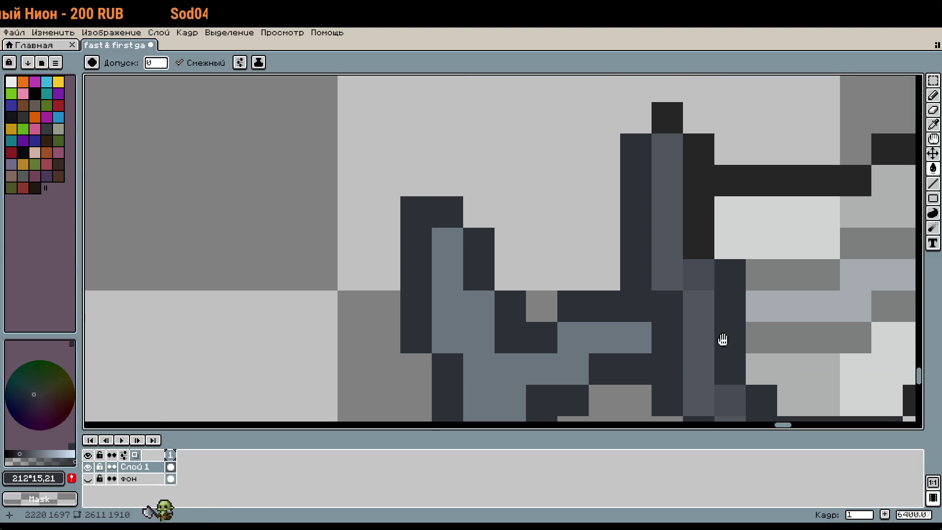
left_click(700, 227)
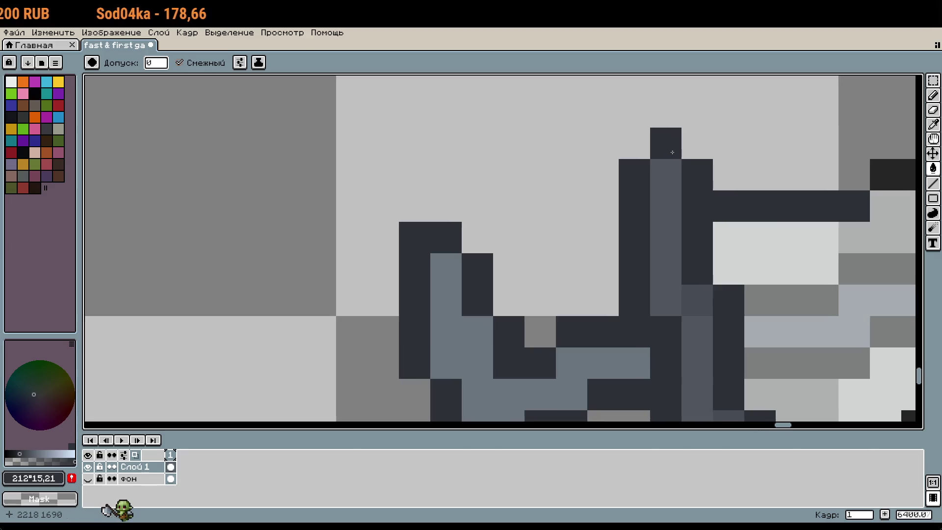
scroll(569, 182, "down", 3)
scroll(569, 181, "right", 2)
left_click_drag(726, 300, 668, 307)
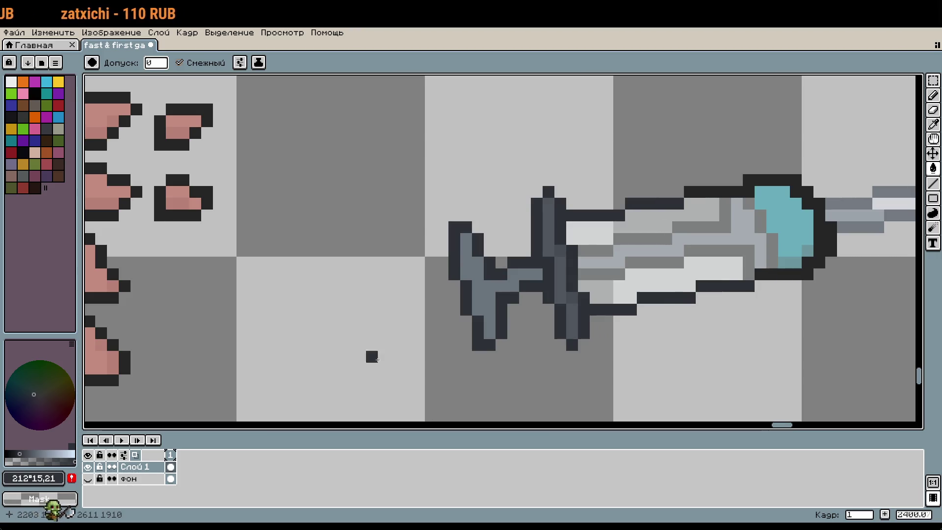
Step: Brighten the colour slightly, then sample the blade's mid grey #6a747e
left_click(23, 454)
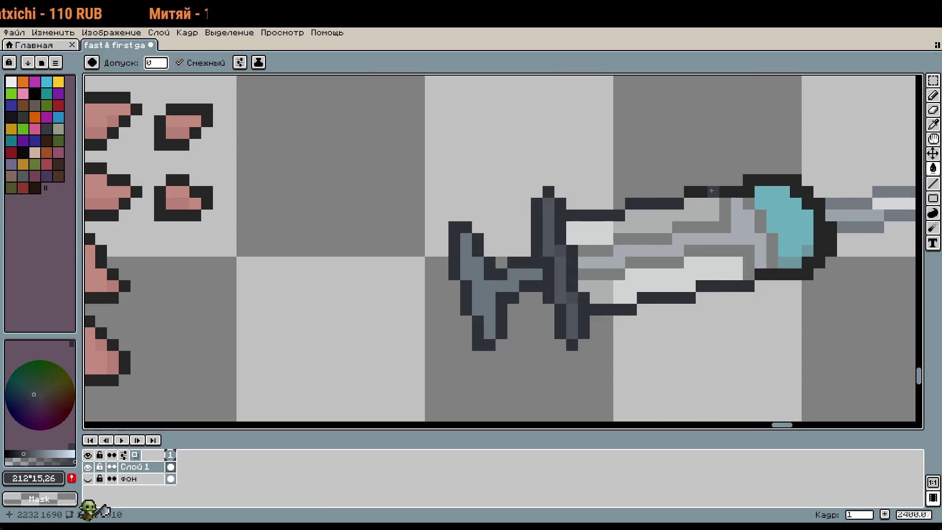
left_click_drag(831, 285, 598, 299)
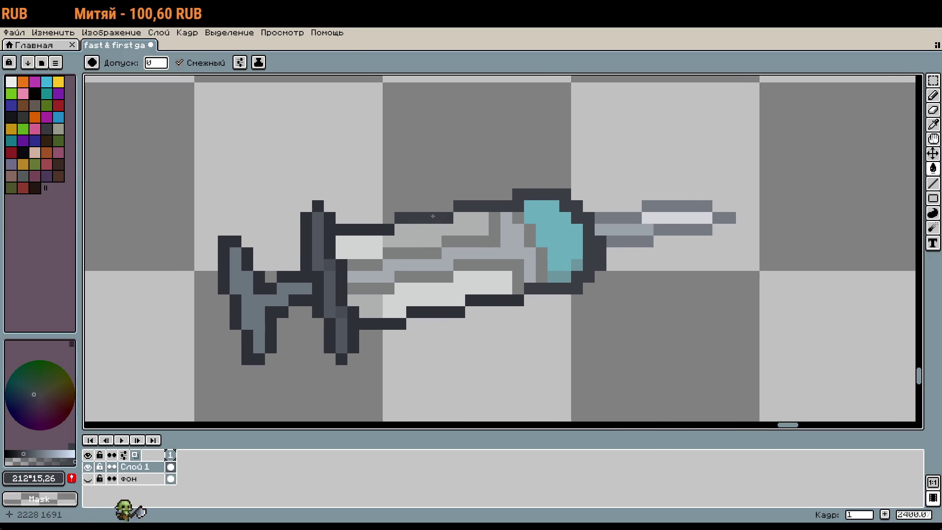
scroll(625, 286, "down", 3)
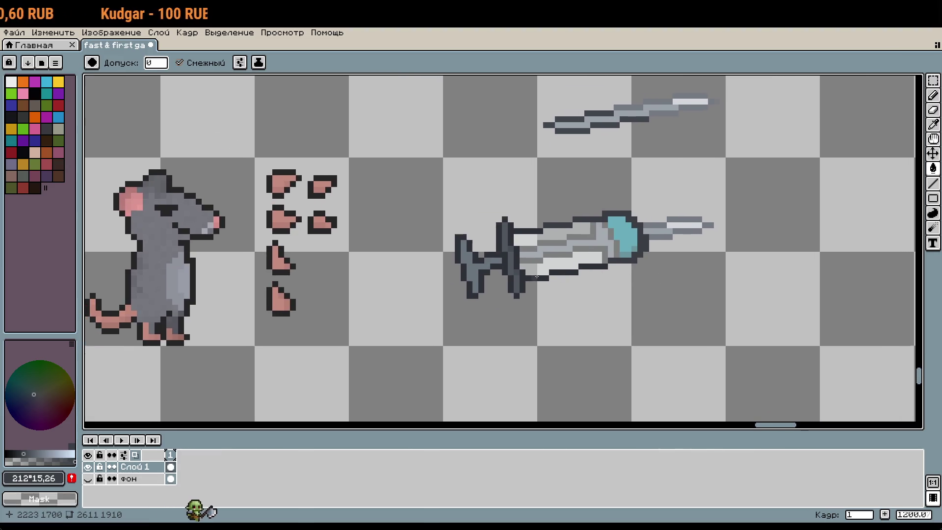
scroll(536, 277, "up", 3)
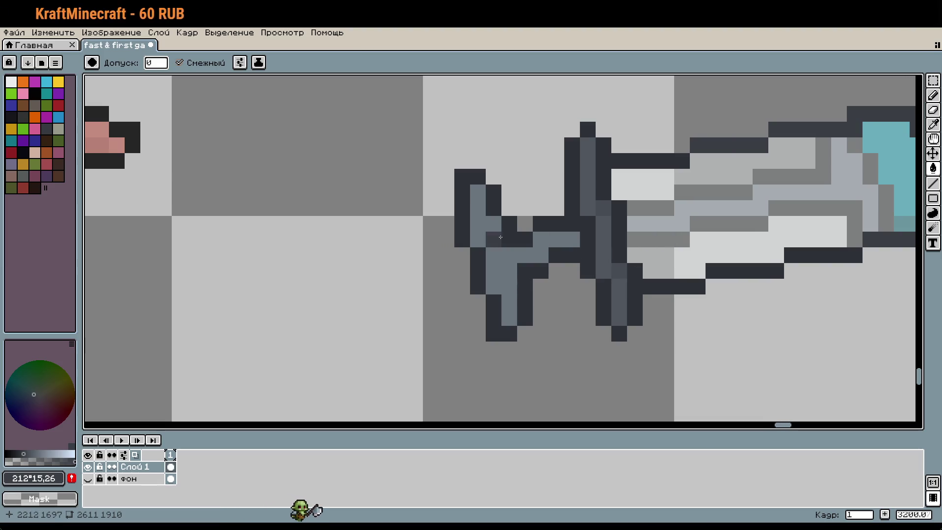
key("i")
left_click(522, 249)
left_click_drag(734, 249, 543, 280)
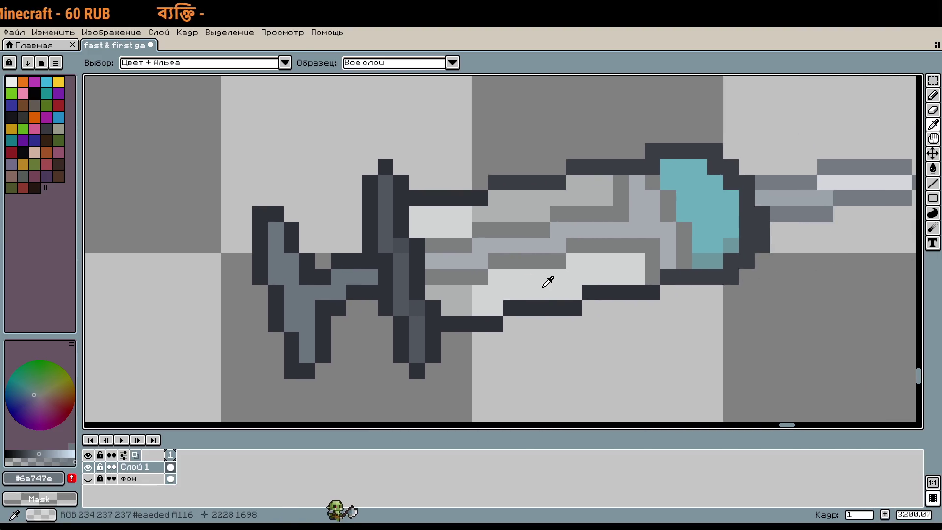
Step: Paint a test blob below the blade in dark, light and mid grey, picking #828689
key("b")
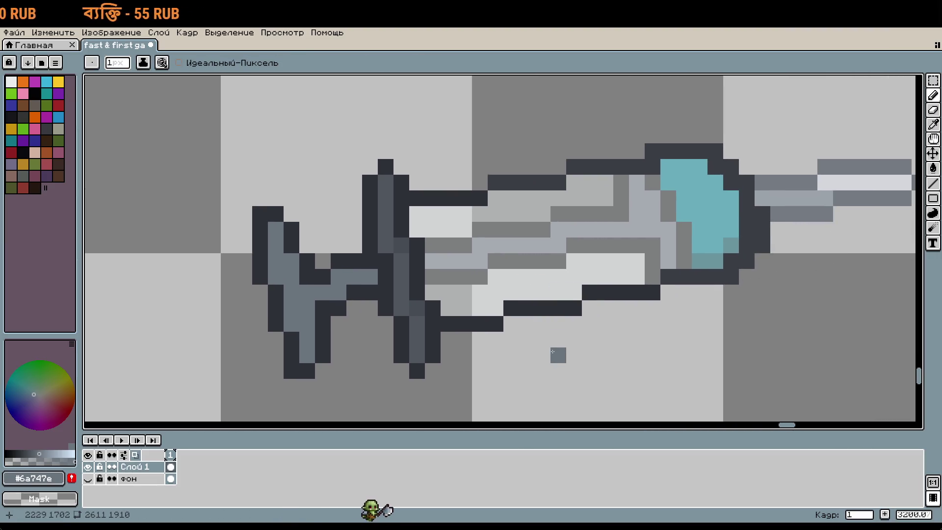
left_click_drag(553, 351, 606, 297)
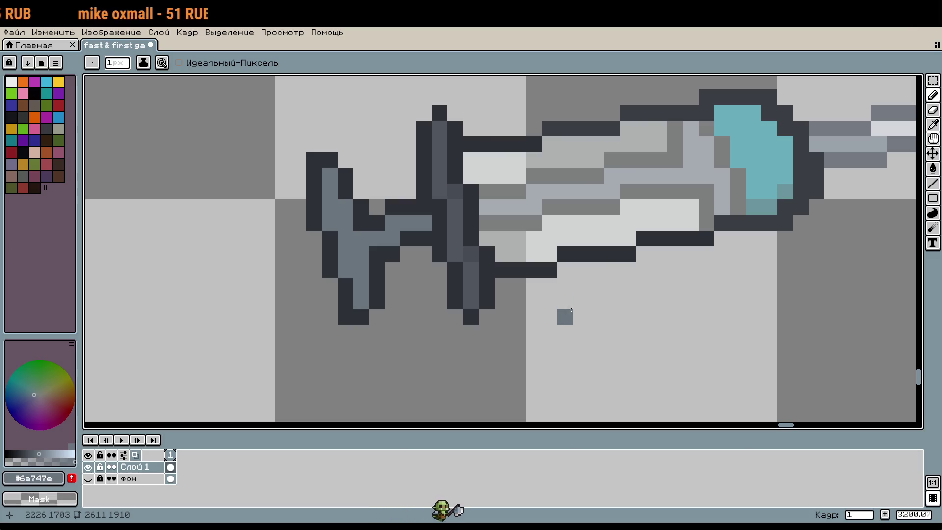
left_click(490, 263, "alt")
mouse_move(578, 314)
left_mouse_down()
mouse_move(550, 301)
mouse_move(560, 316)
mouse_move(597, 319)
mouse_move(590, 301)
mouse_move(552, 301)
mouse_move(584, 333)
left_mouse_up()
left_click(572, 235, "alt")
left_click(588, 309, "alt")
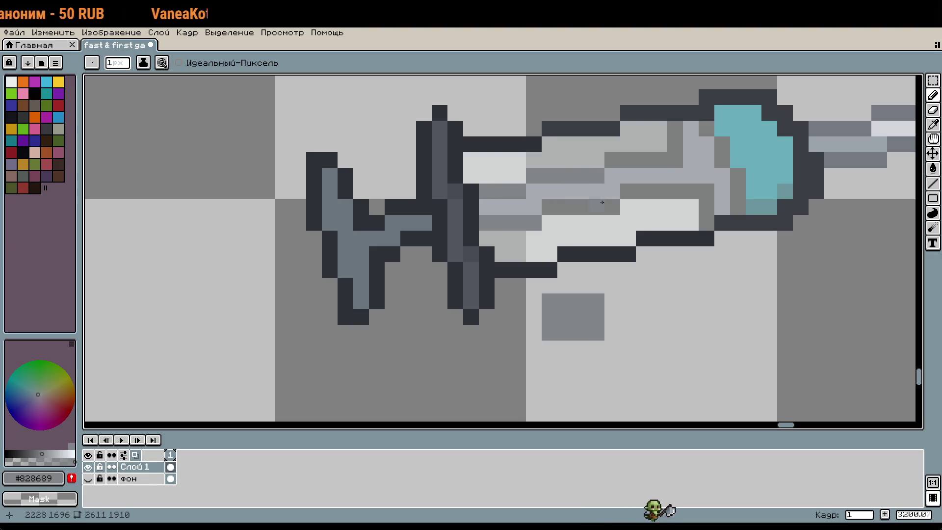
Step: Draw mid-grey shading strips along the blade and near its base
left_click_drag(632, 161, 653, 157)
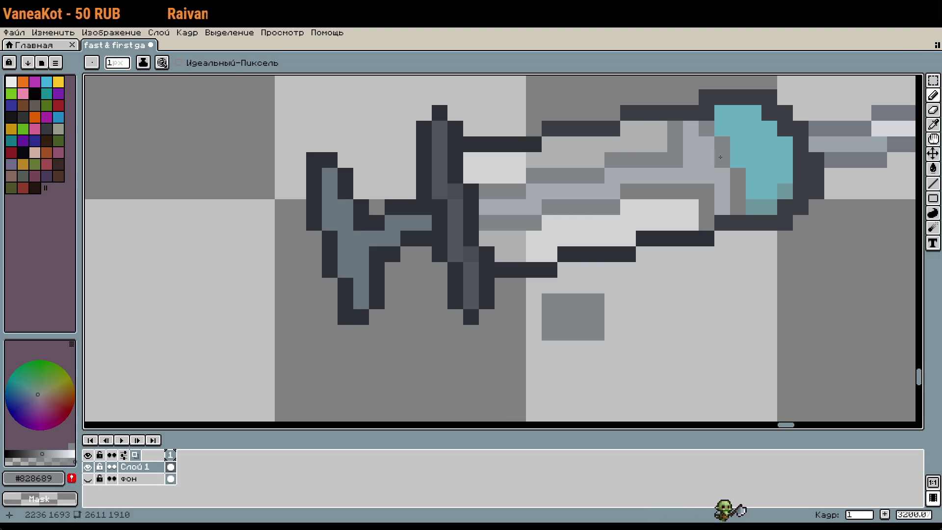
left_click_drag(705, 225, 703, 191)
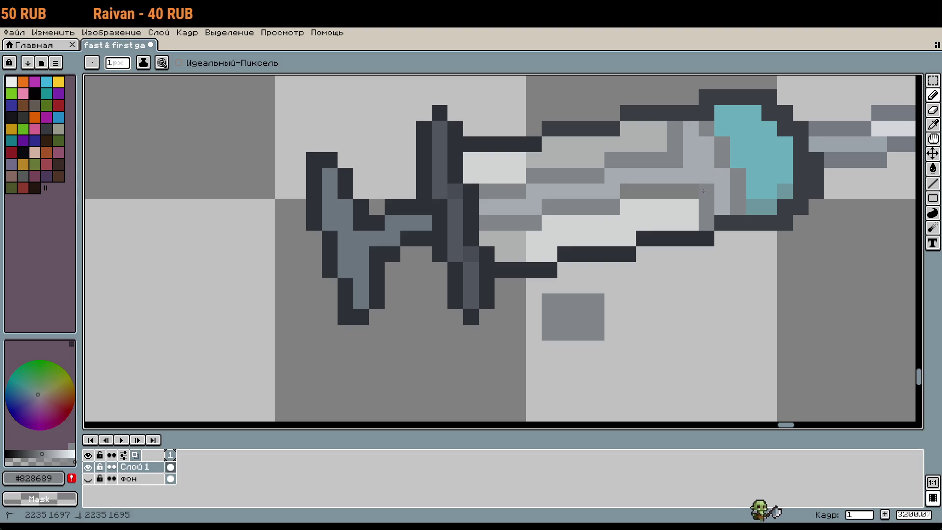
scroll(637, 190, "down", 3)
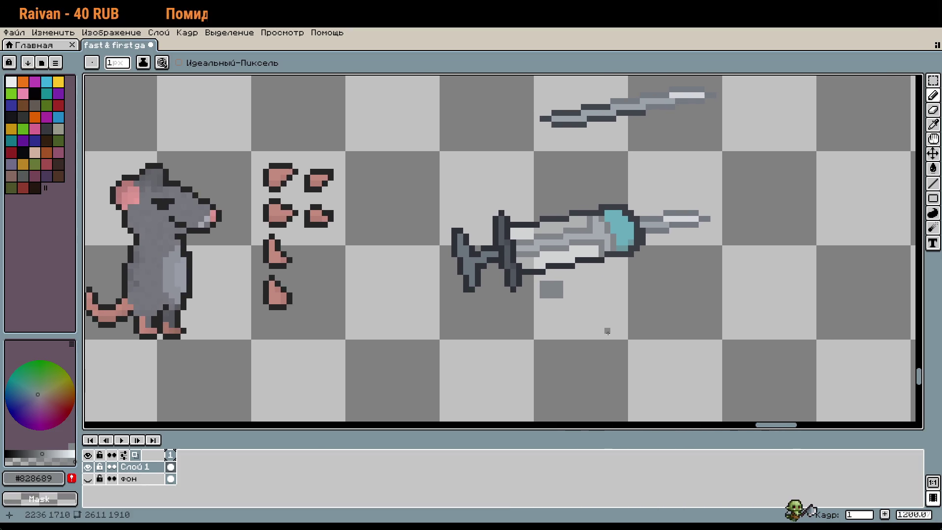
Step: Erase the grey test block and pick the dark outline colour #2d3136
scroll(583, 325, "up", 3)
mouse_move(535, 260)
left_mouse_down()
mouse_move(491, 235)
mouse_move(485, 246)
left_mouse_up()
left_click(421, 231, "alt")
scroll(420, 231, "down", 3)
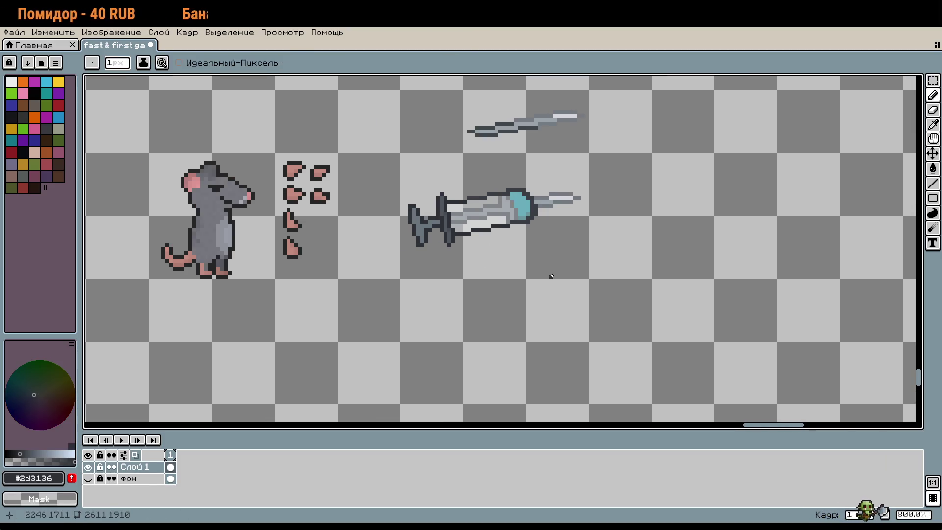
Step: Copy the marqueed sword and drop a pasted duplicate nudged down and left
key("m")
left_click_drag(439, 212, 564, 246)
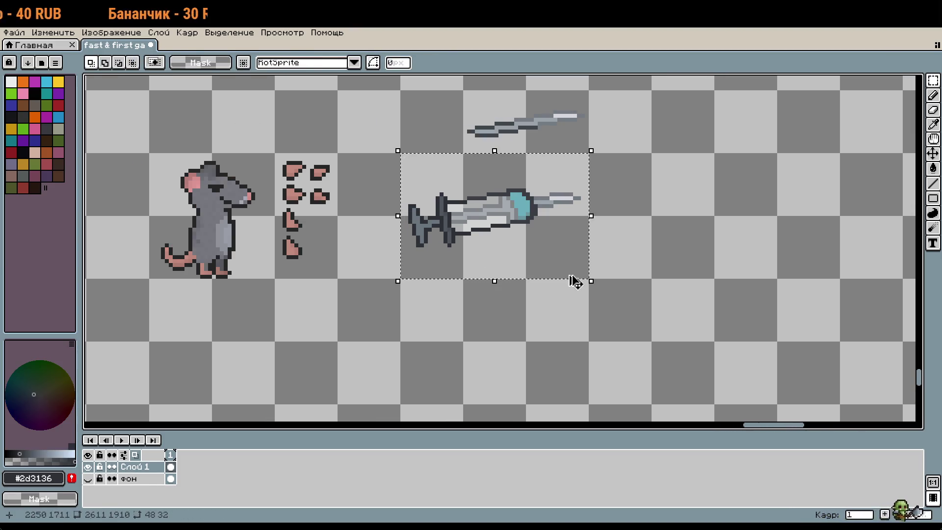
left_click_drag(569, 279, 658, 220)
key("ctrl+c")
key("ctrl+v")
key("shift+Down")
key("shift+Down")
key("shift+Left")
key("shift+Left")
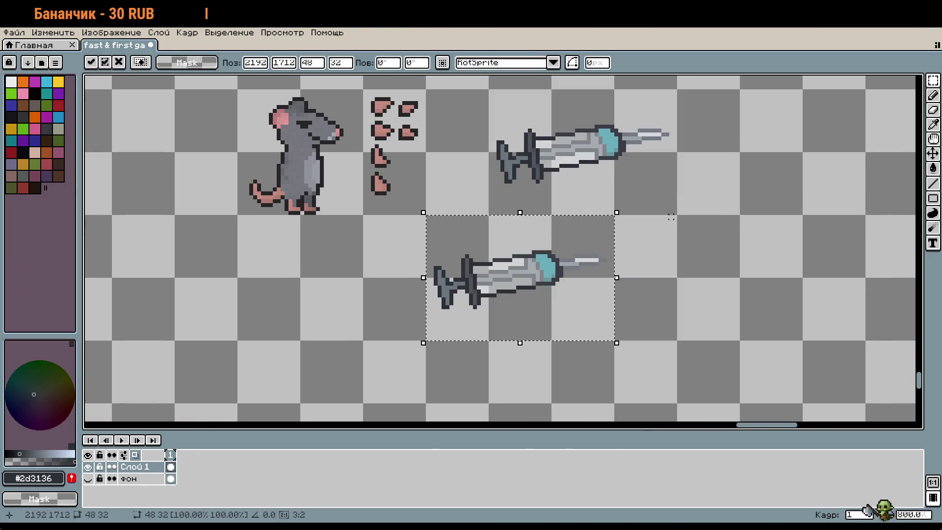
key("Return")
Step: Place a copied pink claw on the sword hilt, then undo it
scroll(465, 221, "up", 2)
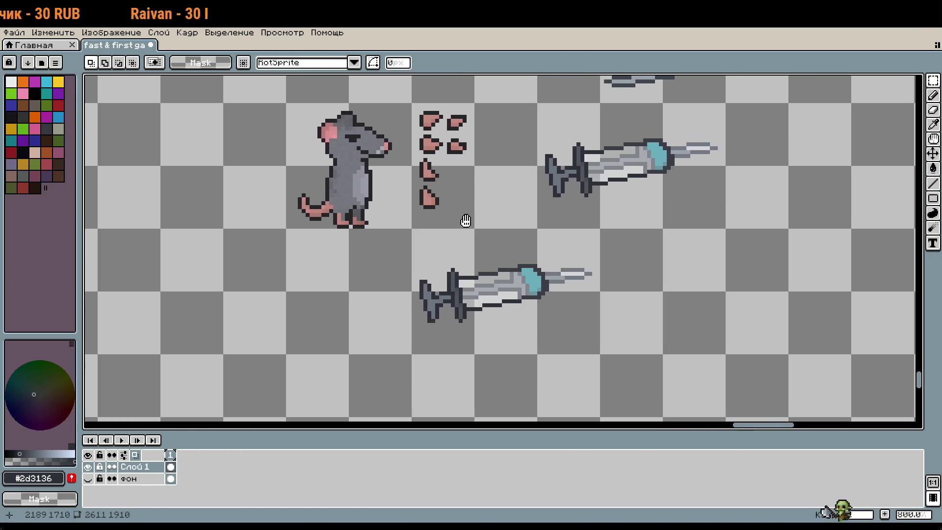
left_click_drag(413, 104, 460, 144)
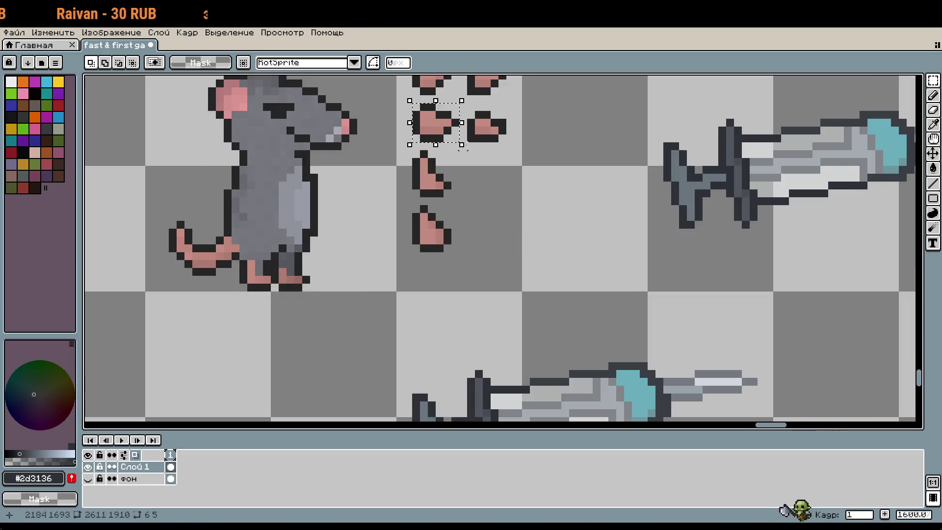
left_click_drag(543, 295, 568, 138)
scroll(510, 261, "up", 3)
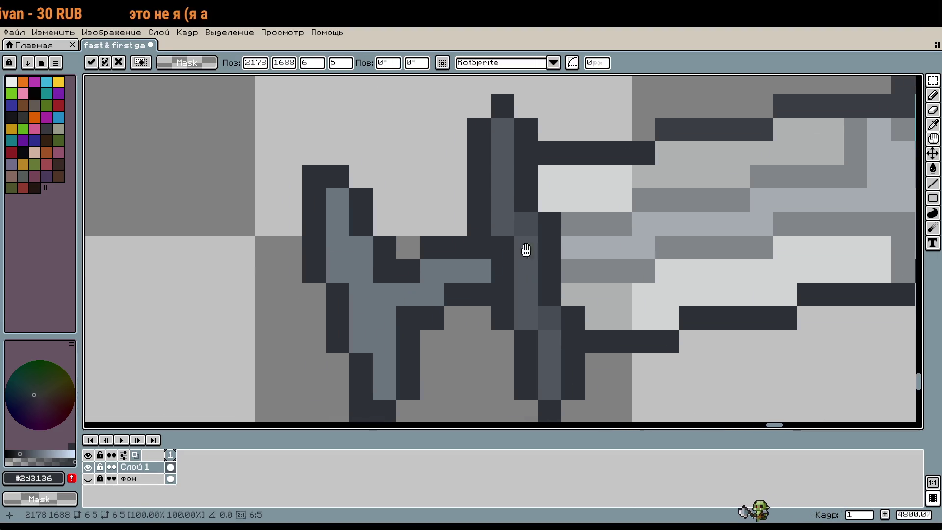
key("Down")
key("Down")
key("Down")
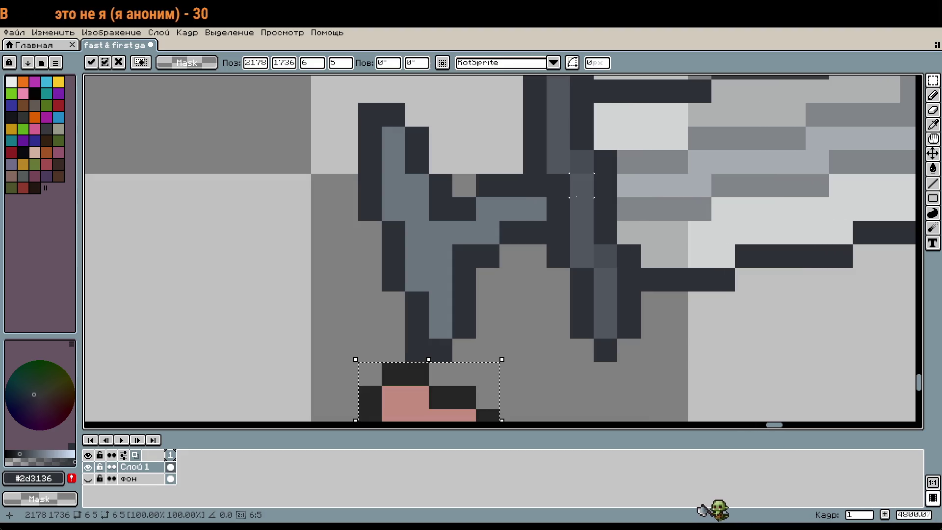
left_click_drag(463, 391, 463, 244)
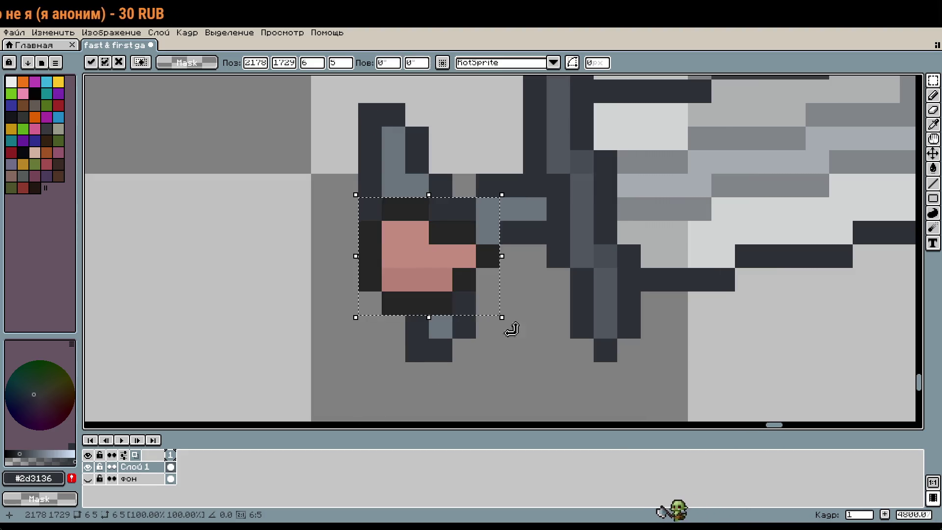
key("Return")
scroll(540, 344, "down", 3)
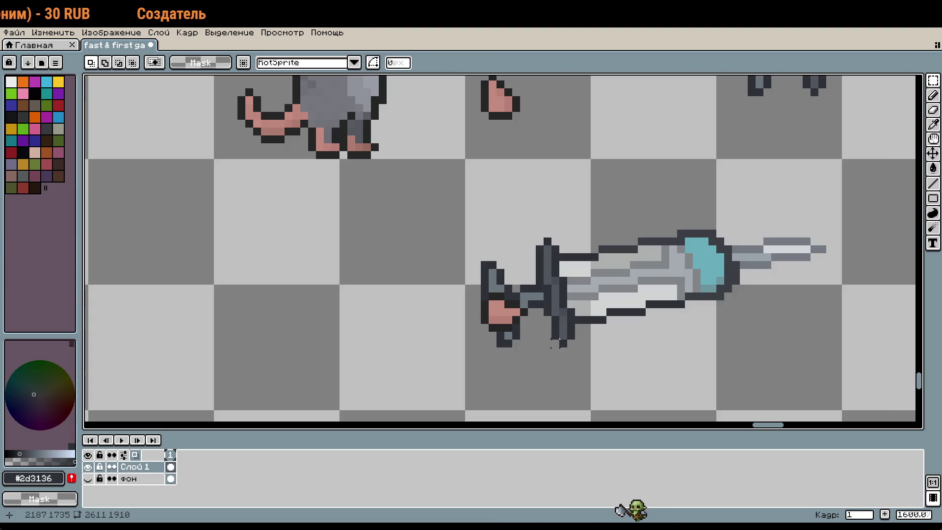
scroll(484, 288, "up", 4)
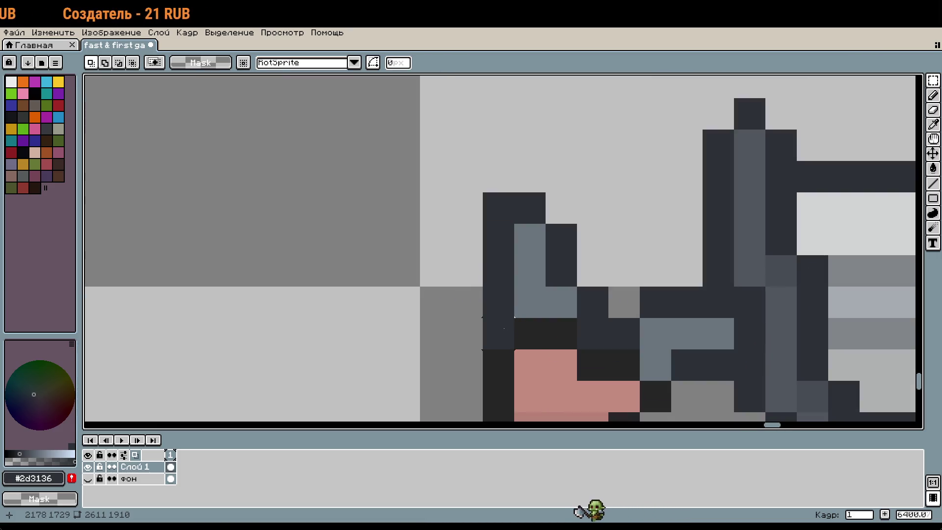
scroll(533, 335, "down", 4)
key("ctrl+z")
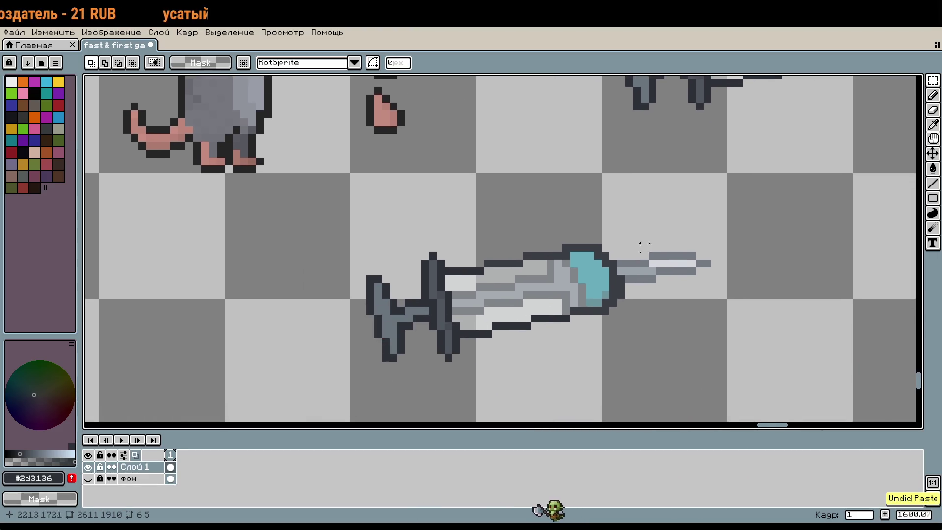
scroll(531, 315, "up", 2)
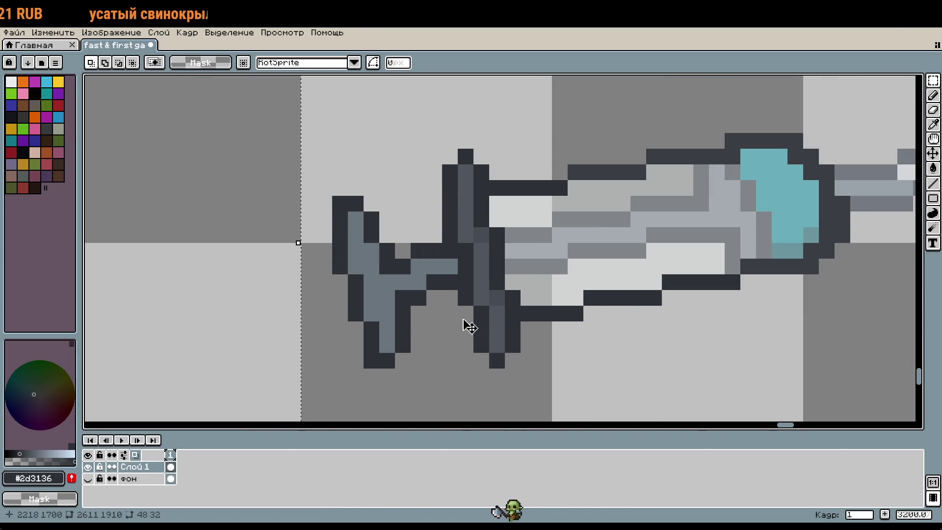
Step: Deselect, pick the hilt's dark grey, and paint a dark pixel on the hilt
left_click(262, 313)
key("i")
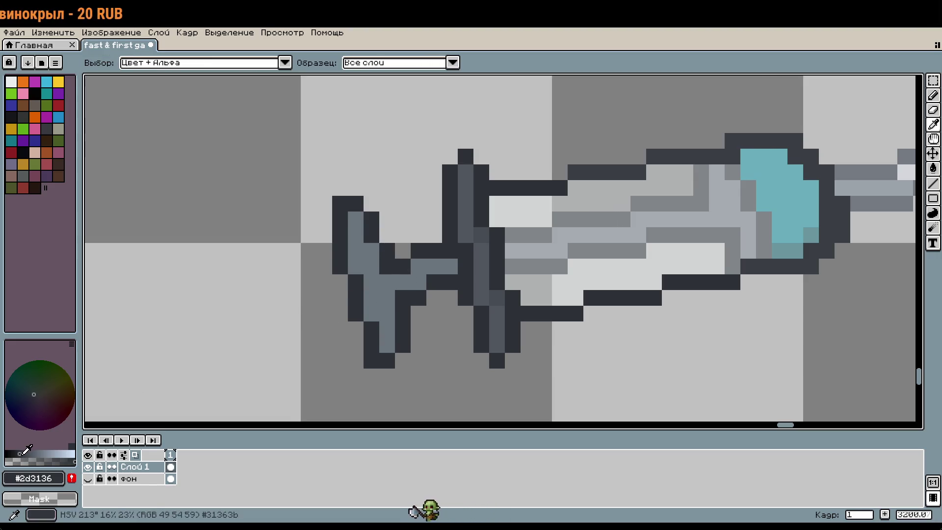
left_click(20, 454)
key("b")
left_click(342, 295)
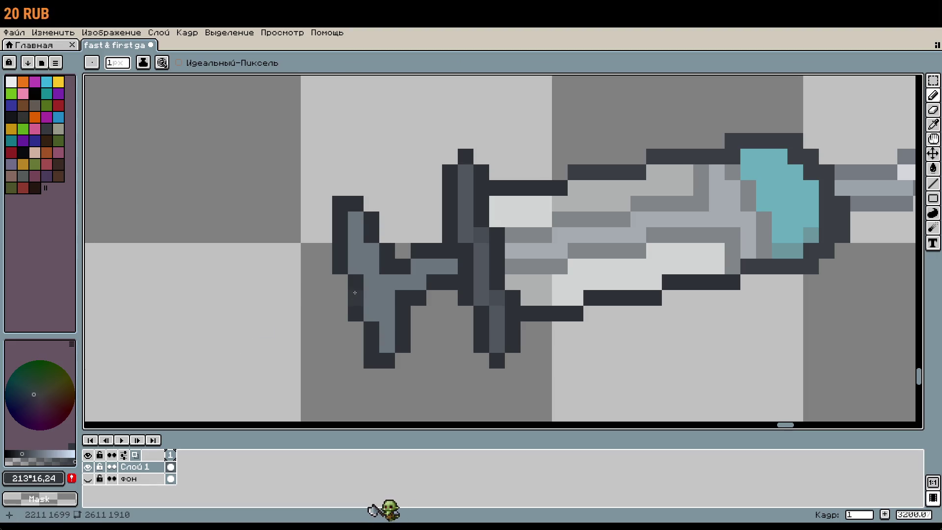
key("g")
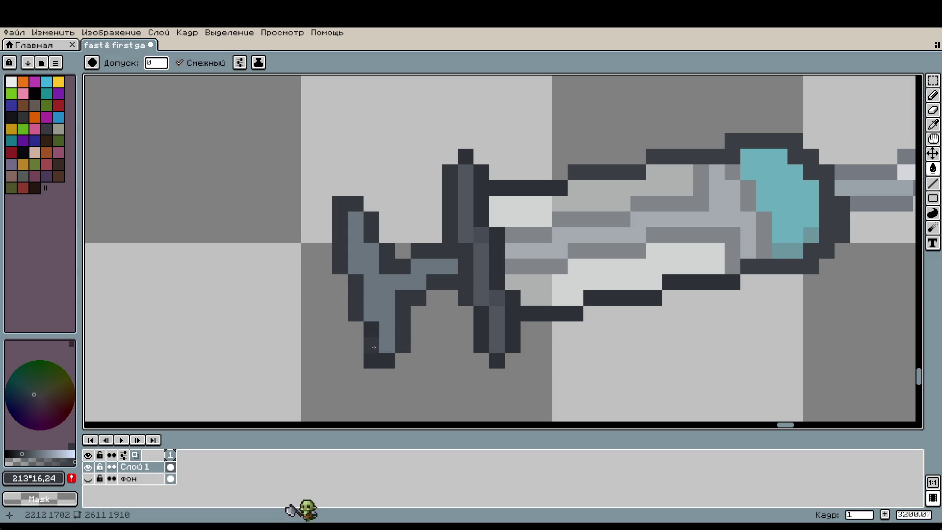
Step: Copy a heart sprite onto the sword hilt, then undo it
scroll(330, 345, "left", 5)
key("m")
scroll(196, 130, "left", 1)
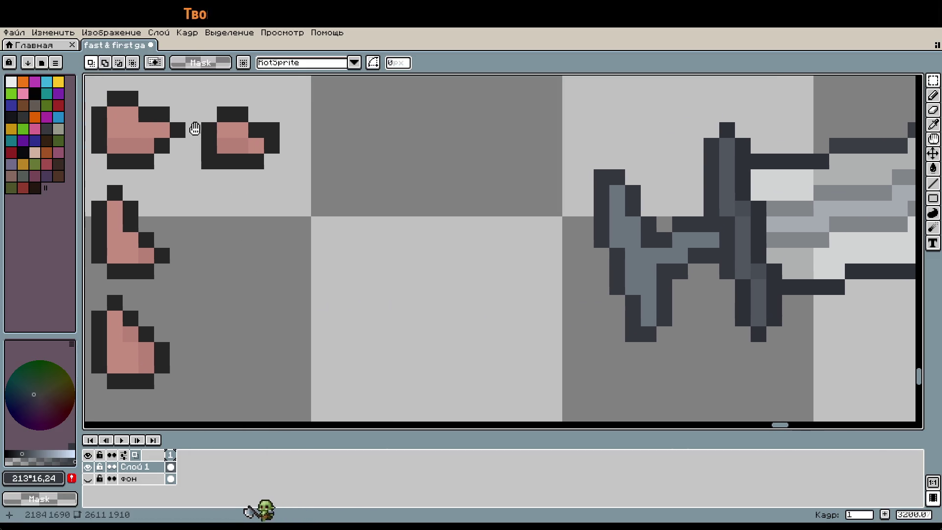
left_click_drag(128, 110, 223, 189)
mouse_move(171, 154)
left_mouse_down()
mouse_move(628, 308)
mouse_move(674, 296)
left_mouse_up()
left_click(559, 322)
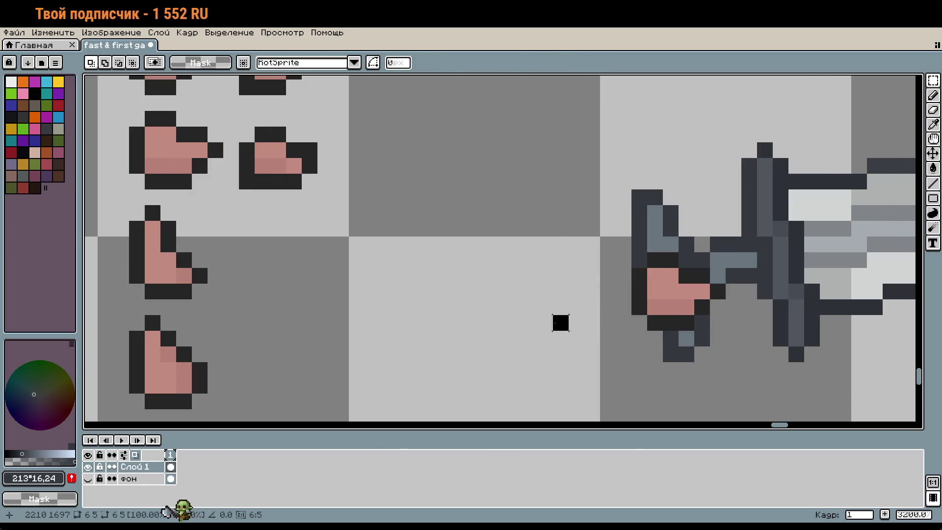
scroll(595, 356, "right", 3)
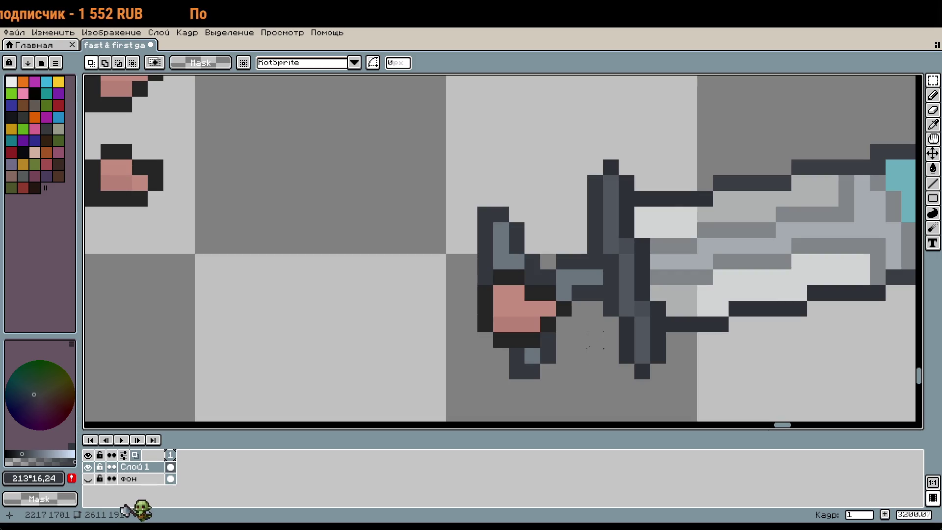
key("ctrl+z")
Step: Repaint a guard pixel and bucket-fill the guard's dark column a slightly lighter grey
scroll(556, 320, "up", 1)
key("i")
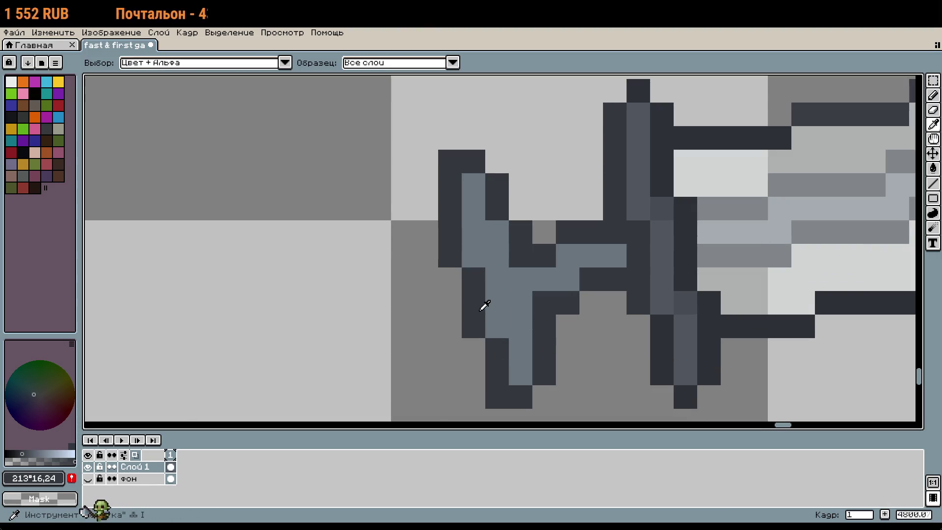
key("b")
left_click(472, 305)
key("g")
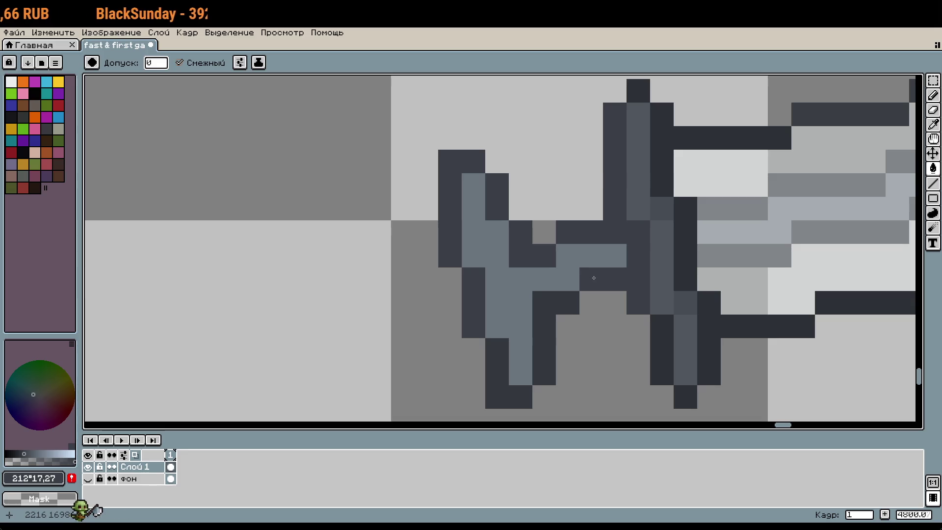
left_click(658, 341)
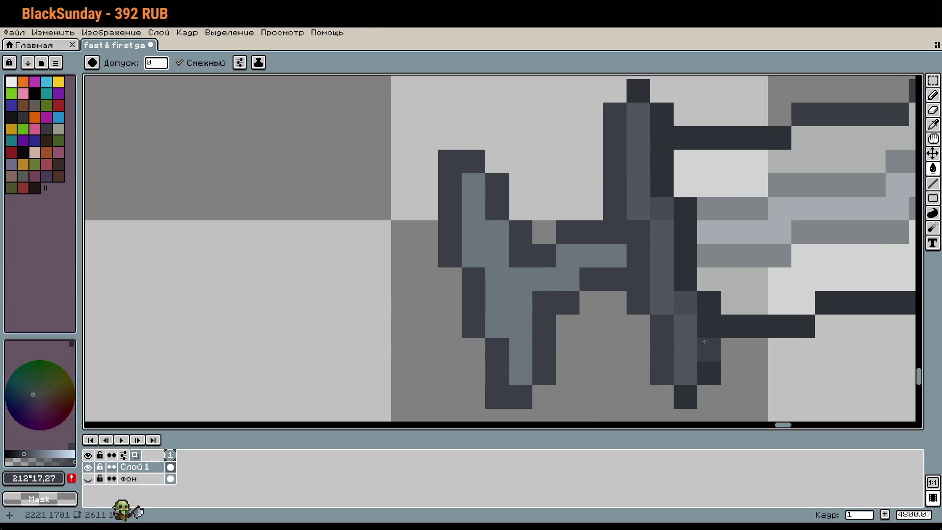
scroll(657, 179, "right", 5)
scroll(657, 179, "up", 2)
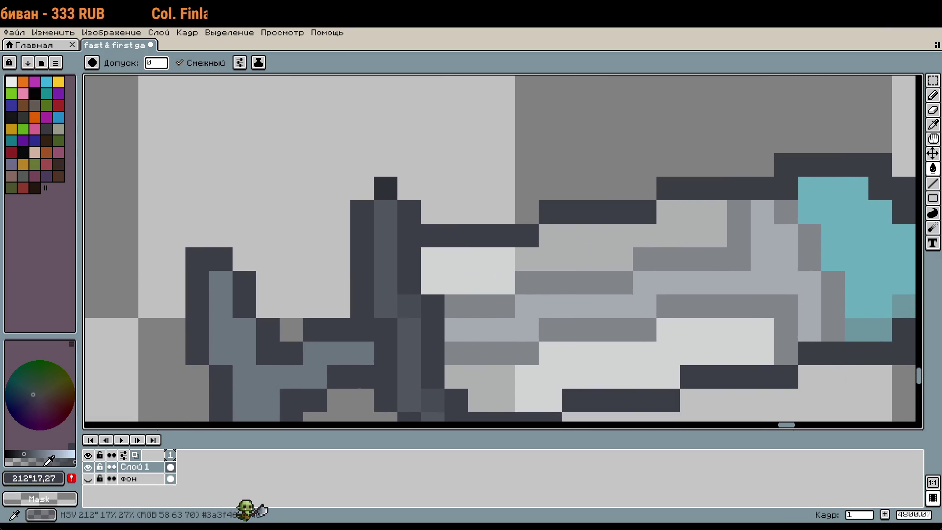
scroll(479, 336, "right", 4)
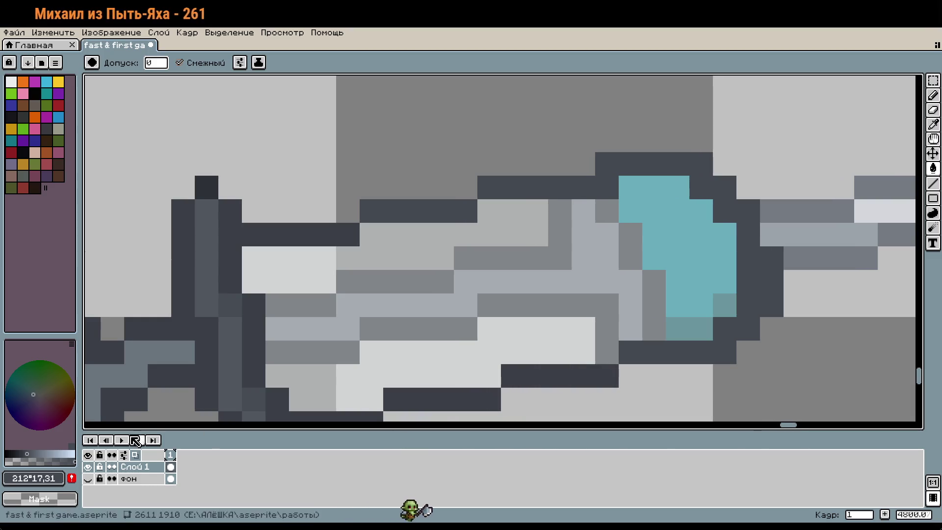
Step: Sample the lower outline's dark grey #3a3f46 and return to the Pencil
key("i")
left_click(470, 397)
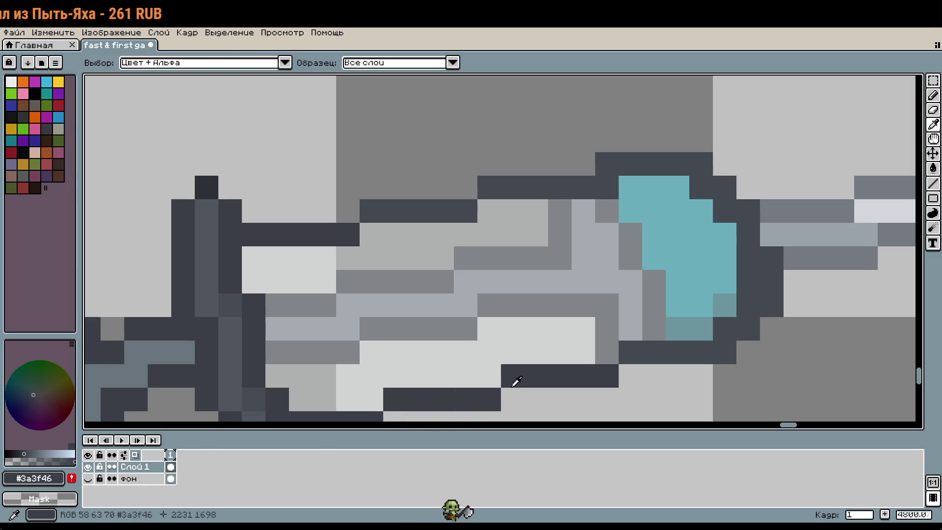
key("b")
scroll(721, 329, "down", 3)
scroll(721, 330, "down", 2)
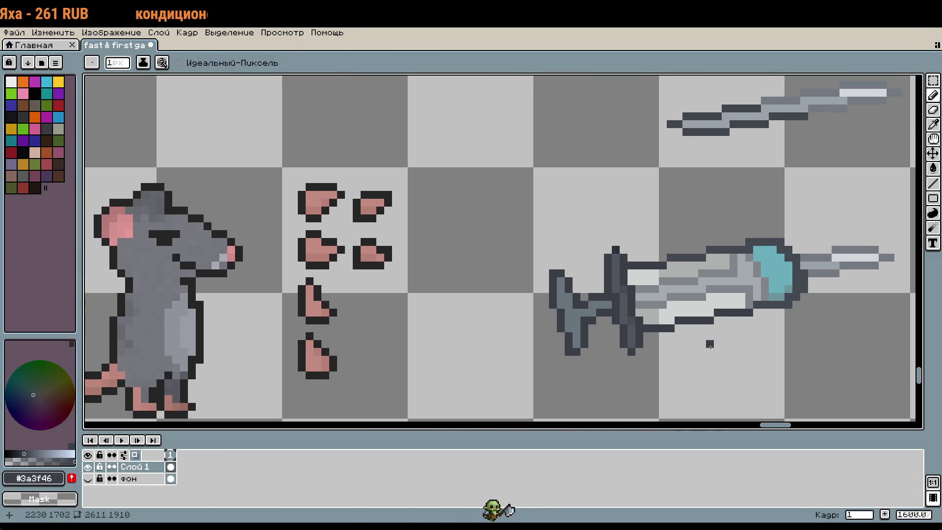
Step: Add two dark pixels below the sword hilt
scroll(679, 326, "up", 3)
scroll(680, 326, "down", 3)
scroll(643, 409, "up", 2)
left_click(662, 295)
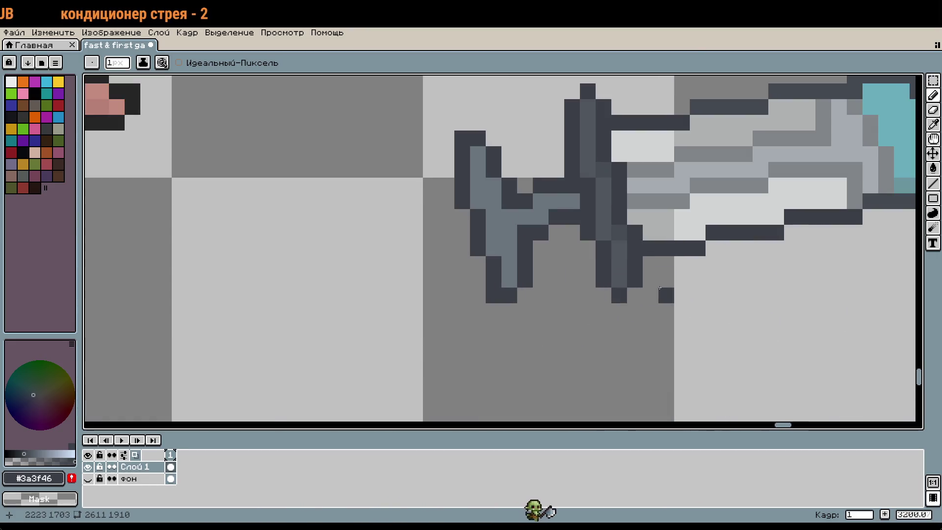
scroll(621, 296, "down", 2)
scroll(621, 296, "up", 1)
left_click(588, 311)
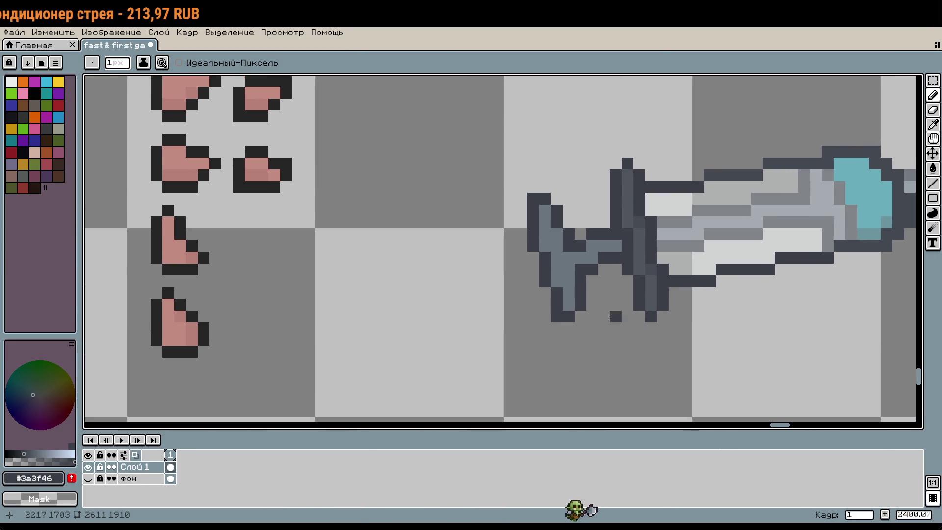
Step: Copy a pink heart onto the hilt, then undo the pasted heart
key("r")
mouse_move(152, 135)
left_mouse_down()
mouse_move(221, 181)
mouse_move(221, 191)
mouse_move(578, 292)
left_mouse_up()
left_click(451, 304)
key("ctrl+z")
key("ctrl+z")
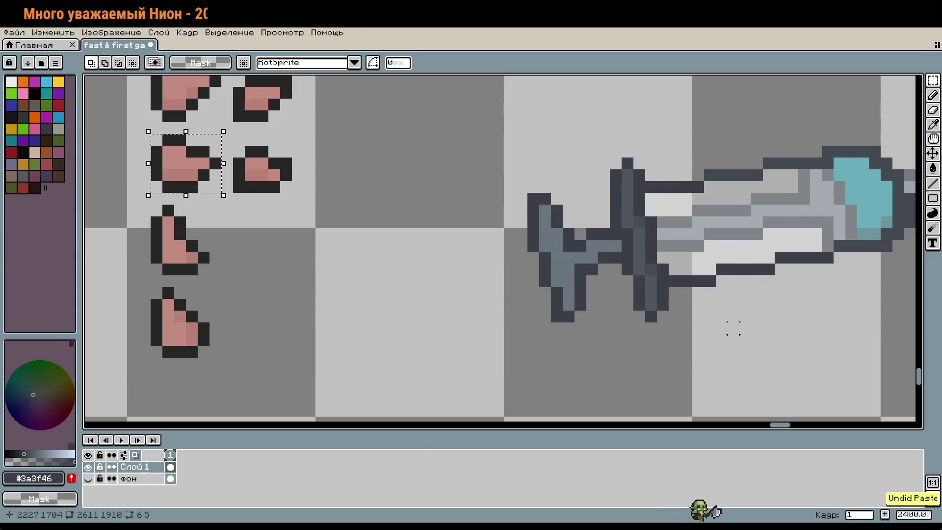
left_click_drag(793, 316, 671, 340)
scroll(658, 293, "up", 4)
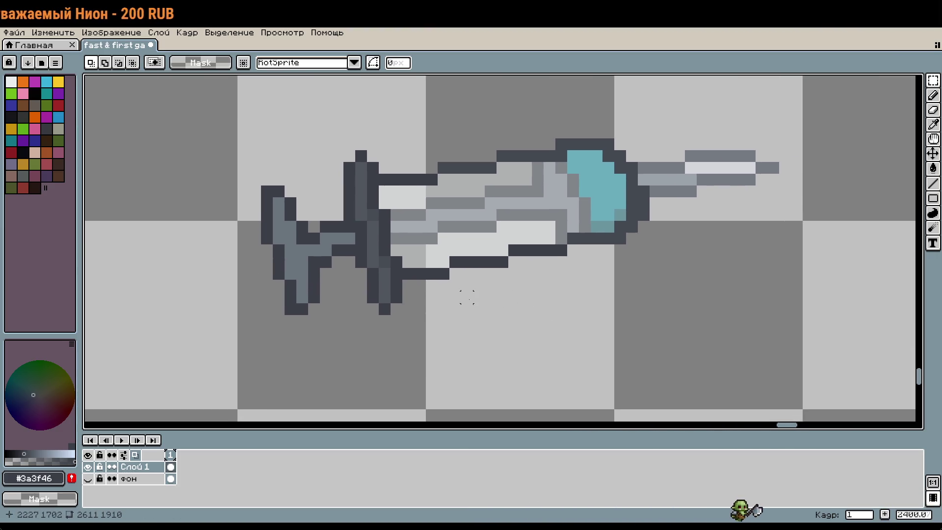
Step: Draw a dark outlined bar below the blade and sample the blade's pale highlight grey
key("b")
mouse_move(455, 304)
left_mouse_down()
mouse_move(540, 294)
mouse_move(463, 305)
mouse_move(432, 295)
mouse_move(490, 280)
mouse_move(625, 305)
left_mouse_up()
key("i")
left_click(460, 219)
key("b")
Step: Sample mid grey #8a8e91 from the blade and paint it inside the new bar
key("i")
left_click(539, 289)
key("b")
left_click(453, 244)
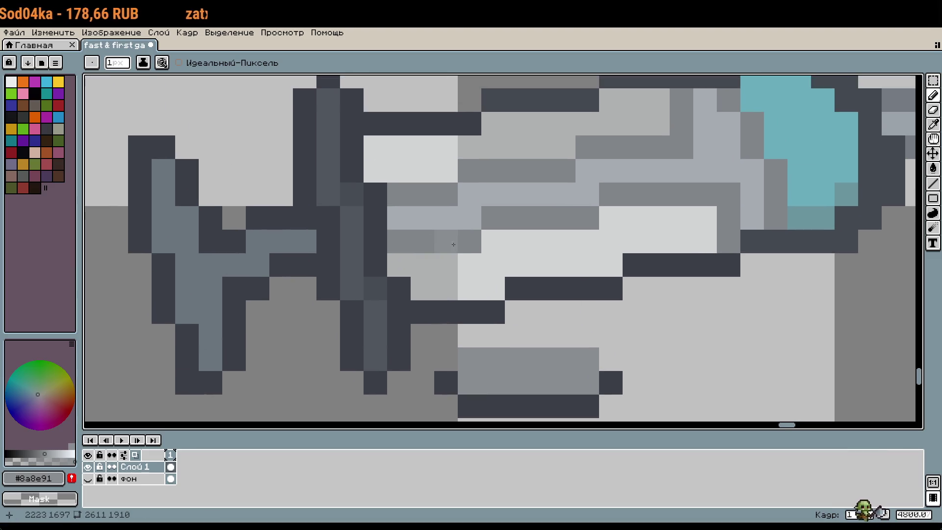
key("g")
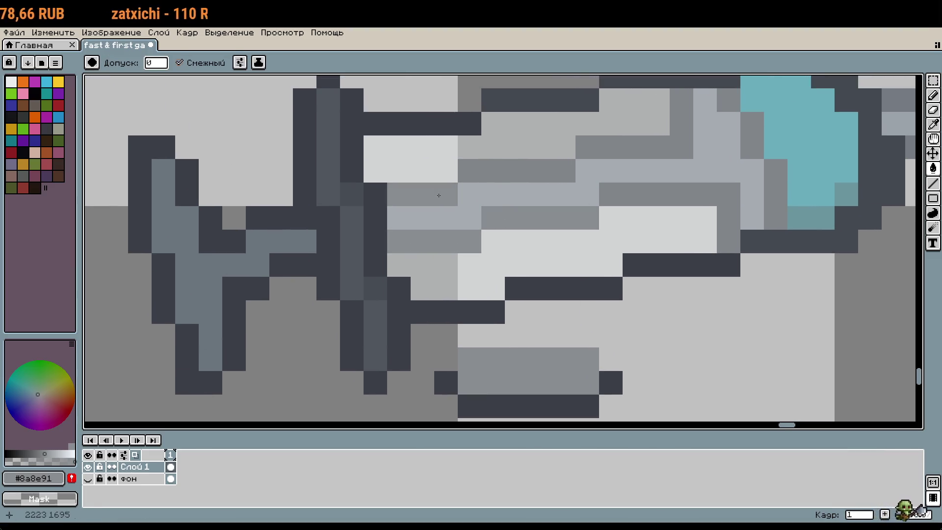
left_click_drag(634, 172, 500, 213)
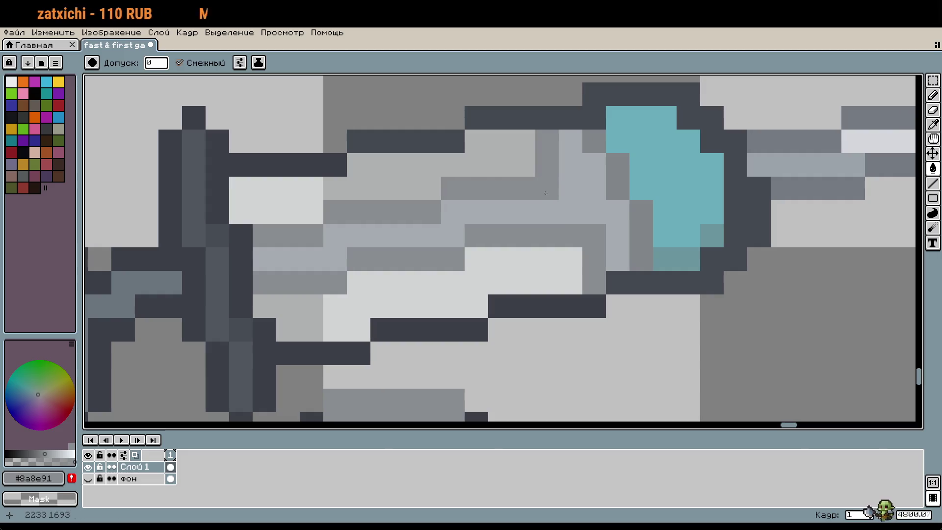
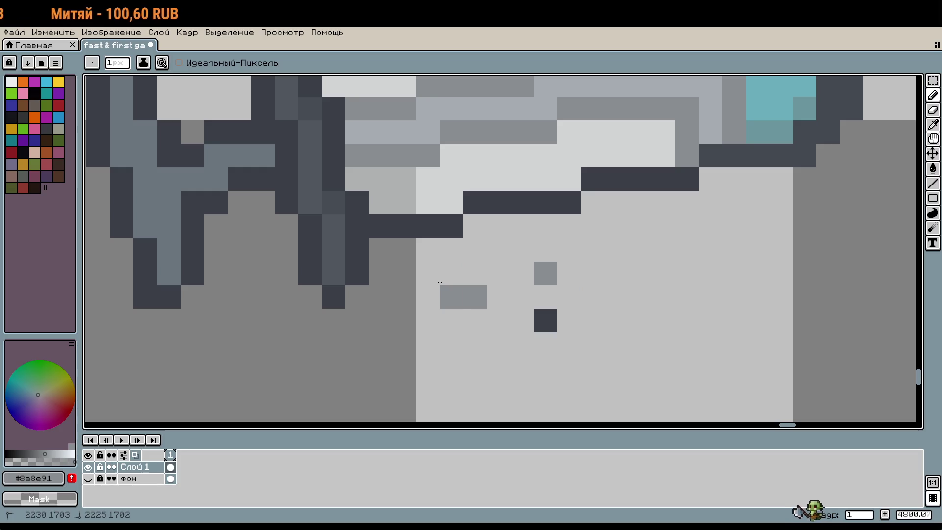
Step: Undo the latest strokes and paste a duplicate of the syringe below the original
key("i")
scroll(509, 331, "down", 4)
key("m")
mouse_move(455, 147)
left_mouse_down()
mouse_move(551, 248)
mouse_move(742, 340)
left_mouse_up()
key("ctrl+c")
key("ctrl+v")
left_click_drag(654, 280, 889, 195)
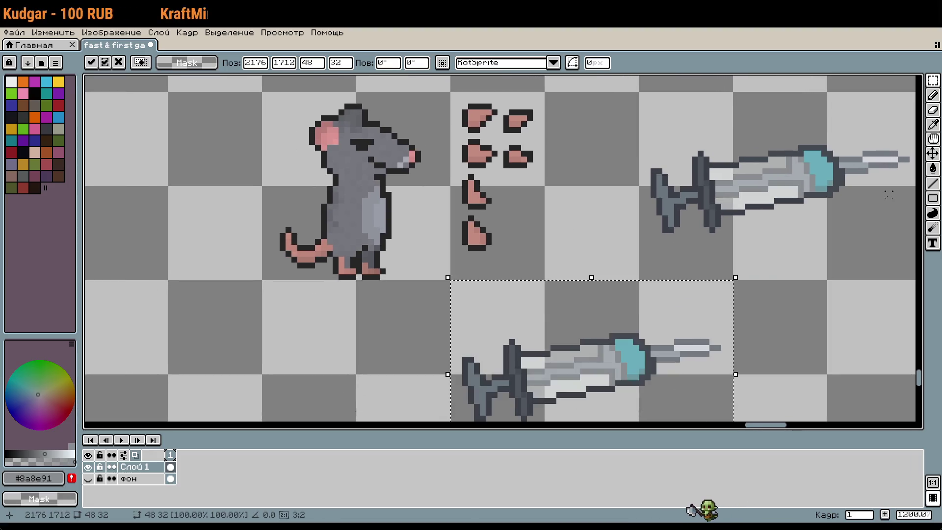
left_click(522, 160)
Step: Copy a pink piece and attach it to the duplicate syringe's plunger end
left_click_drag(470, 140, 500, 170)
key("ctrl+c")
scroll(589, 169, "down", 5)
key("ctrl+v")
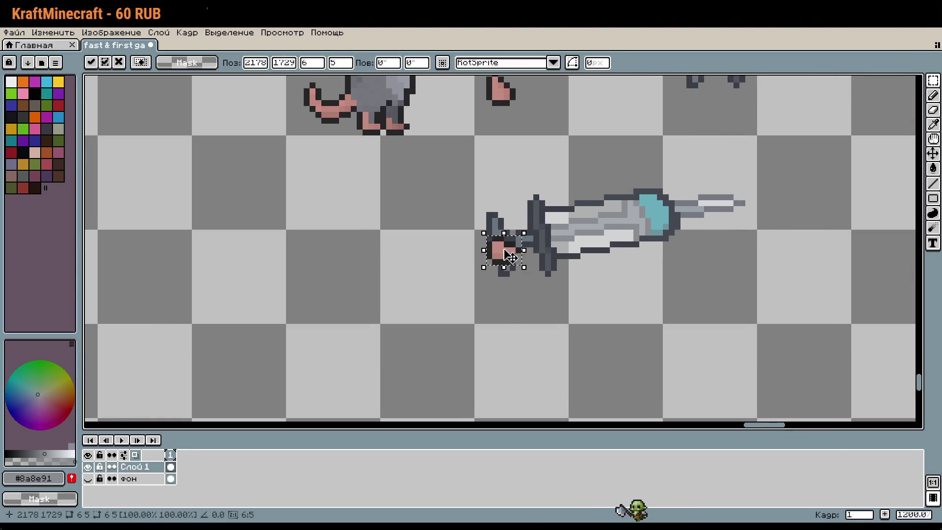
scroll(510, 255, "up", 4)
mouse_move(504, 246)
left_mouse_down()
mouse_move(509, 263)
mouse_move(501, 246)
mouse_move(505, 255)
left_mouse_up()
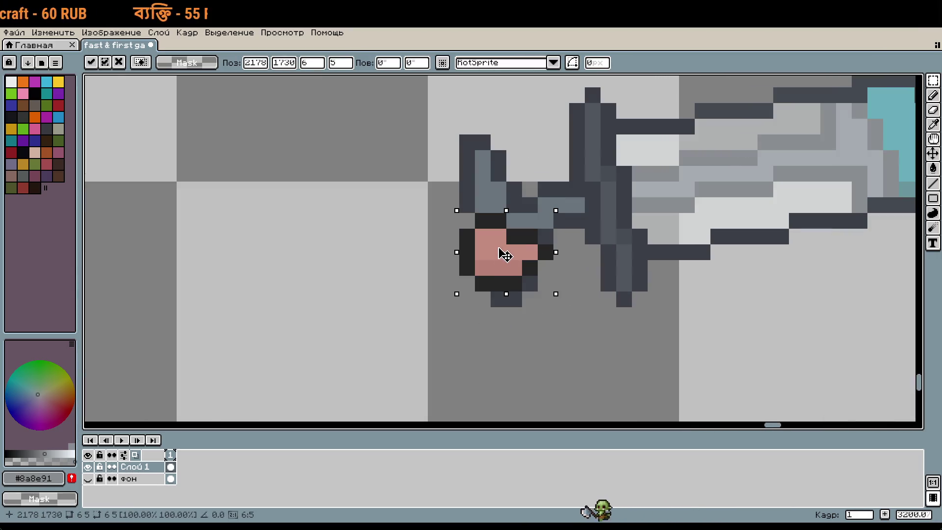
key("Return")
Step: Copy the upper-right pink piece into the empty slot below it in the right column
scroll(505, 255, "down", 4)
mouse_move(645, 256)
left_mouse_down()
mouse_move(547, 320)
mouse_move(564, 380)
left_mouse_up()
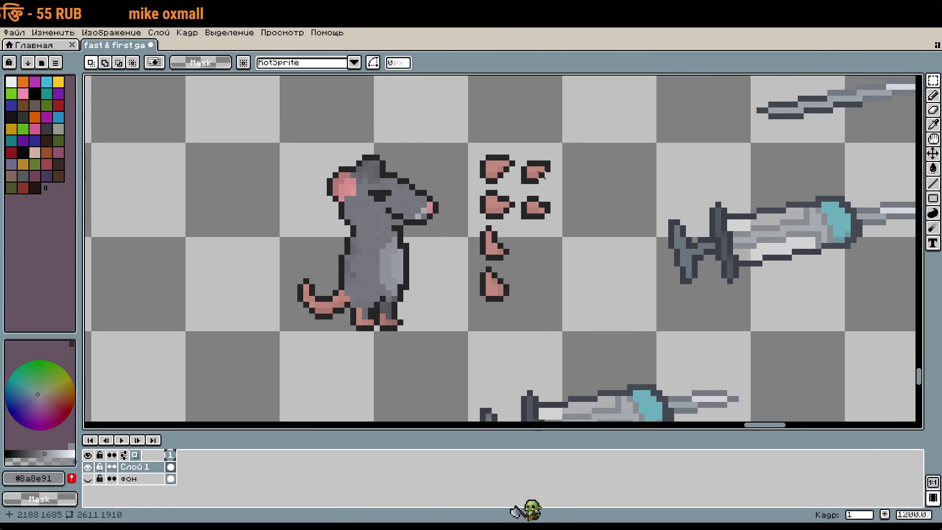
scroll(542, 174, "up", 4)
left_click_drag(486, 208, 564, 272)
left_click(492, 120)
left_click_drag(485, 114, 564, 177)
mouse_move(524, 146)
left_mouse_down()
mouse_move(525, 395)
mouse_move(525, 335)
left_mouse_up()
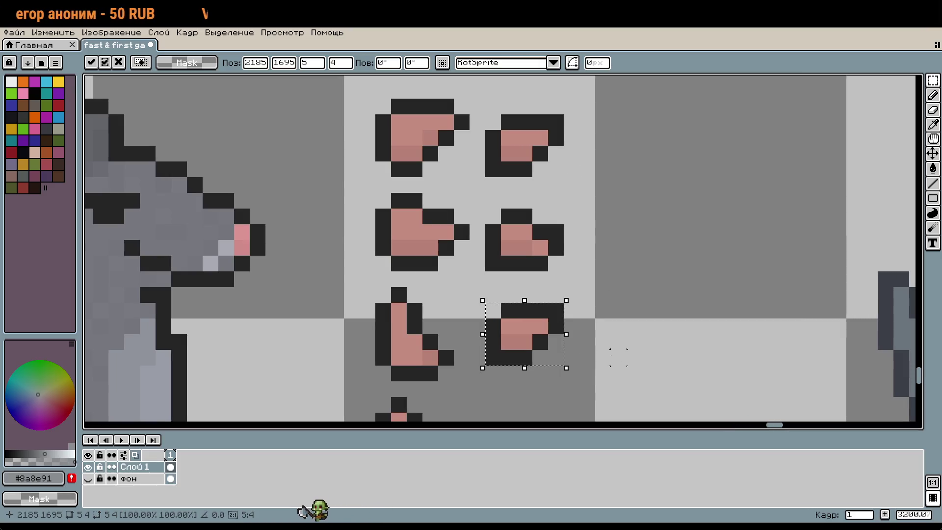
left_click(619, 326)
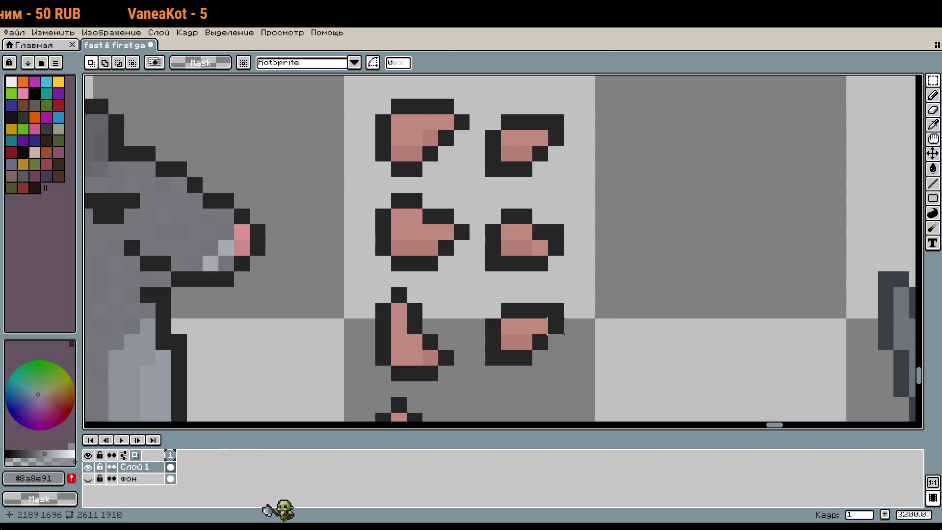
Step: Pick the dark outline colour and redraw the new piece's outline pixel by pixel with the Pencil
scroll(557, 321, "up", 1)
key("i")
left_click(559, 311)
key("b")
left_click_drag(554, 284, 539, 289)
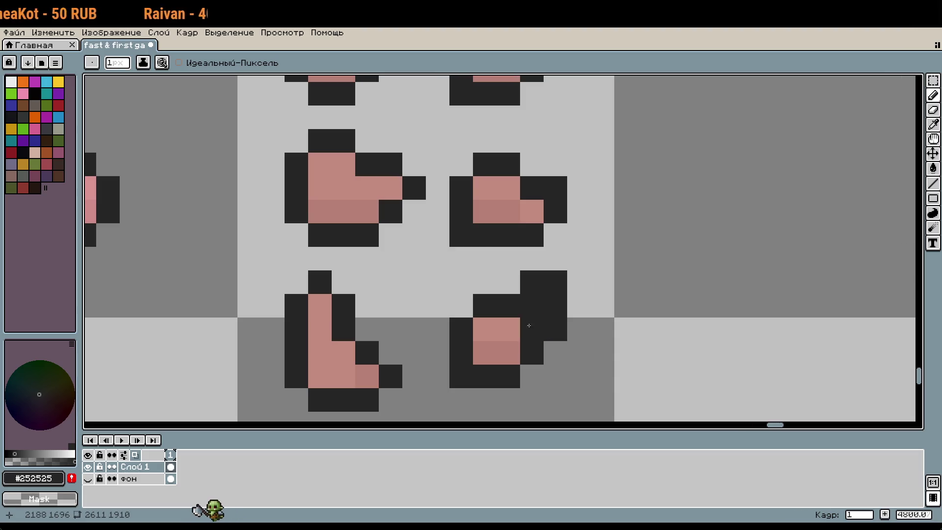
right_click(532, 305)
right_click(508, 305)
left_click(509, 282)
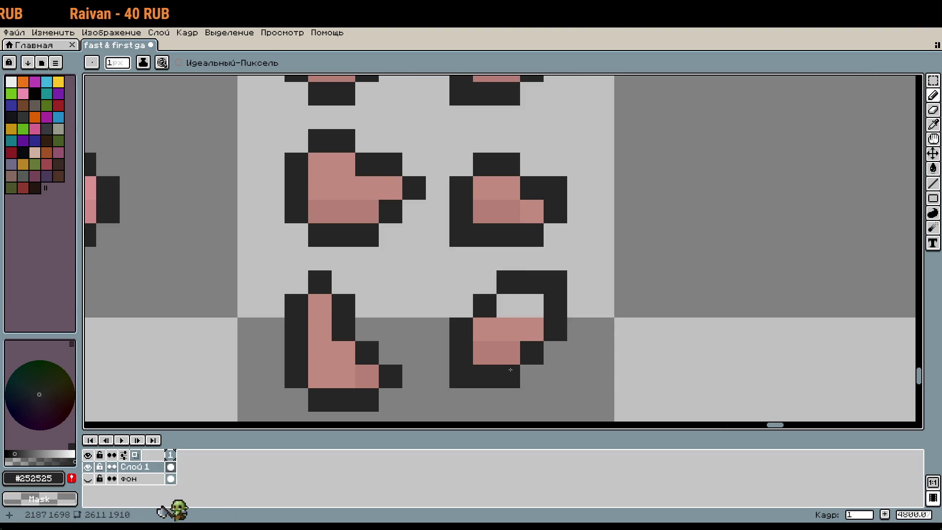
left_click(509, 353)
right_click(509, 376)
right_click(532, 376)
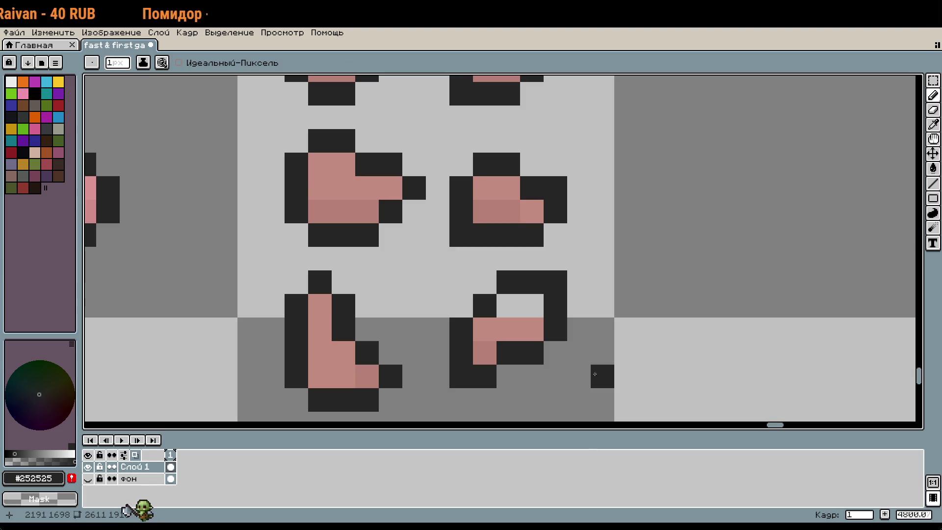
right_click(555, 351)
left_click(462, 305)
left_click(484, 281)
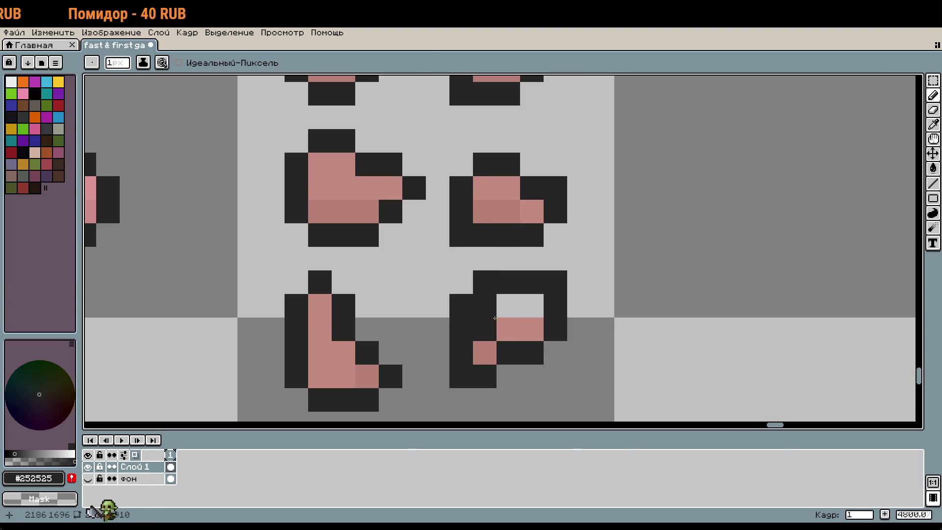
right_click(486, 306)
right_click(547, 344)
right_click(535, 338)
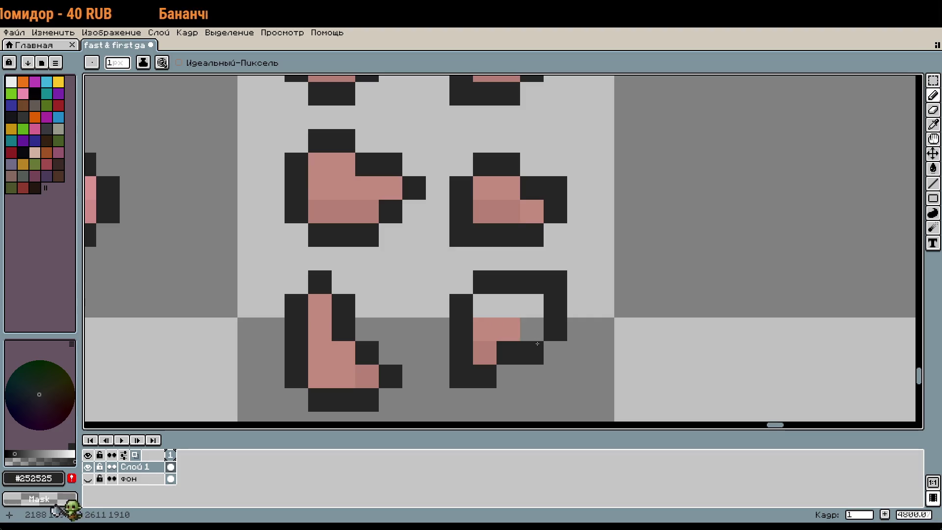
right_click(554, 334)
Step: Clean up stray and surplus dark outline pixels to form the pointed shape
scroll(594, 398, "down", 1)
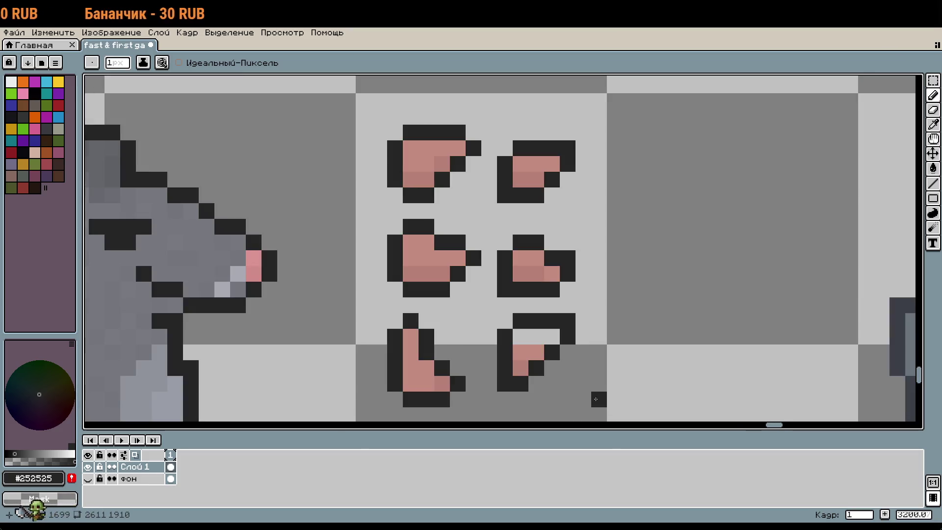
left_click_drag(608, 357, 552, 328)
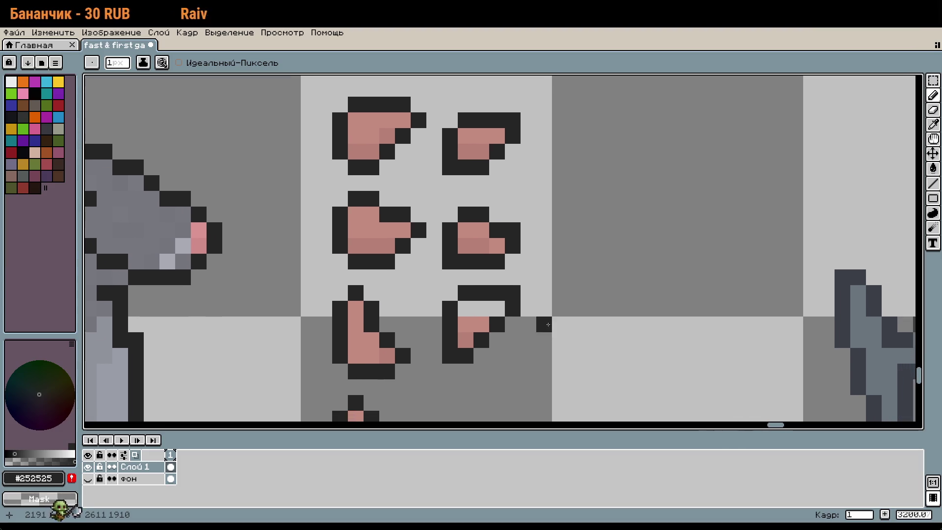
scroll(538, 322, "down", 1)
scroll(538, 322, "down", 2)
scroll(539, 322, "up", 2)
scroll(538, 322, "up", 1)
right_click(545, 324)
right_click(429, 277)
right_click(405, 301)
left_click(429, 300)
left_click(478, 362)
right_click(478, 361)
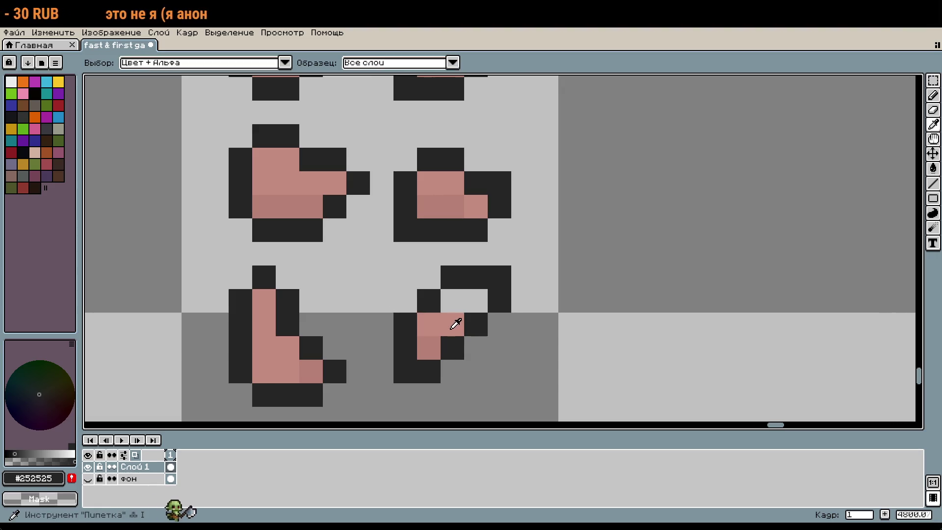
Step: Fill the piece with light and darker pink and touch up its edge outline pixels
left_click(456, 322, "alt")
left_click(452, 301)
left_click(476, 301)
left_click(428, 348, "alt")
scroll(498, 373, "down", 1)
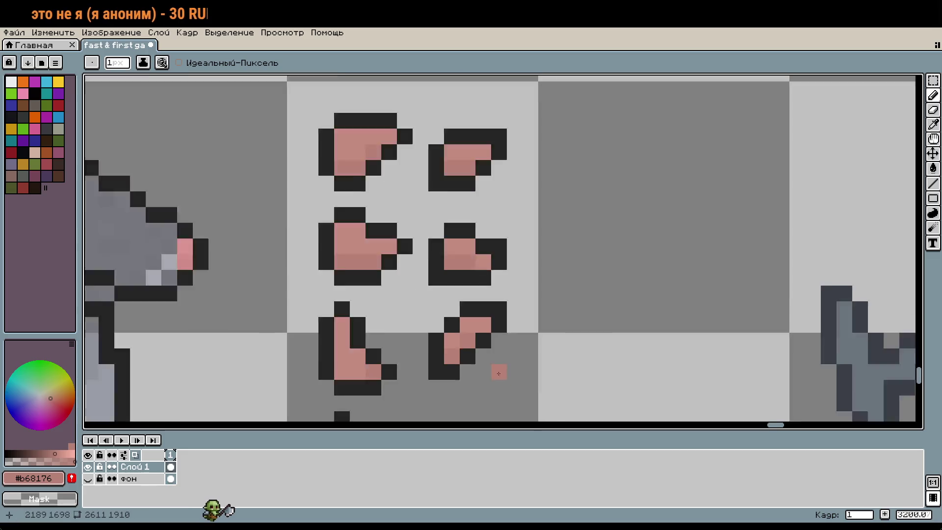
scroll(504, 382, "up", 3)
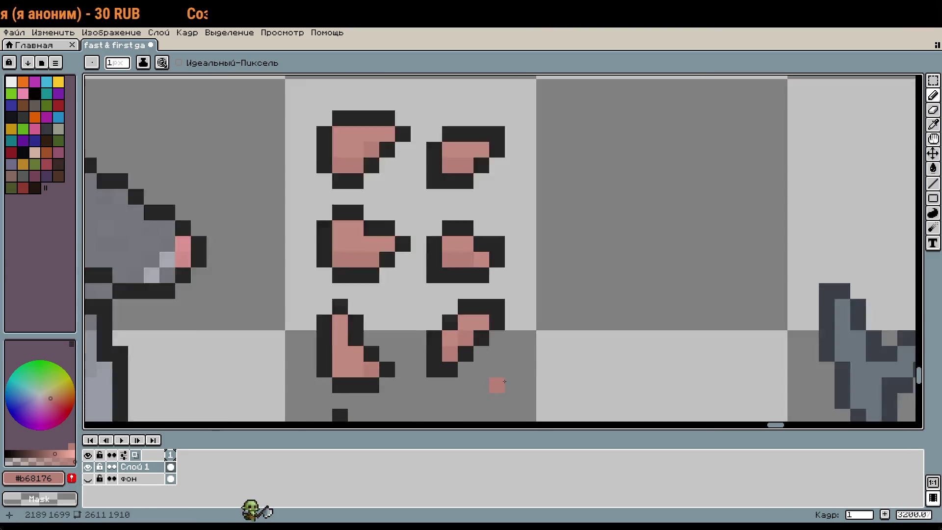
left_click(469, 335, "alt")
left_click(493, 316)
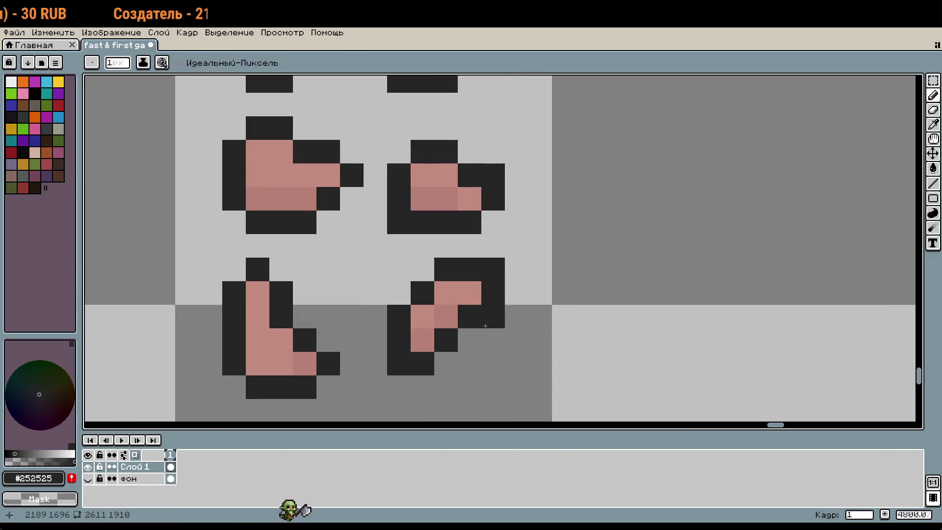
left_click(471, 338)
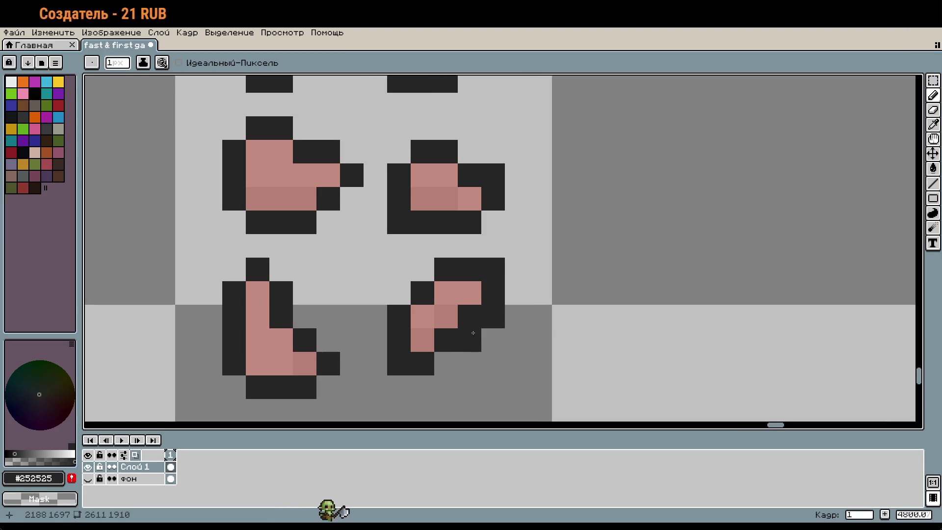
left_click(455, 315, "alt")
left_click(469, 314)
scroll(511, 378, "down", 3)
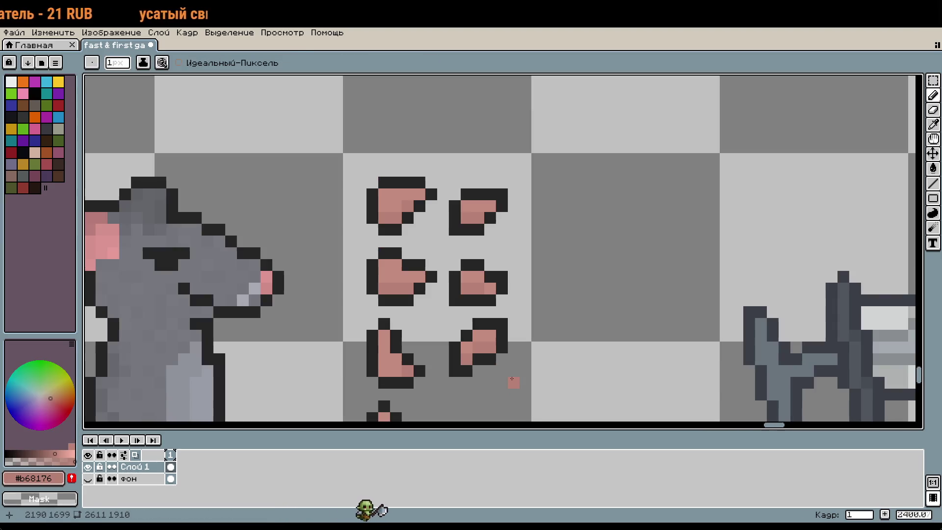
Step: Delete the reworked piece and copy the upper-right pink piece into its slot
key("m")
left_click_drag(448, 316, 533, 390)
key("Delete")
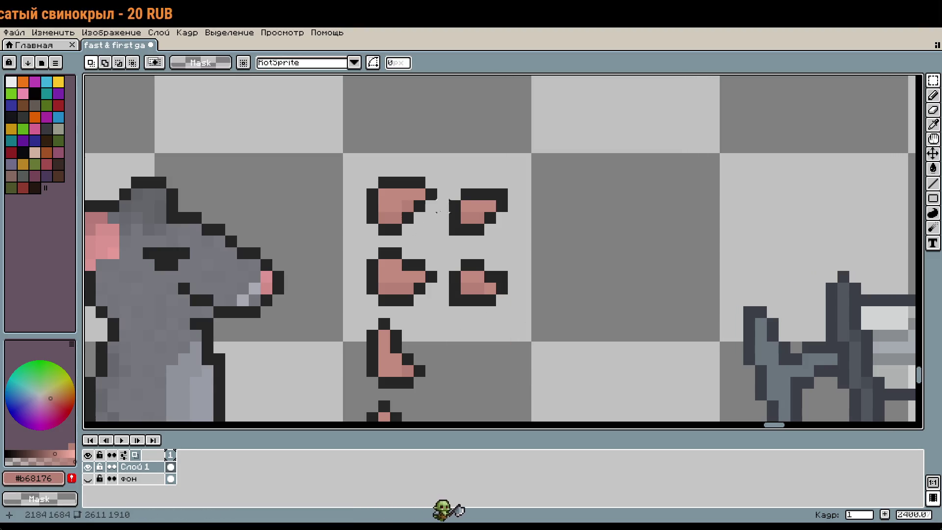
key("ctrl+y")
key("ctrl+z")
key("ctrl+z")
left_click_drag(447, 187, 509, 237)
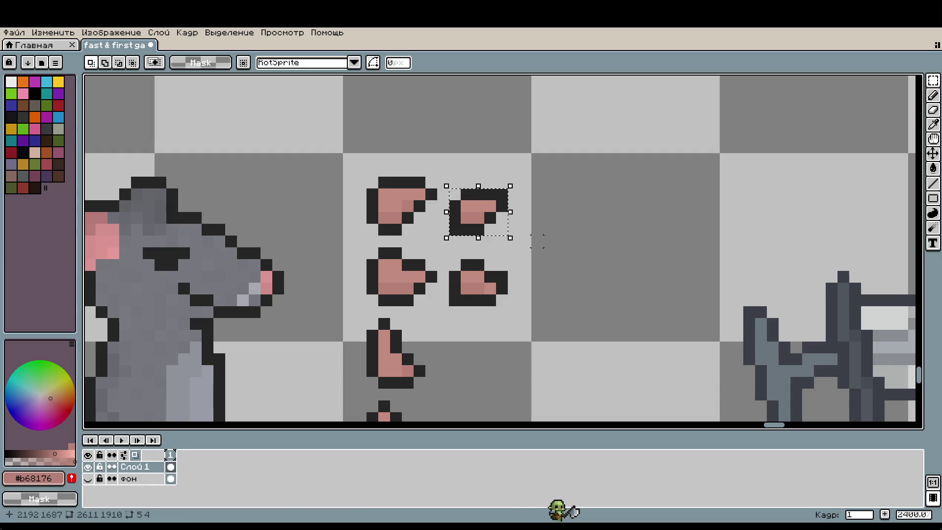
mouse_move(499, 216)
left_mouse_down()
mouse_move(506, 256)
mouse_move(490, 368)
left_mouse_up()
key("Return")
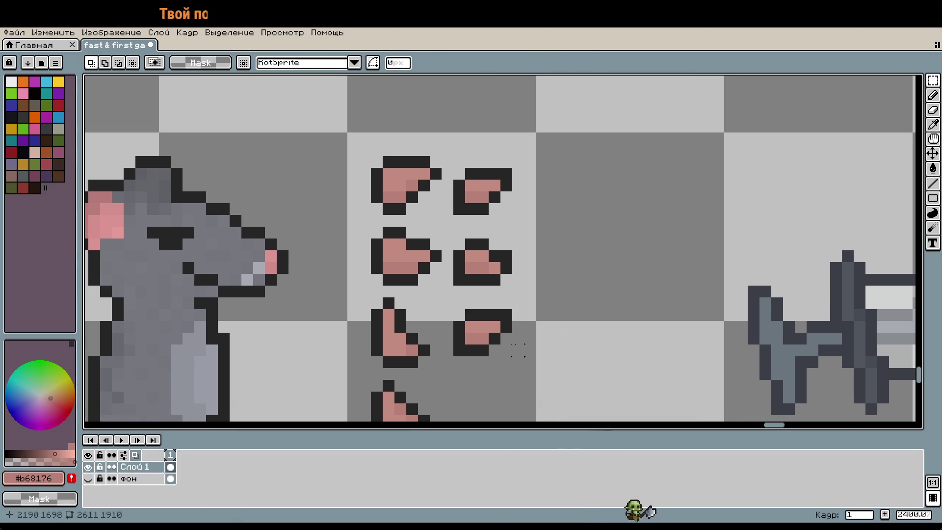
Step: Paste another pink piece onto the lower syringe
scroll(518, 338, "down", 2)
scroll(563, 343, "up", 1)
mouse_move(810, 305)
left_mouse_down()
mouse_move(515, 255)
mouse_move(514, 239)
left_mouse_up()
key("ctrl+v")
left_click_drag(368, 239, 480, 279)
key("Return")
scroll(515, 314, "down", 1)
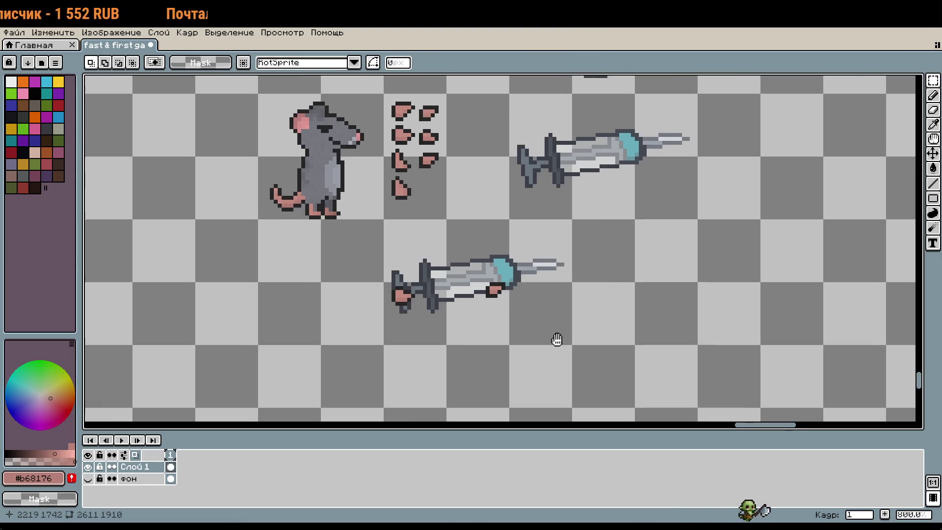
Step: Delete the loose pink pieces from the sprite sheet
left_click_drag(557, 336, 595, 375)
scroll(453, 204, "up", 1)
left_click_drag(457, 180, 489, 205)
key("Delete")
left_click_drag(410, 108, 516, 271)
key("Delete")
Step: Shift the rat sprite down in the sheet
scroll(527, 261, "down", 1)
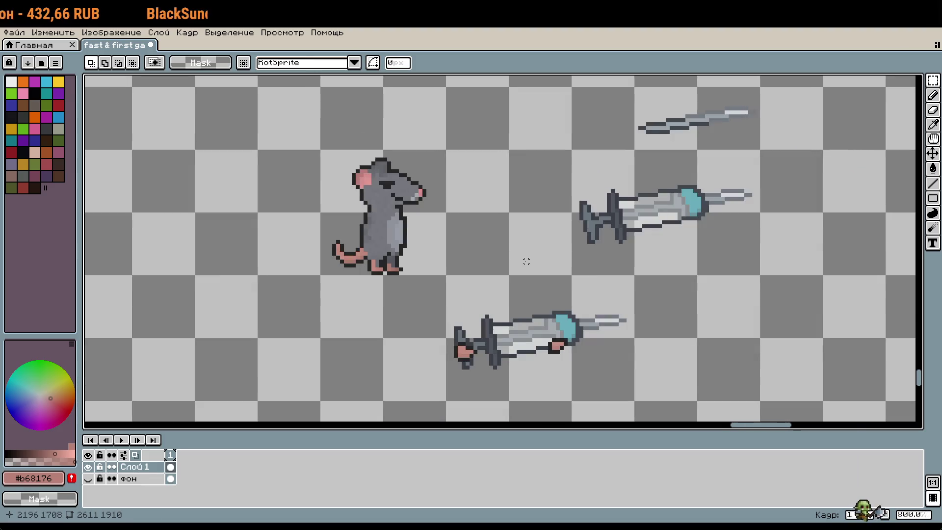
scroll(526, 261, "down", 1)
mouse_move(409, 191)
left_mouse_down()
mouse_move(423, 224)
mouse_move(473, 246)
left_mouse_up()
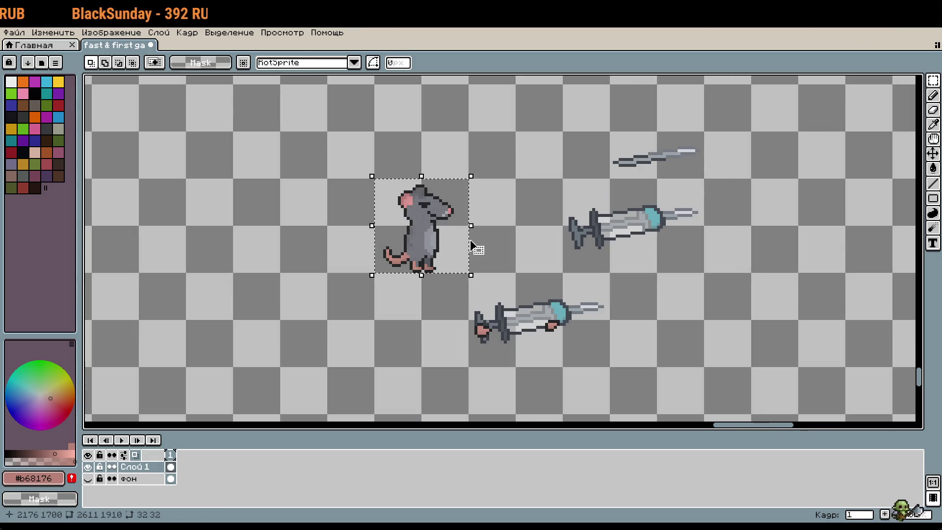
key("shift+Down")
Step: Duplicate the lower syringe and place the copy beside the upper syringe
left_click_drag(482, 301, 603, 330)
key("ctrl+t")
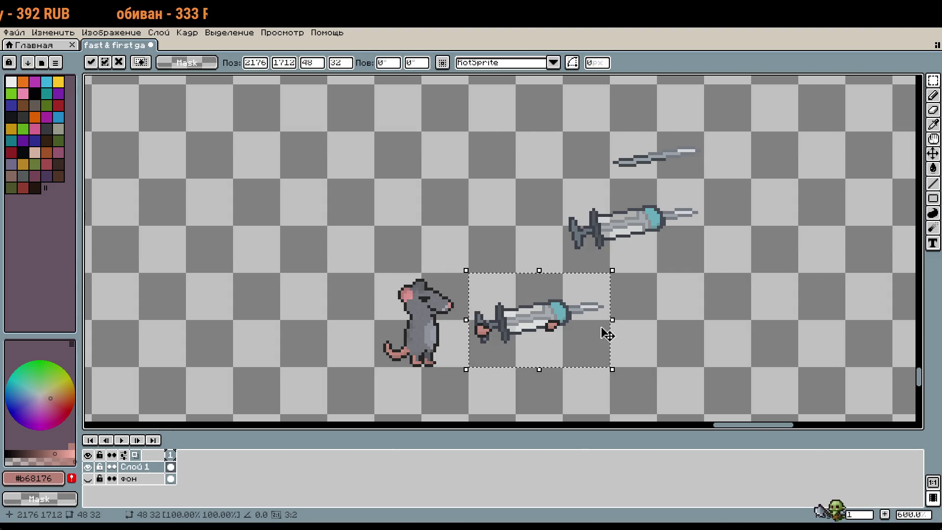
key("shift+Right")
key("shift+Right")
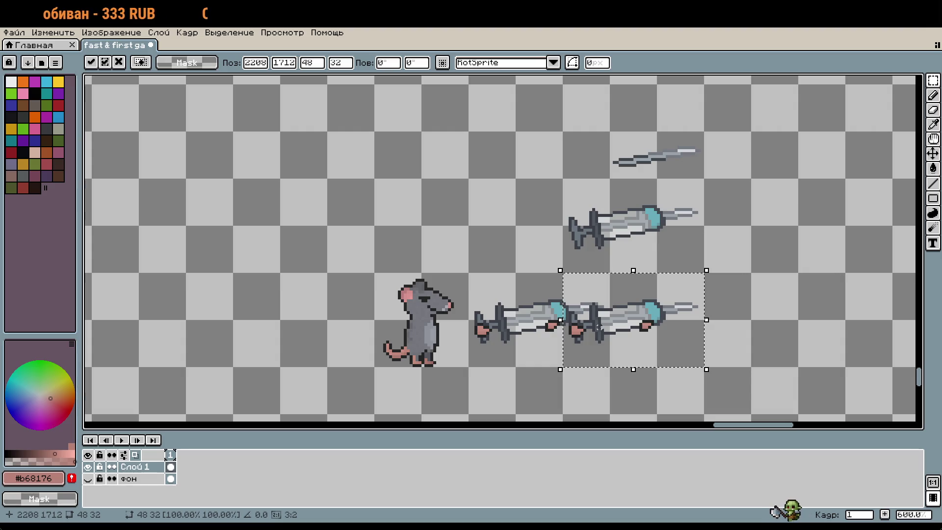
key("shift+Up")
key("shift+Right")
key("shift+Right")
key("shift+Up")
key("shift+Right")
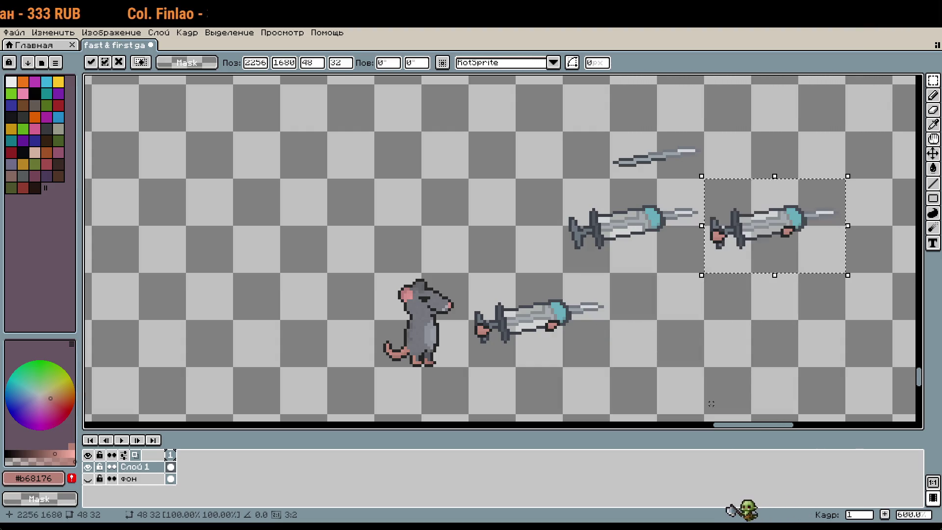
key("Return")
Step: Move the lower syringe left onto the rat
scroll(638, 300, "up", 1)
mouse_move(508, 221)
left_mouse_down()
mouse_move(629, 277)
mouse_move(663, 309)
left_mouse_up()
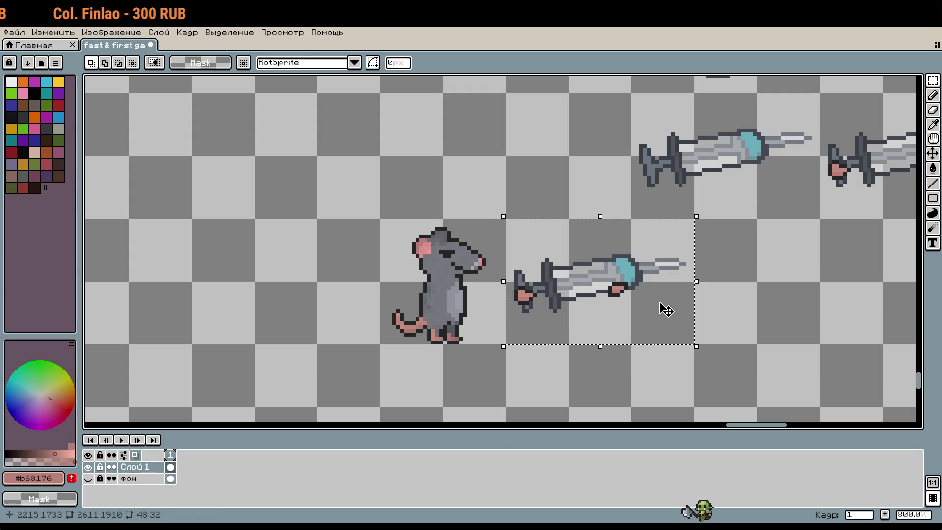
key("ctrl+t")
key("shift+Left")
key("Left")
key("Left")
key("Down")
key("Left")
key("Left")
key("Left")
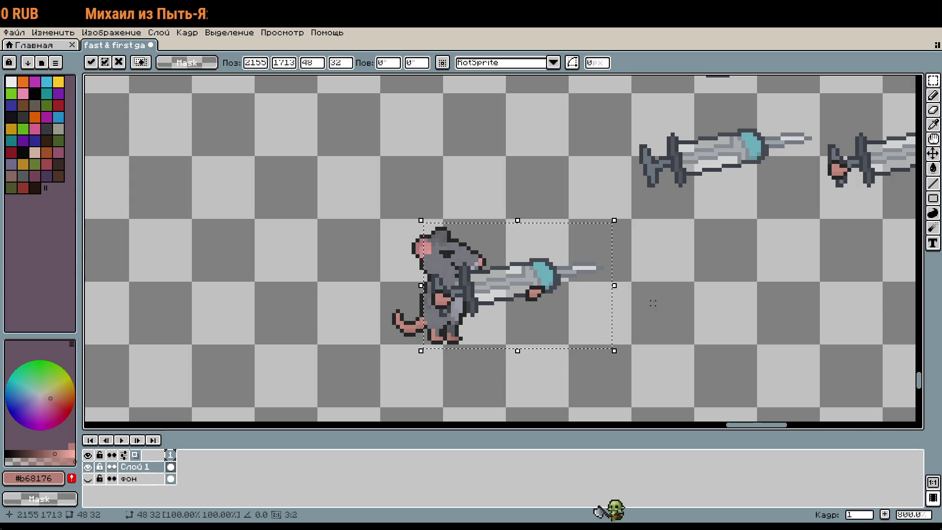
Step: Cancel the move and undo the syringe copy, rat shift and pink-piece deletions
key("Escape")
key("ctrl+d")
key("ctrl+z")
key("ctrl+z")
key("ctrl+z")
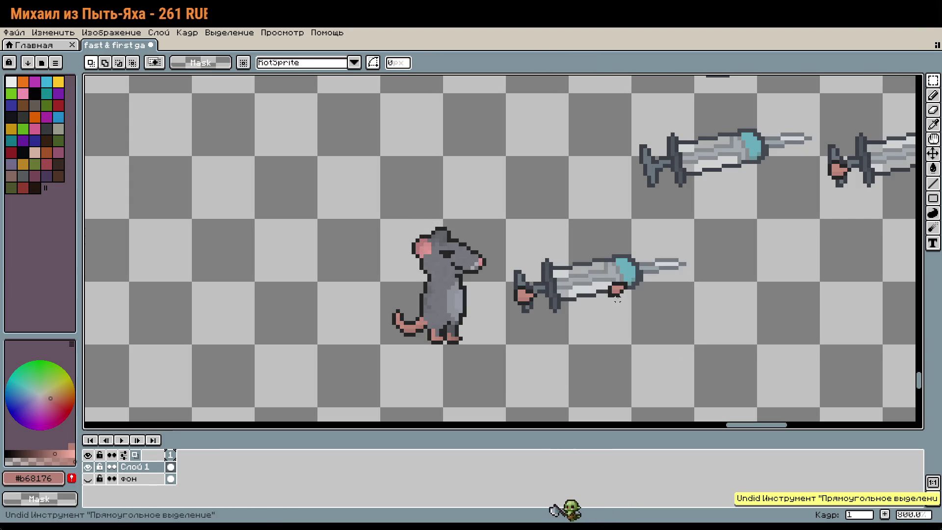
key("ctrl+z")
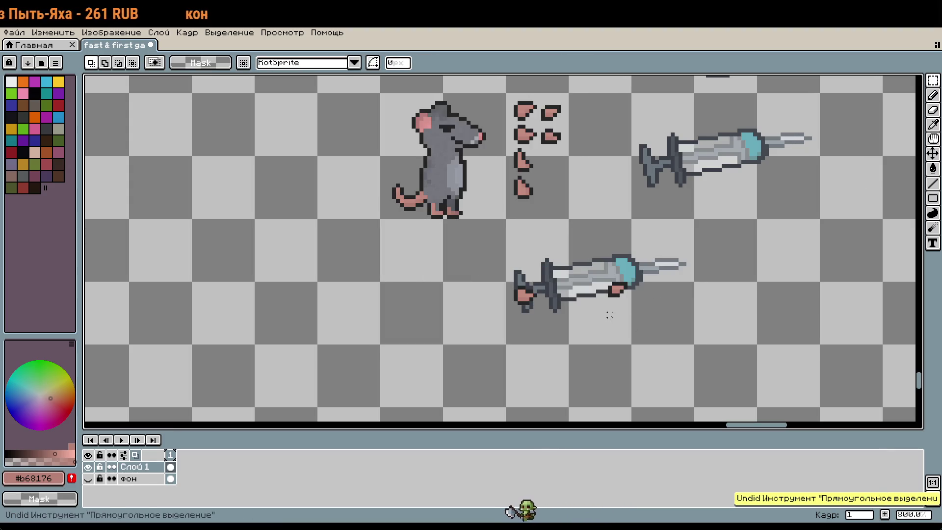
key("ctrl+z")
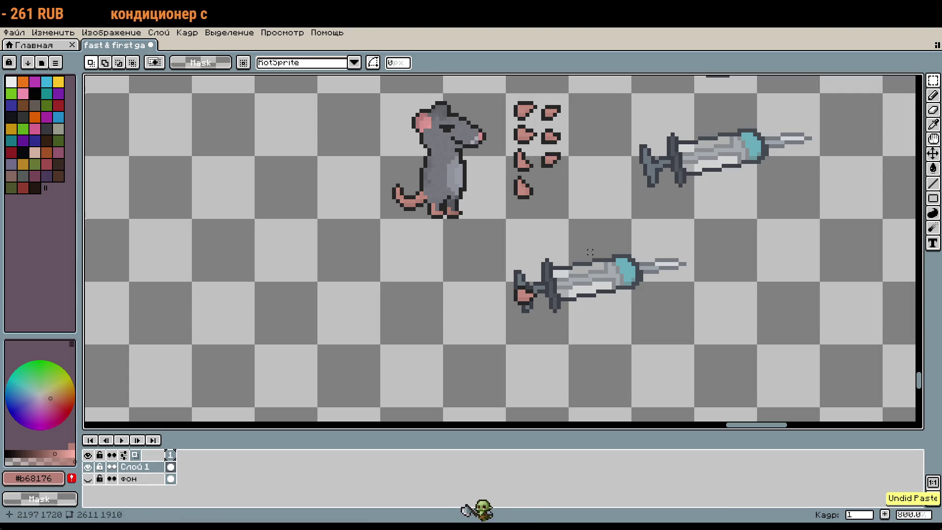
key("ctrl+y")
key("ctrl+z")
scroll(550, 132, "up", 2)
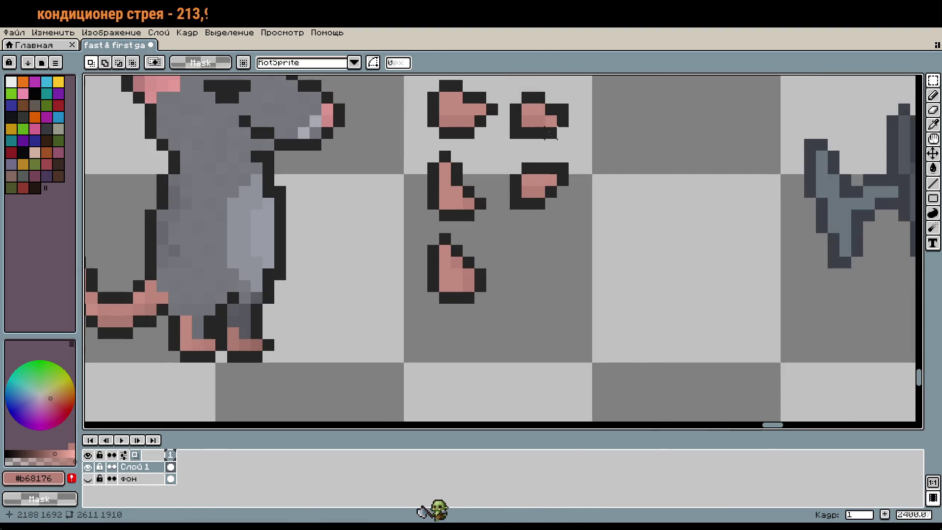
Step: Move the small right-hand pink piece under the lower syringe's barrel, nudged one pixel right
mouse_move(550, 132)
left_mouse_down()
mouse_move(567, 193)
mouse_move(564, 238)
left_mouse_up()
left_click_drag(547, 276, 556, 294)
scroll(599, 326, "down", 4)
scroll(586, 210, "up", 3)
mouse_move(616, 263)
left_mouse_down()
mouse_move(648, 360)
mouse_move(647, 257)
mouse_move(599, 374)
left_mouse_up()
scroll(647, 360, "up", 3)
scroll(600, 375, "down", 3)
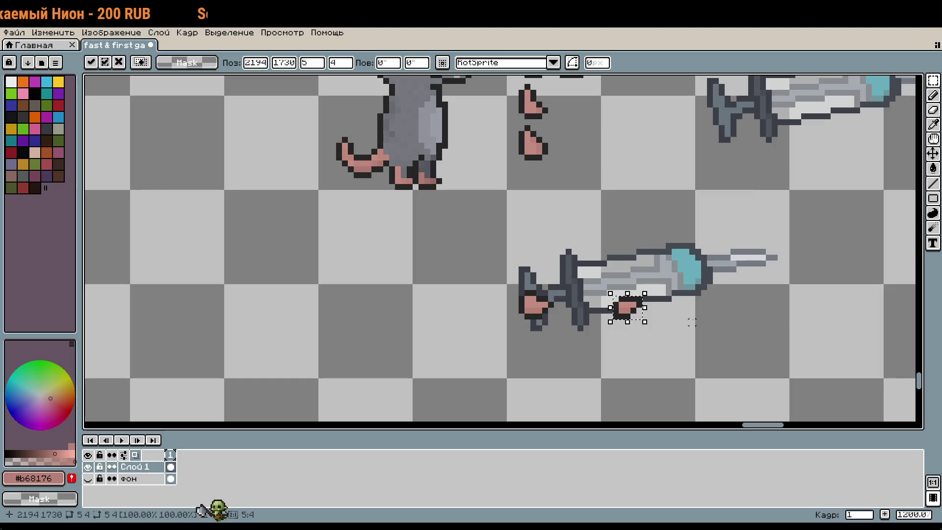
left_click_drag(642, 312, 648, 313)
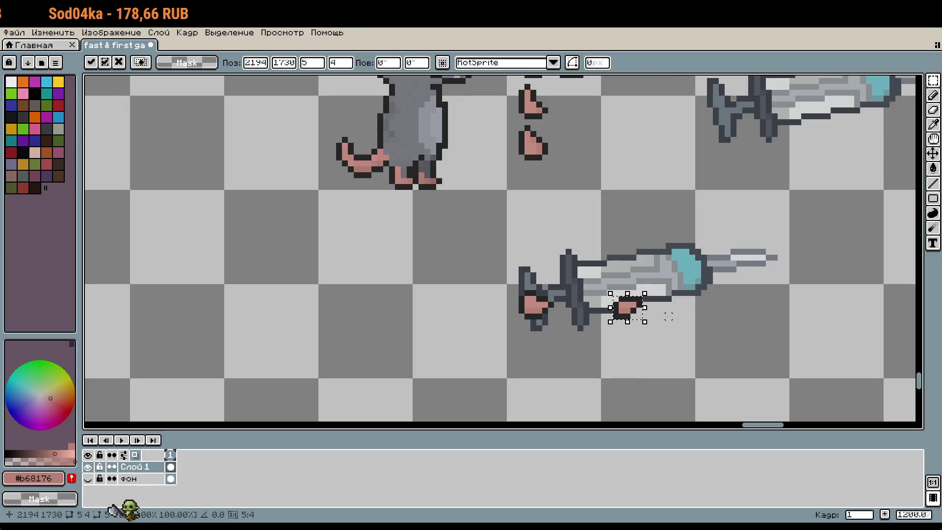
key("ctrl+d")
scroll(644, 315, "down", 2)
scroll(598, 357, "up", 1)
scroll(573, 270, "down", 1)
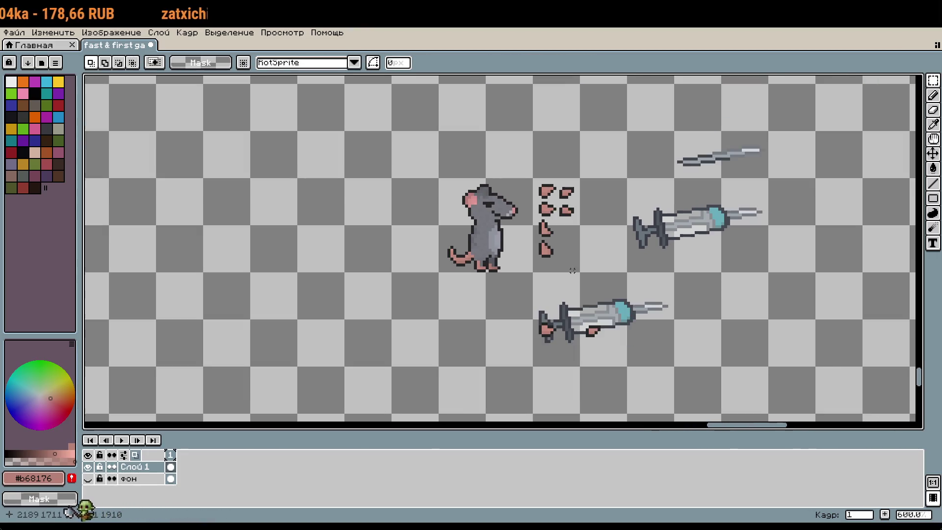
Step: Erase the leftover pink pieces
mouse_move(540, 181)
left_mouse_down()
mouse_move(602, 280)
mouse_move(545, 315)
mouse_move(500, 233)
left_mouse_up()
key("Delete")
scroll(575, 284, "down", 1)
Step: Copy the lower syringe and place the copy beside the upper syringe
mouse_move(660, 351)
left_mouse_down()
mouse_move(623, 311)
mouse_move(566, 301)
left_mouse_up()
key("ctrl+v")
mouse_move(624, 311)
left_mouse_down()
mouse_move(651, 313)
mouse_move(731, 267)
mouse_move(730, 235)
left_mouse_up()
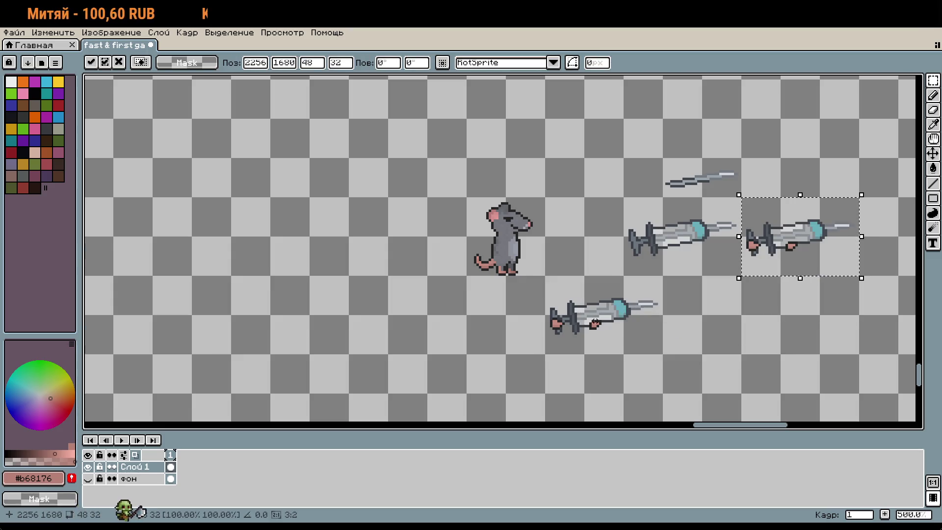
Step: Lower the rat level with the syringe and move the syringe into its paws
left_click_drag(468, 198, 545, 276)
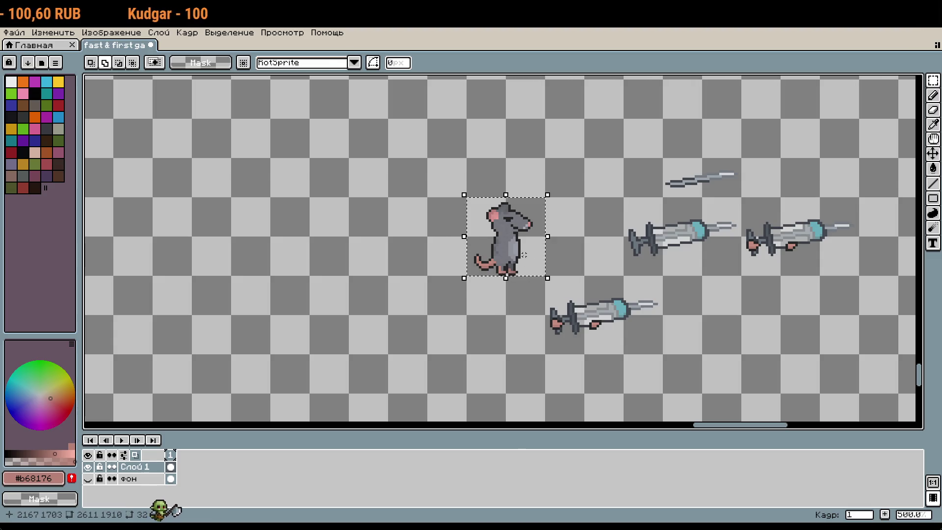
left_click_drag(524, 214, 524, 253)
key("Down")
key("Down")
key("Down")
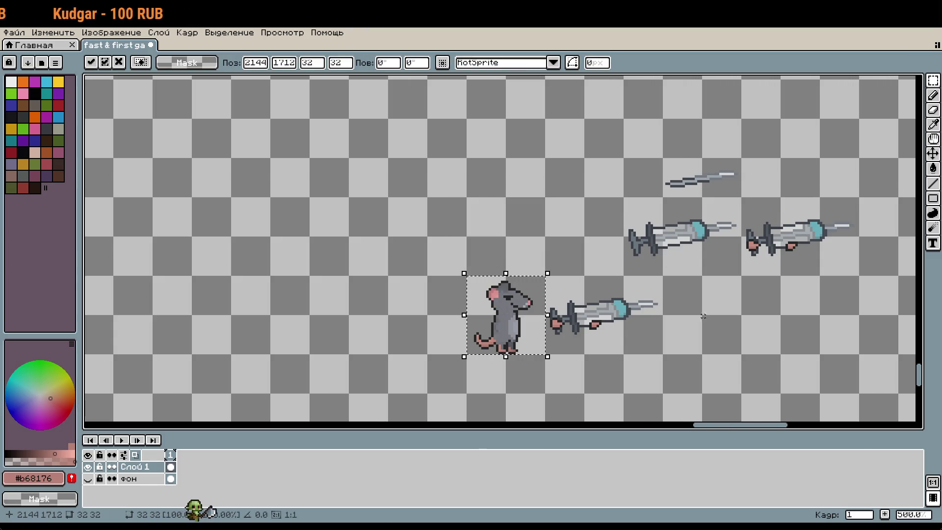
scroll(642, 366, "up", 3)
left_click_drag(642, 366, 661, 356)
mouse_move(505, 213)
left_mouse_down()
mouse_move(690, 333)
mouse_move(567, 318)
left_mouse_up()
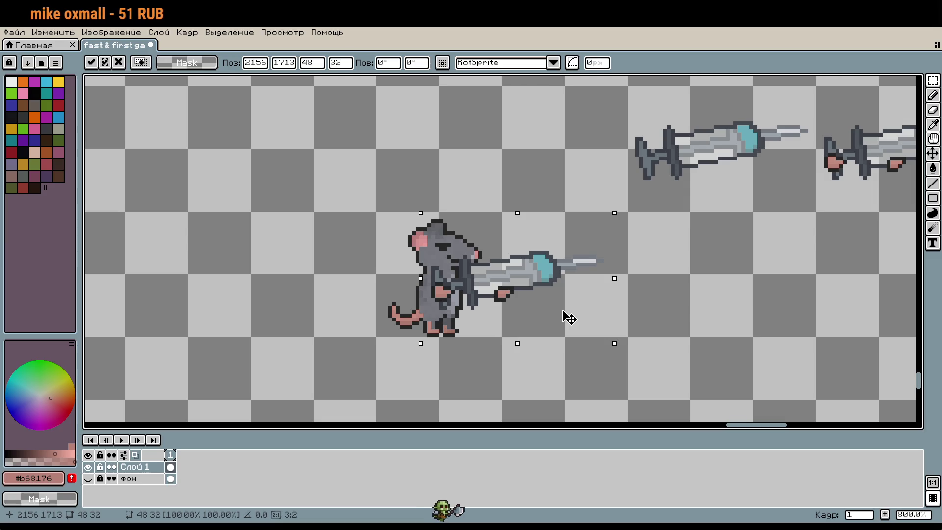
left_click(542, 365)
Step: Pan and zoom onto the upper syringe's teal glass and needle tip for a close look
left_click_drag(543, 368, 579, 373)
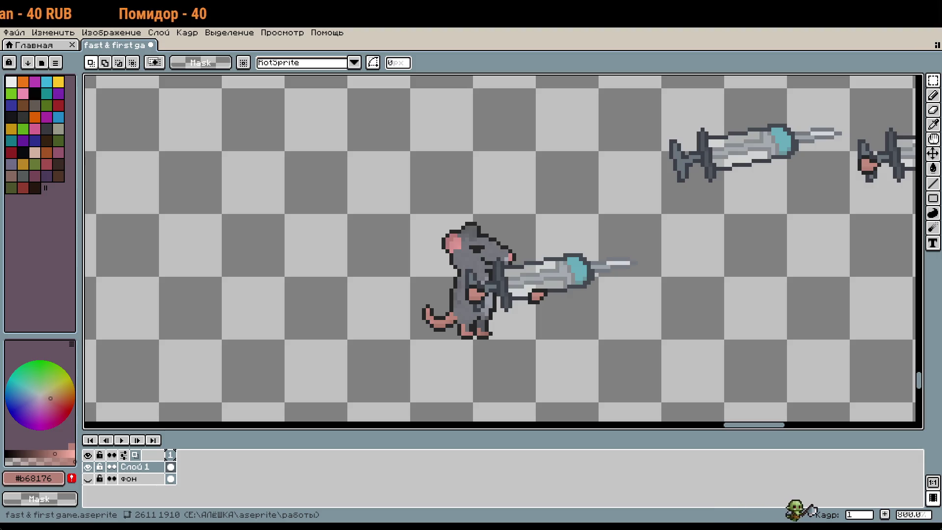
mouse_move(820, 210)
left_mouse_down()
mouse_move(578, 322)
mouse_move(516, 332)
left_mouse_up()
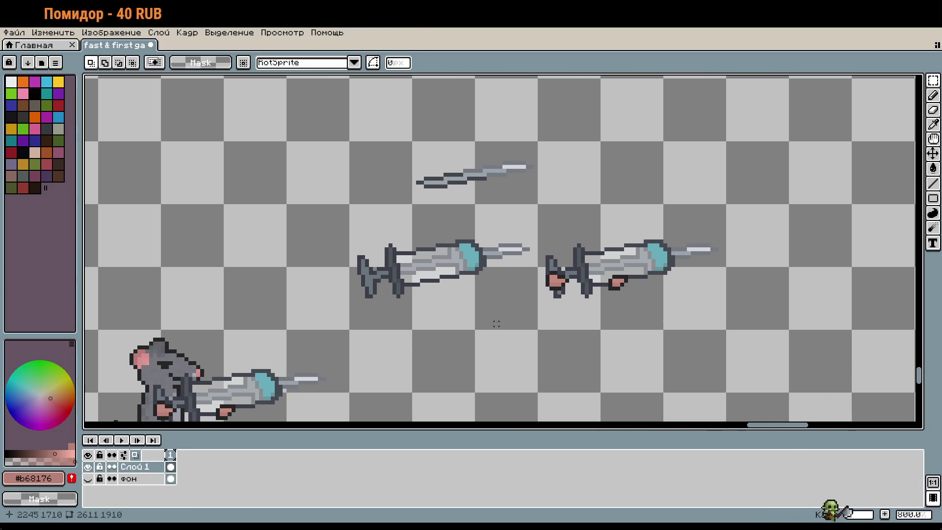
scroll(470, 272, "up", 1)
scroll(470, 272, "up", 1)
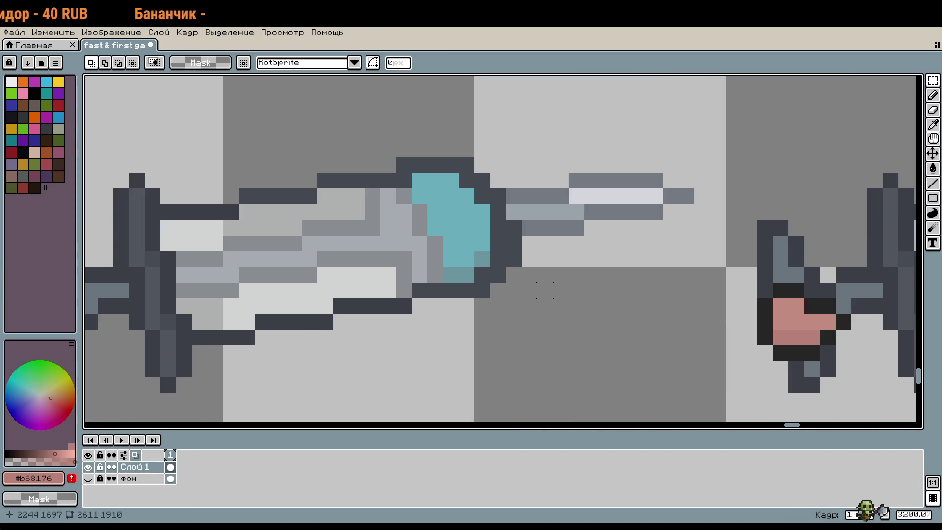
scroll(544, 290, "down", 6)
scroll(545, 290, "up", 5)
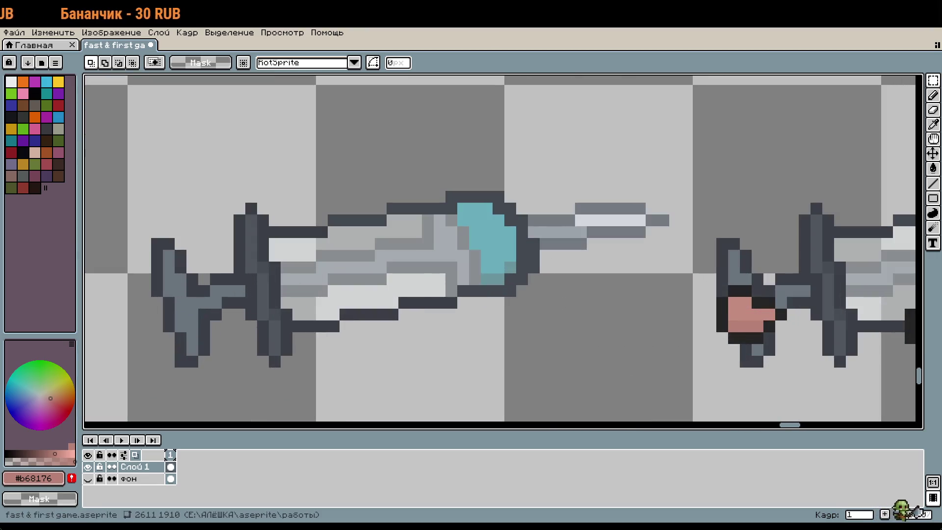
left_click_drag(528, 215, 542, 180)
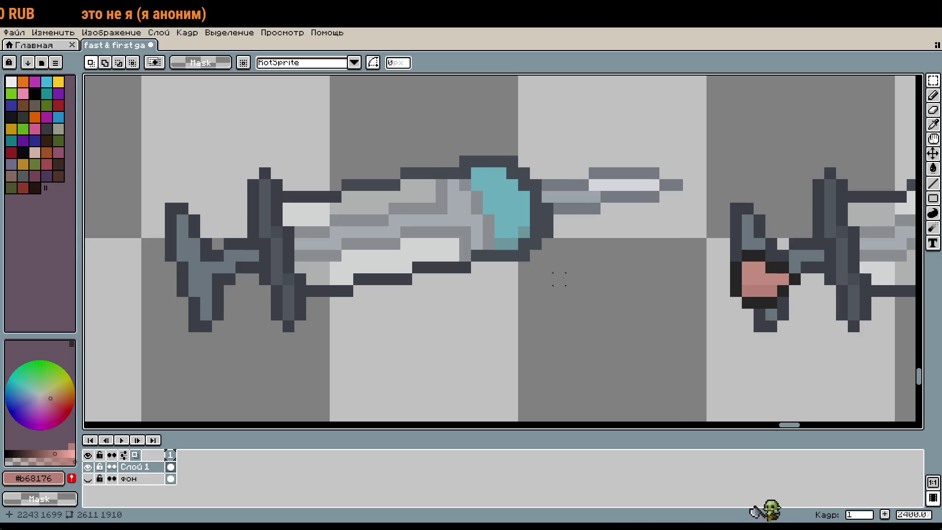
scroll(535, 266, "up", 1)
Step: With the pencil, pick the syringe's dark outline colour and paint an outline pixel at the glass edge
key("b")
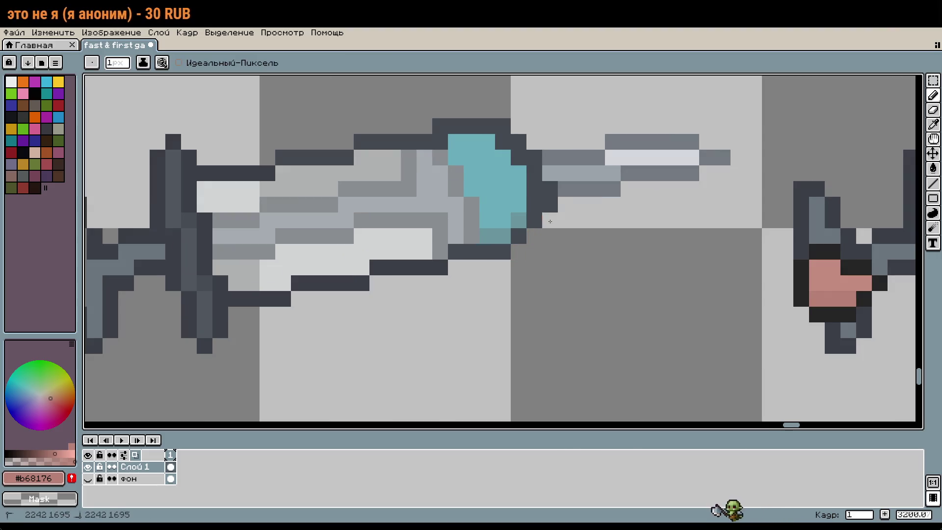
scroll(599, 267, "down", 2)
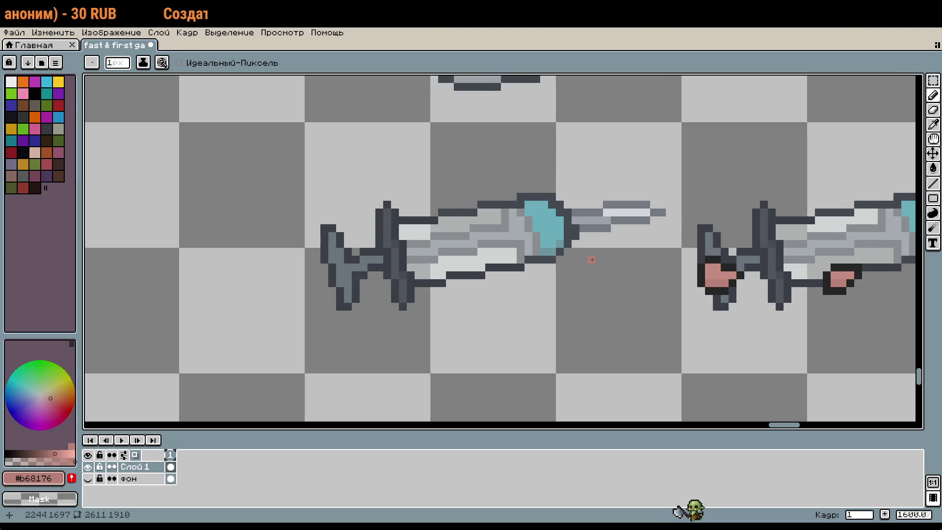
scroll(577, 258, "up", 3)
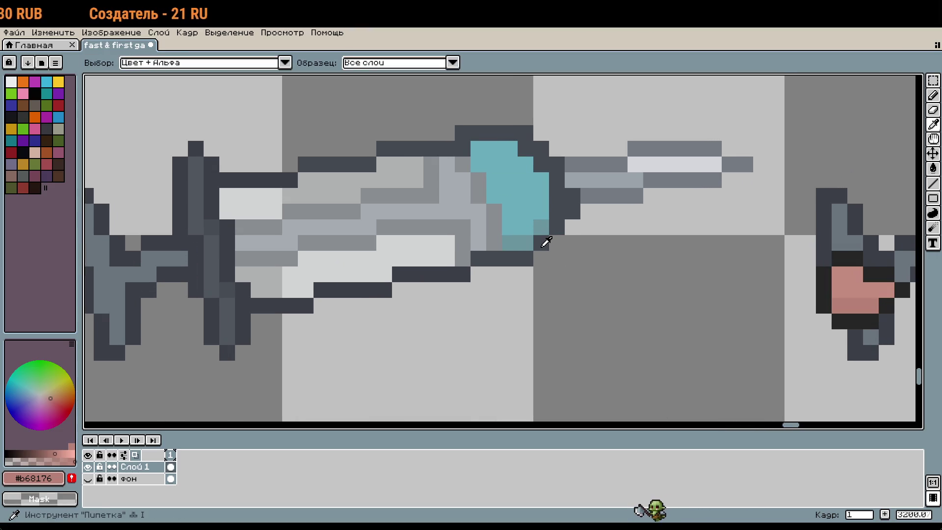
left_click(542, 242, "alt")
left_click(578, 225)
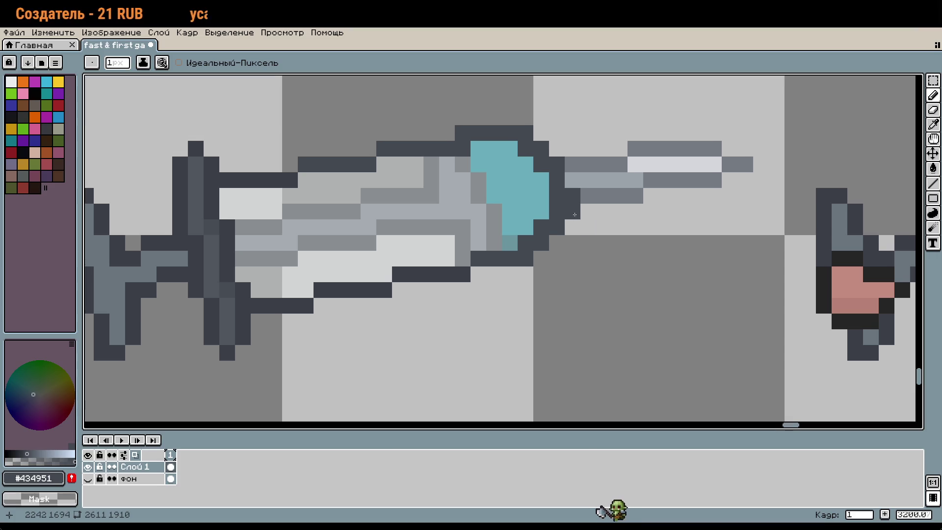
scroll(595, 253, "down", 4)
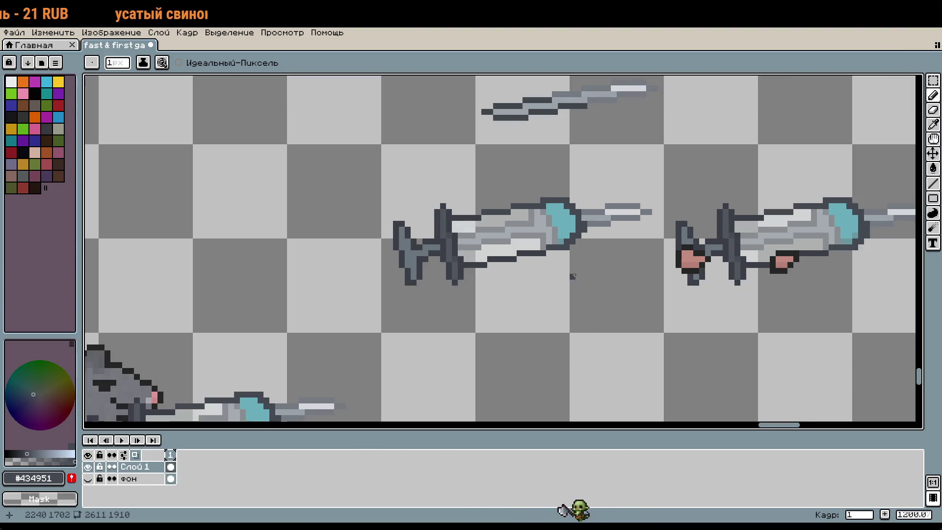
scroll(580, 220, "up", 2)
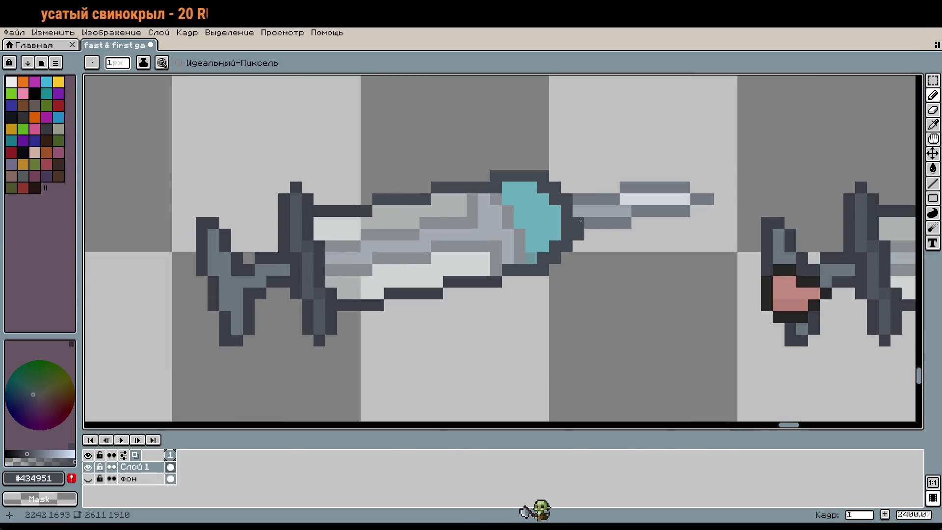
scroll(643, 280, "down", 1)
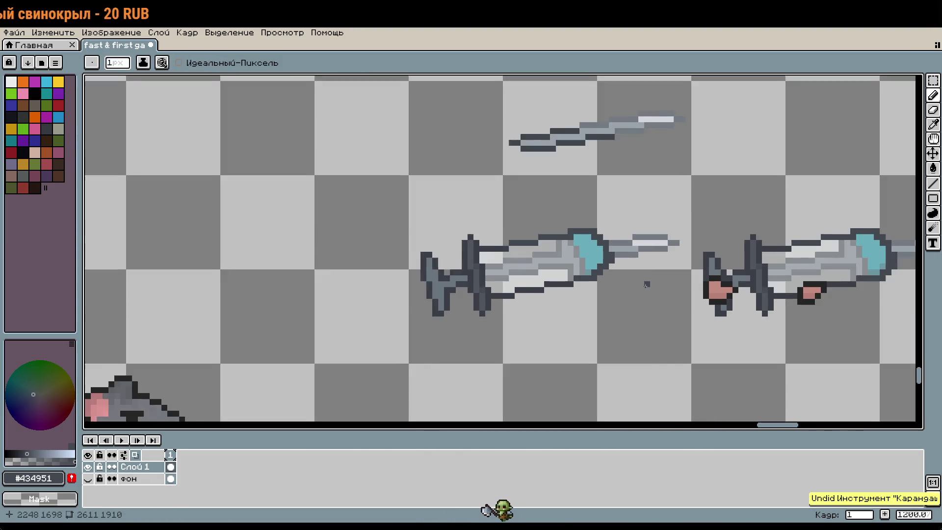
left_click_drag(646, 280, 560, 277)
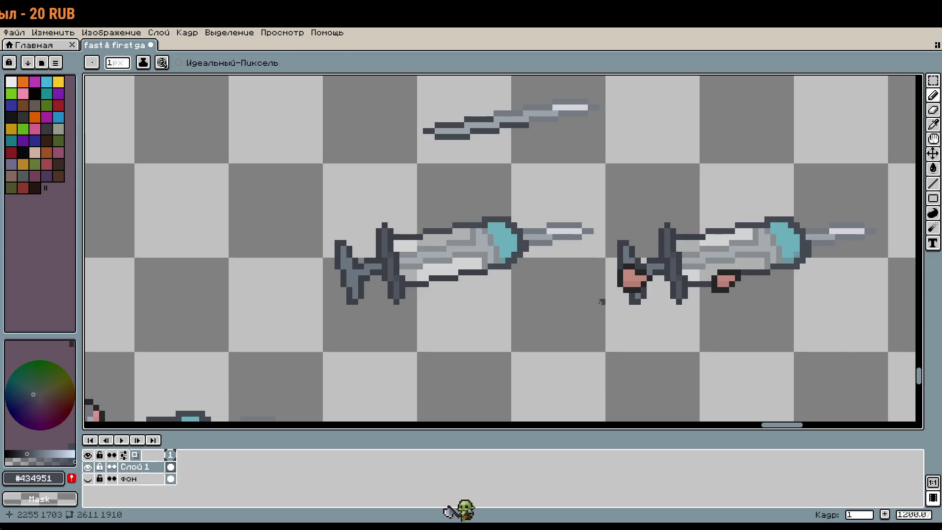
Step: Redraw the dark outline stroke along the right-hand syringe's cyan tip
key("v")
key("b")
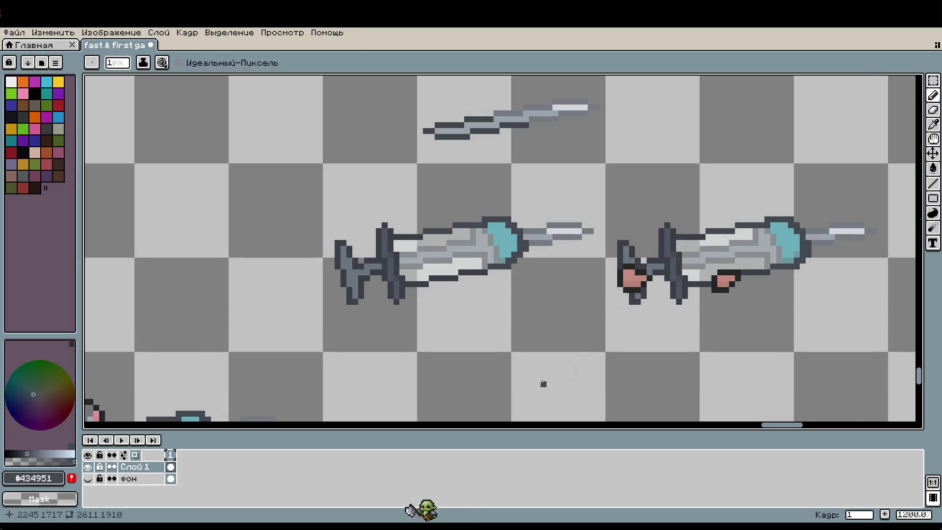
scroll(505, 324, "down", 1)
scroll(442, 245, "up", 3)
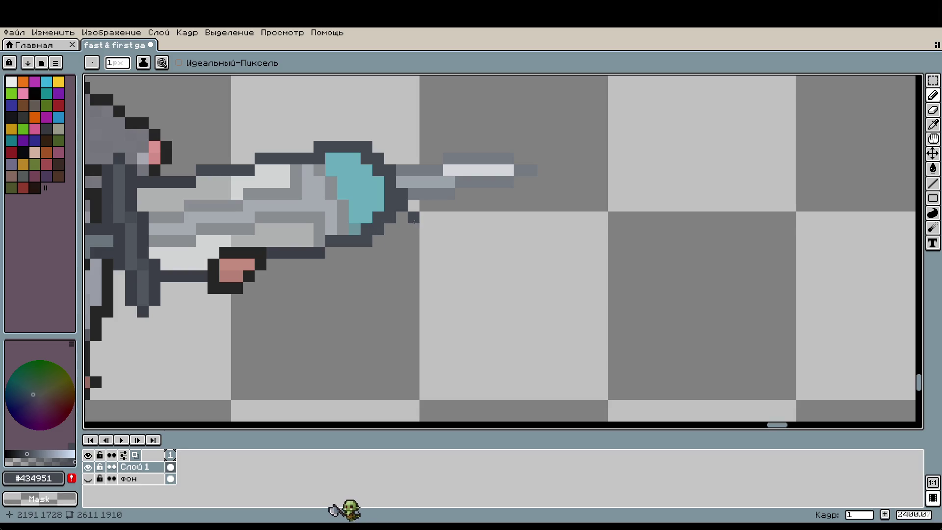
left_click_drag(458, 254, 512, 286)
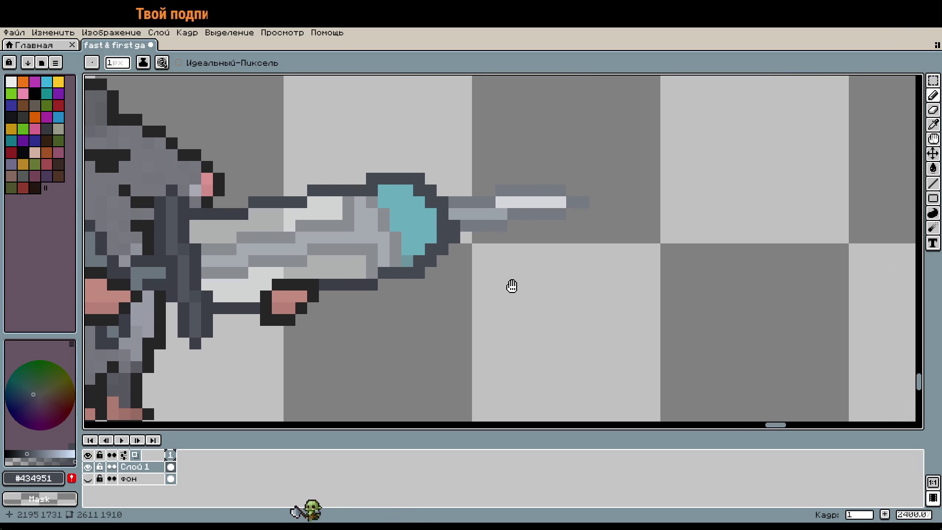
scroll(513, 293, "down", 6)
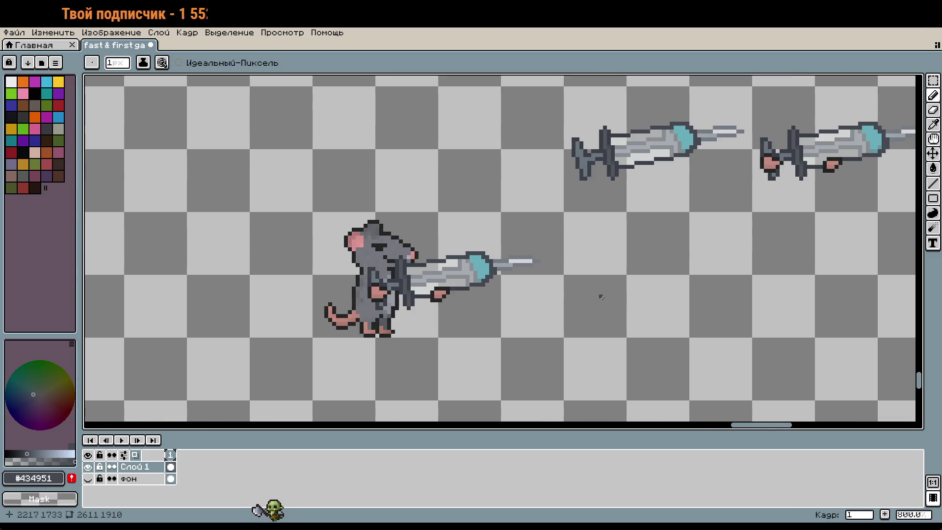
scroll(479, 296, "up", 2)
scroll(541, 269, "up", 1)
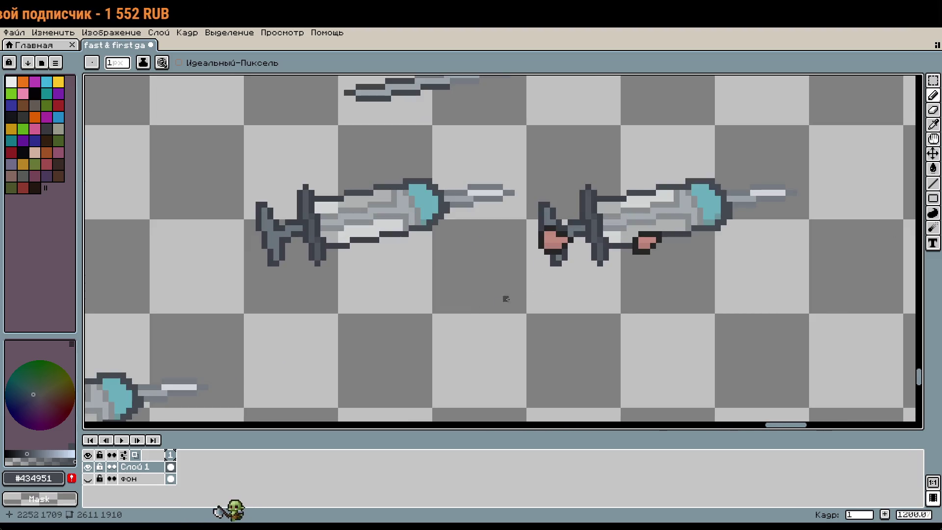
scroll(751, 210, "up", 1)
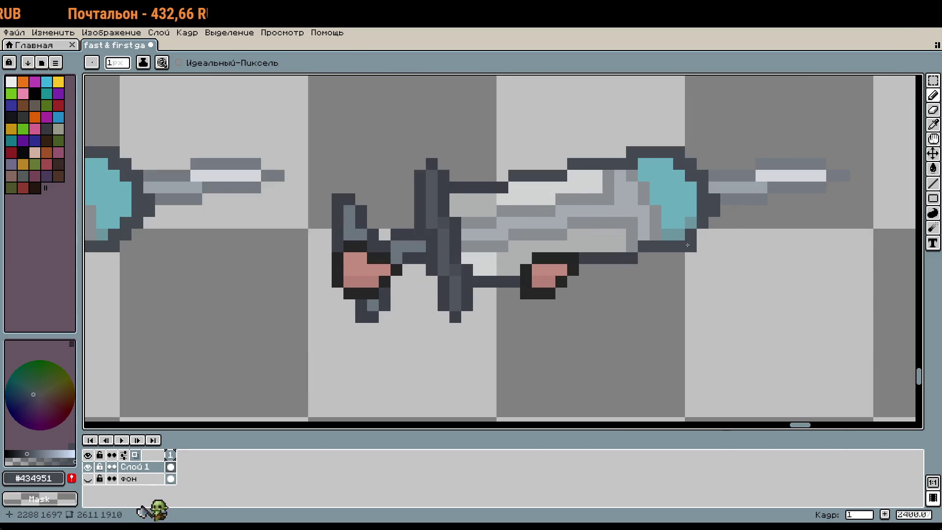
left_click_drag(687, 245, 686, 228)
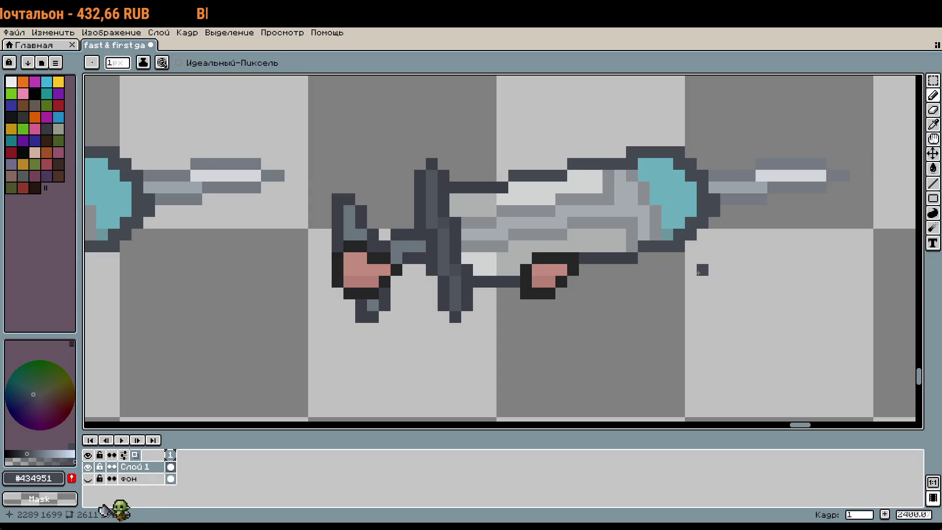
scroll(687, 290, "up", 3)
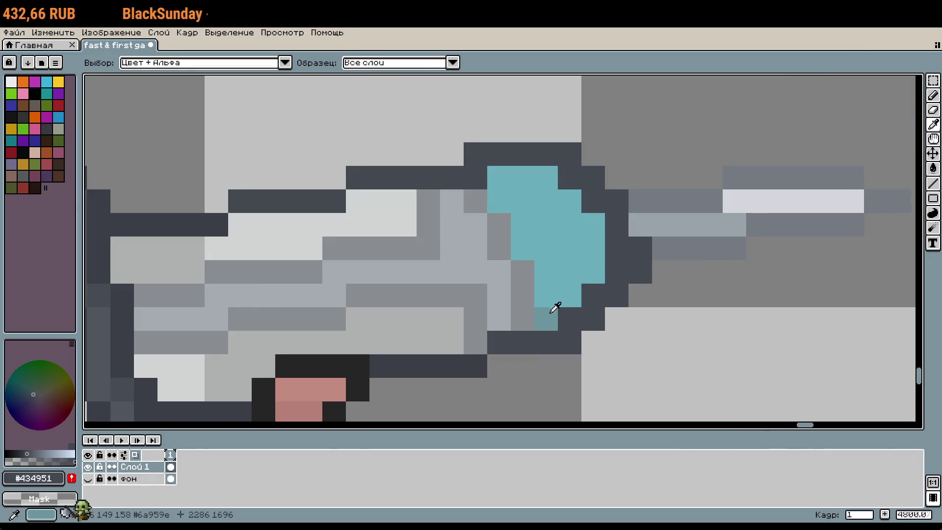
Step: Eyedrop the dark teal #6a959e from the syringe tip as the foreground colour
left_click(551, 314, "alt")
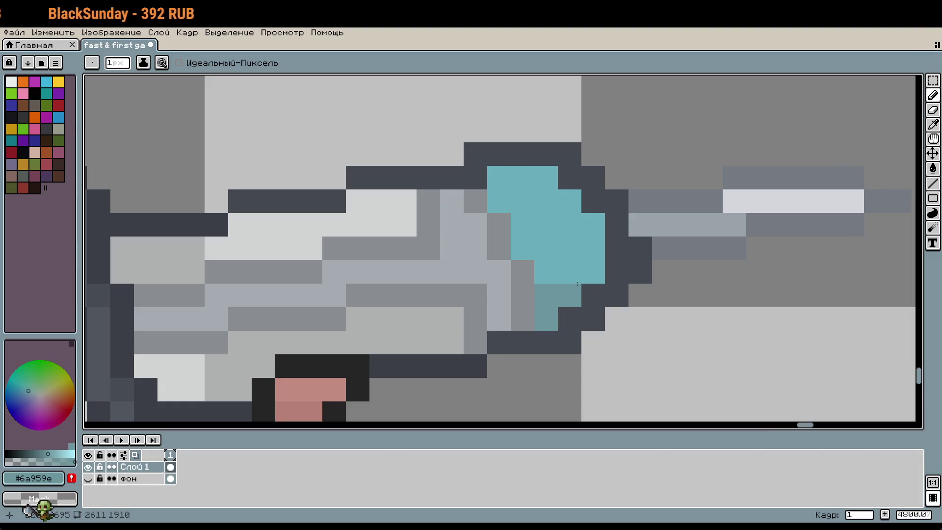
scroll(582, 309, "down", 8)
scroll(336, 227, "up", 7)
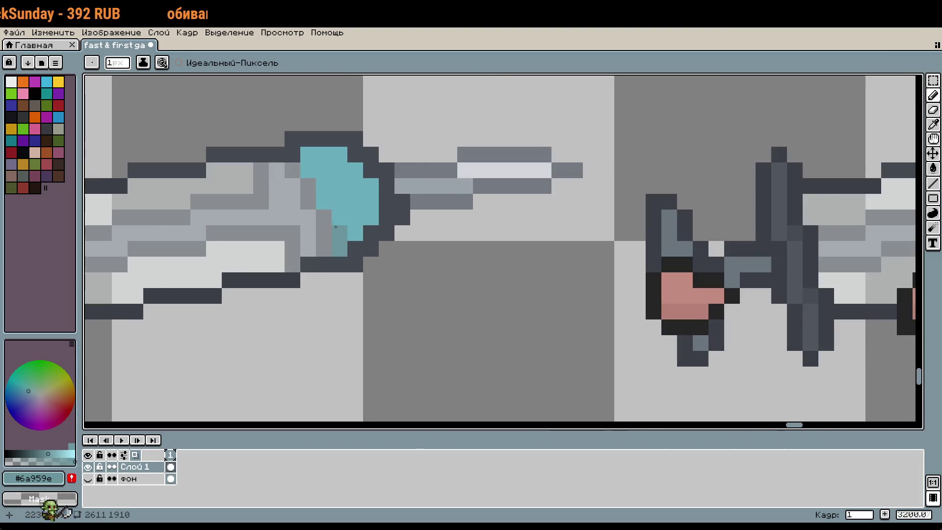
scroll(336, 226, "down", 5)
scroll(302, 278, "up", 3)
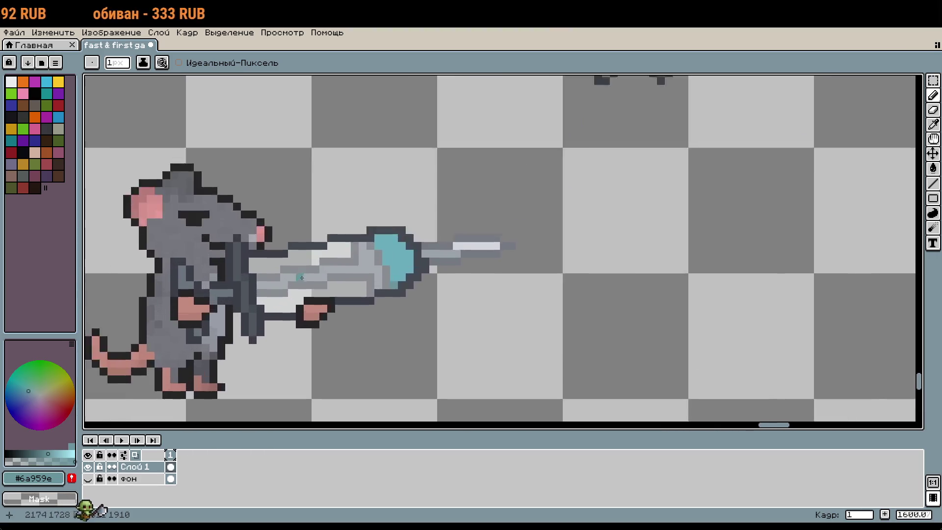
scroll(484, 269, "up", 2)
scroll(613, 295, "down", 4)
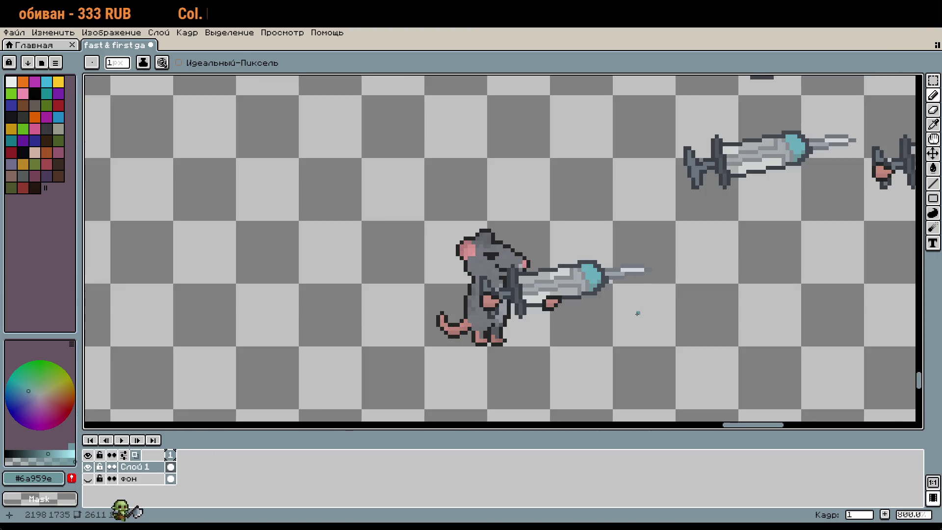
scroll(686, 369, "up", 2)
scroll(731, 337, "up", 2)
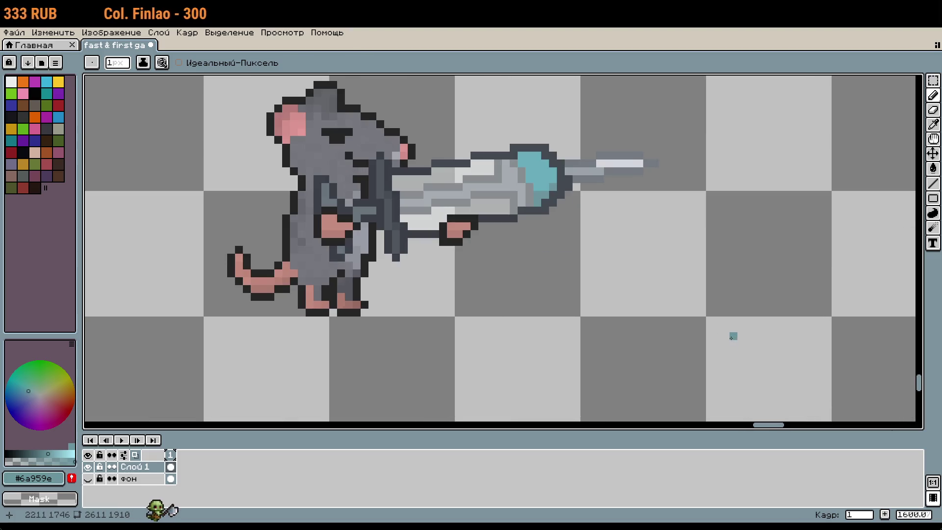
scroll(777, 411, "down", 1)
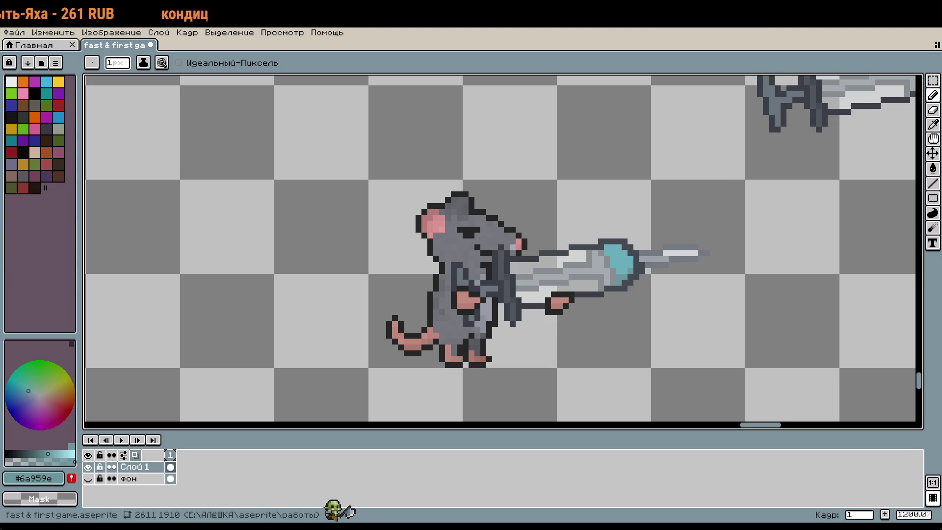
Step: Select the rat-and-syringe sprite, nudge it right and apply the new position
scroll(404, 299, "down", 3)
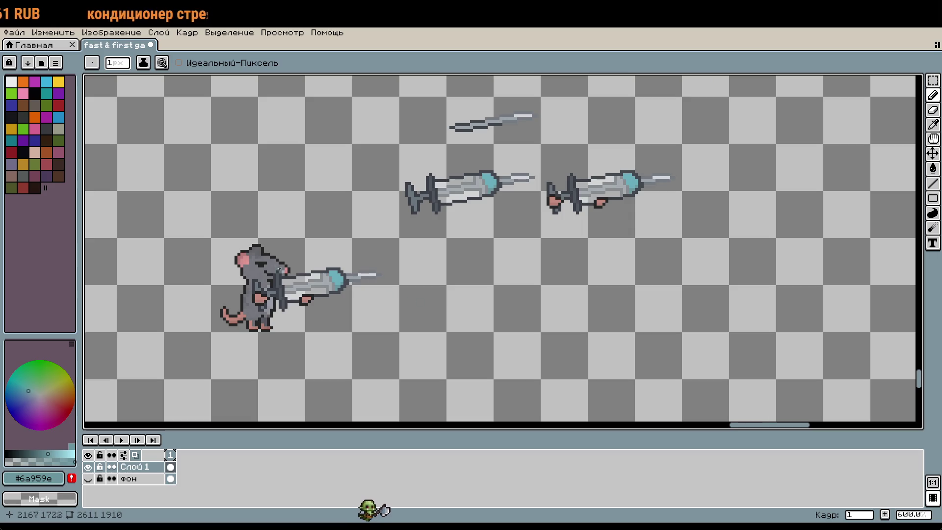
key("m")
mouse_move(239, 252)
left_mouse_down()
mouse_move(245, 275)
mouse_move(373, 310)
left_mouse_up()
key("shift+Right")
key("shift+Right")
key("shift+Right")
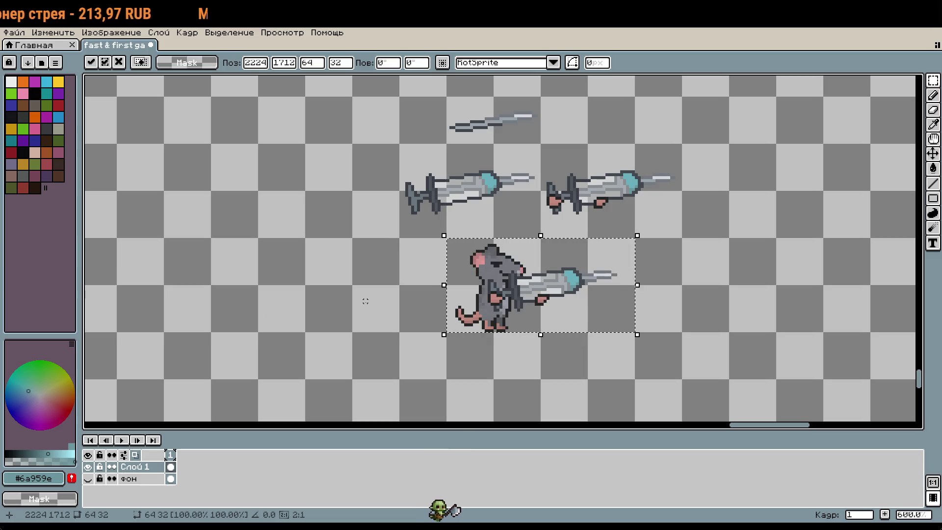
left_click(362, 263)
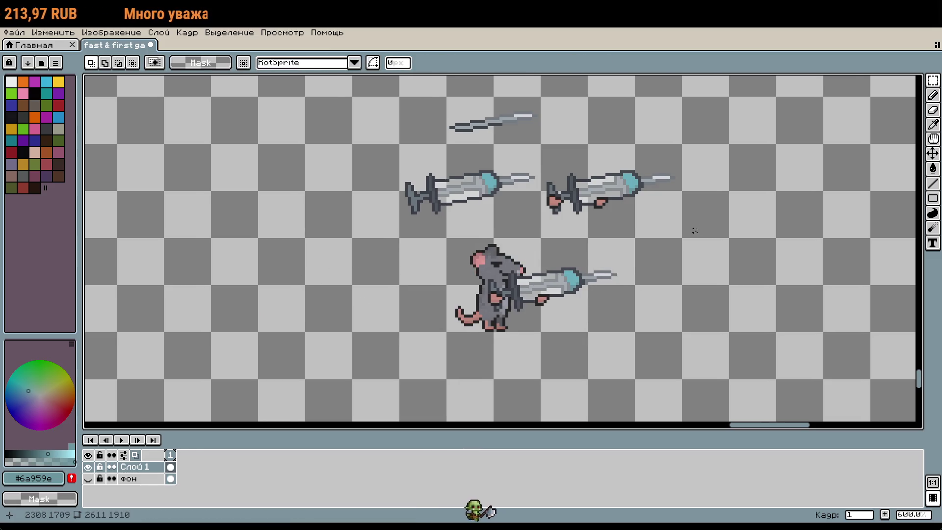
Step: Marquee-select the two syringes together with the rat
left_click_drag(695, 231, 667, 247)
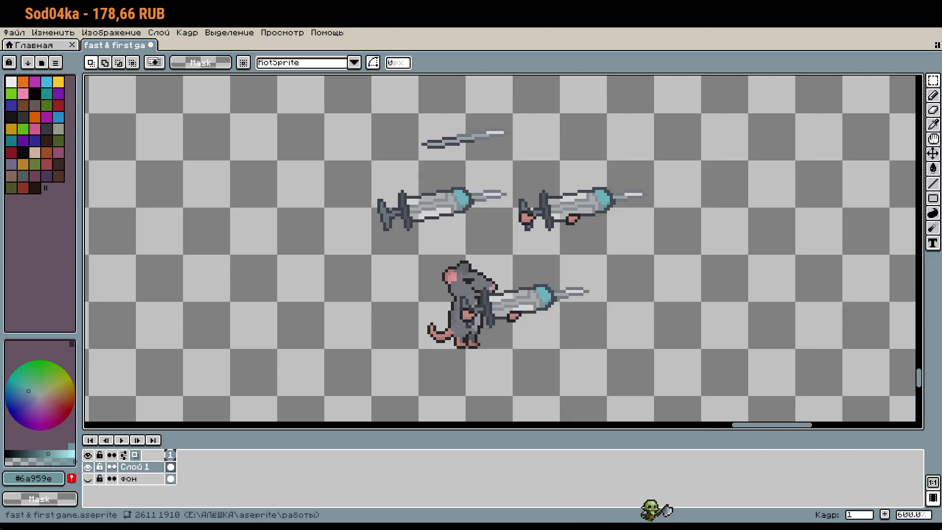
scroll(502, 269, "down", 4)
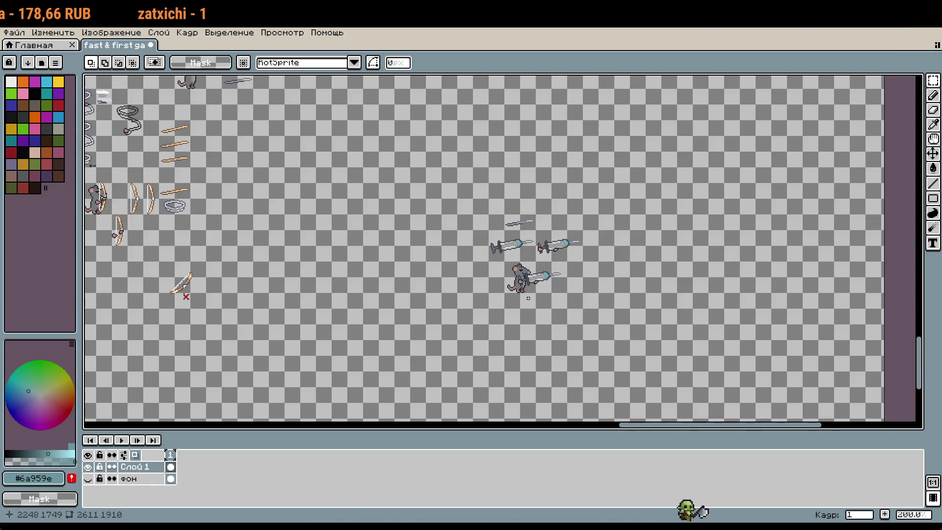
mouse_move(475, 210)
left_mouse_down()
mouse_move(603, 308)
mouse_move(352, 310)
mouse_move(353, 277)
mouse_move(339, 245)
mouse_move(343, 206)
mouse_move(369, 199)
left_mouse_up()
Step: Nudge the syringe group up and right and commit its position
scroll(618, 344, "up", 3)
scroll(618, 344, "left", 5)
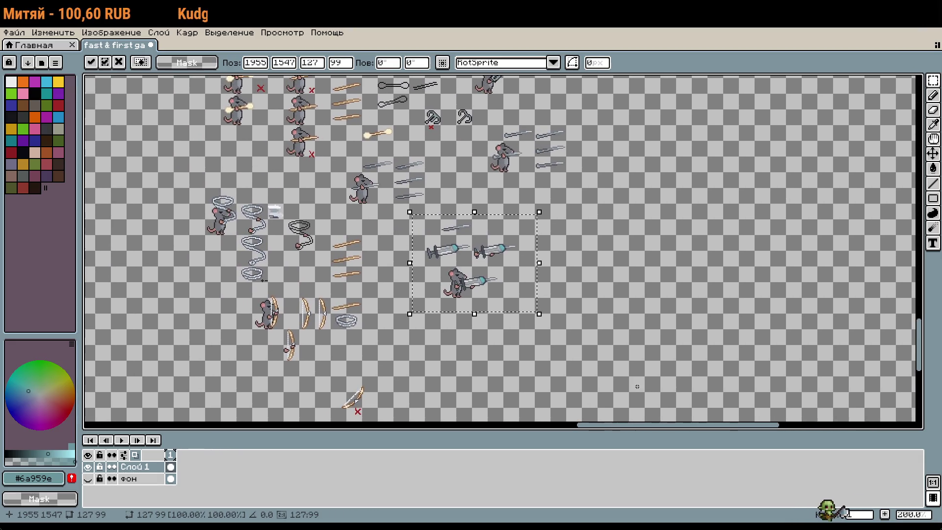
key("shift+Up")
key("shift+Right")
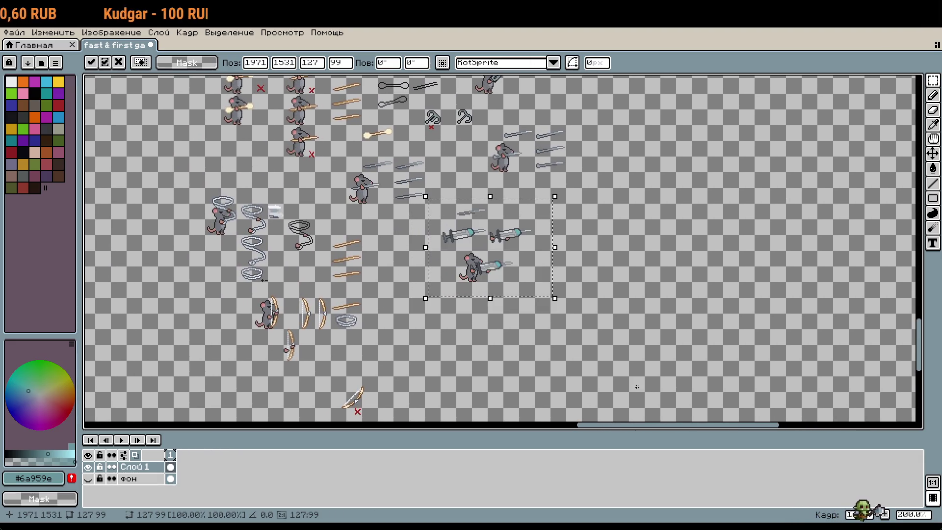
key("Return")
Step: Copy the syringe pair and paste it below the bows as row 13
scroll(550, 251, "down", 3)
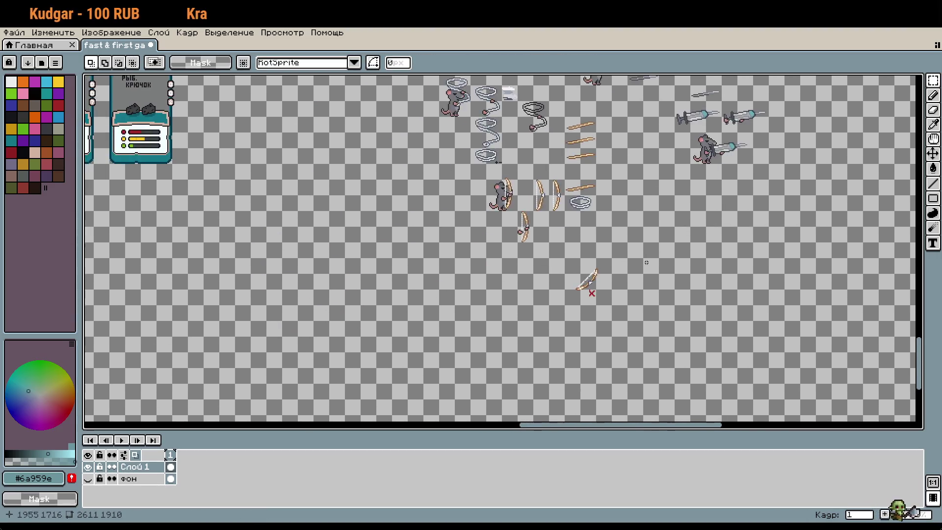
scroll(550, 251, "up", 3)
mouse_move(482, 274)
left_mouse_down()
mouse_move(503, 297)
mouse_move(658, 320)
left_mouse_up()
scroll(657, 320, "down", 3)
scroll(389, 307, "left", 5)
scroll(357, 269, "up", 2)
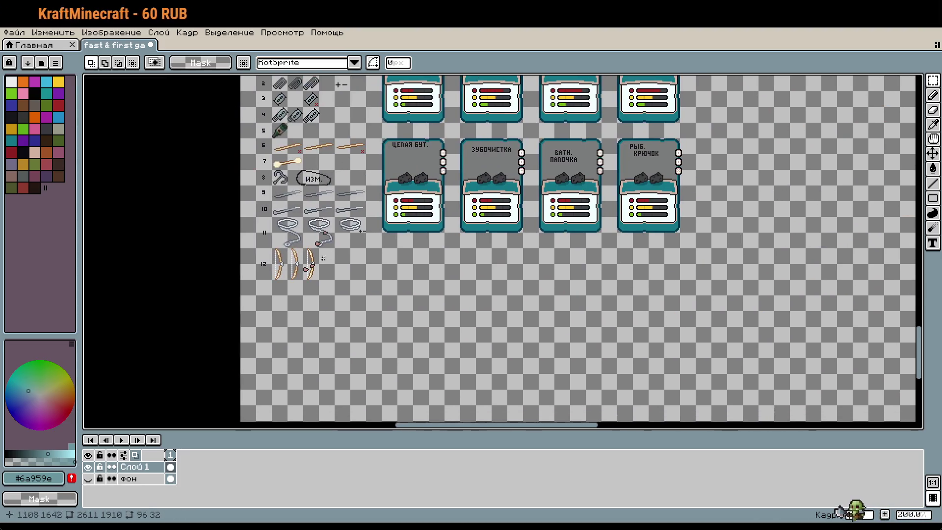
scroll(357, 270, "up", 2)
key("ctrl+v")
mouse_move(434, 250)
left_mouse_down()
mouse_move(373, 289)
mouse_move(366, 279)
left_mouse_up()
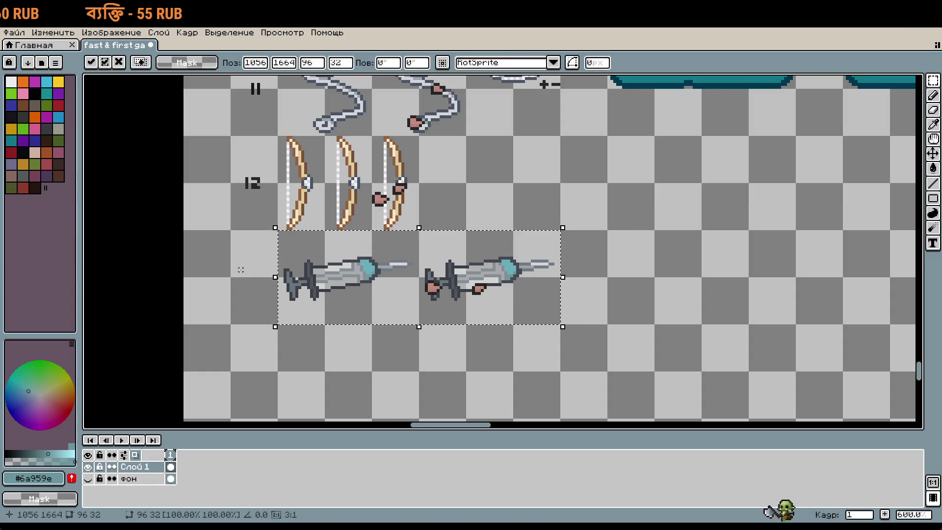
left_click(240, 267)
Step: Pick the labels' dark grey #252525 and draw the '1' and the first pixels of the '3'
scroll(240, 266, "up", 1)
key("b")
mouse_move(262, 270)
left_mouse_down()
mouse_move(410, 263)
mouse_move(415, 305)
mouse_move(462, 305)
mouse_move(478, 290)
left_mouse_up()
left_click(414, 143, "alt")
scroll(401, 270, "up", 1)
scroll(401, 269, "up", 3)
left_click(465, 269)
left_click(447, 259)
left_click(463, 258)
left_click(478, 274)
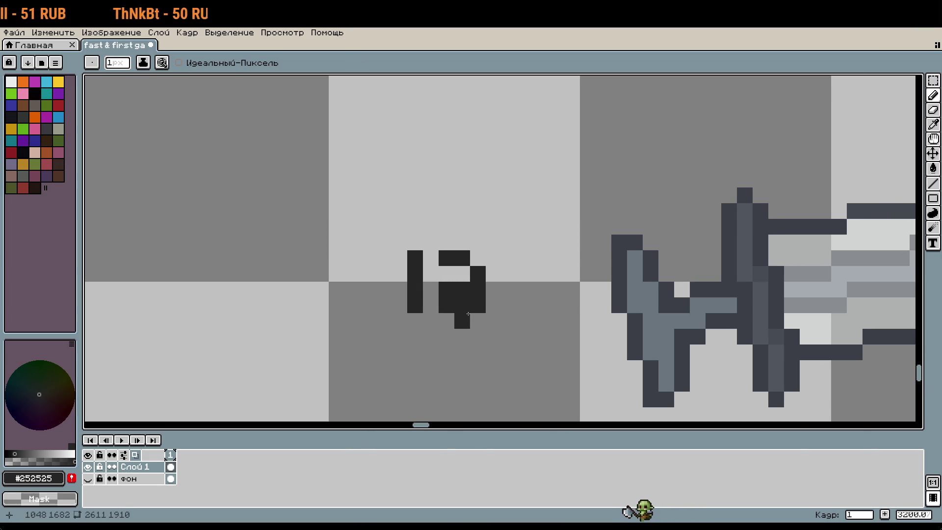
Step: Zoom out and pan up to see the finished '13' label alongside the upper item rows
scroll(504, 349, "down", 3)
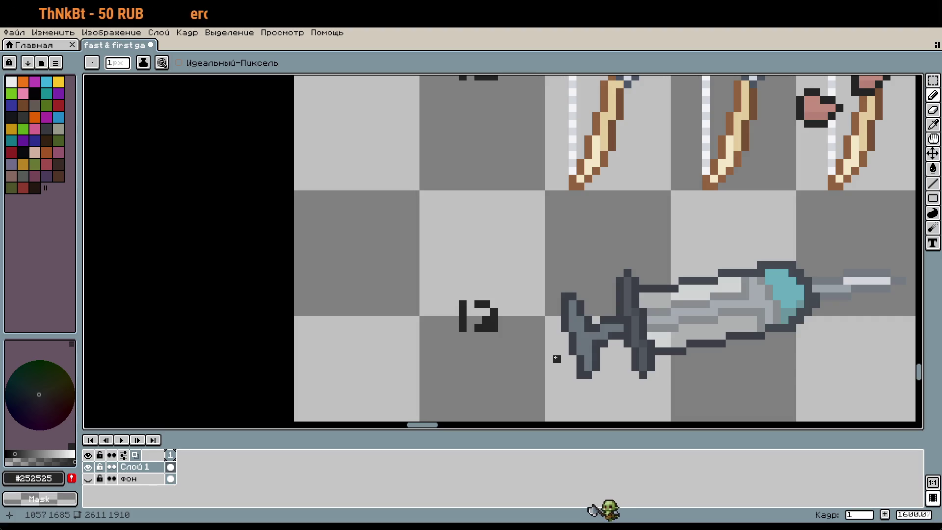
left_click_drag(636, 346, 433, 327)
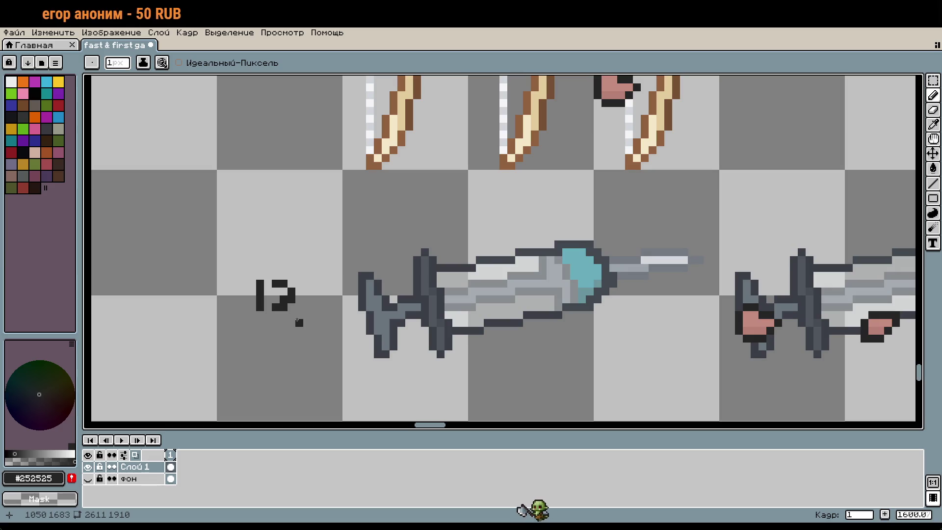
scroll(288, 307, "down", 4)
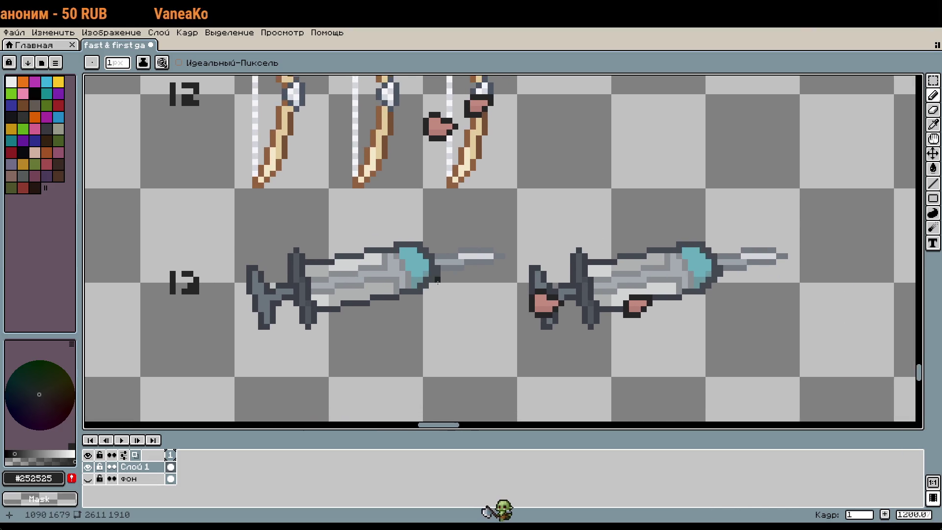
scroll(590, 289, "down", 1)
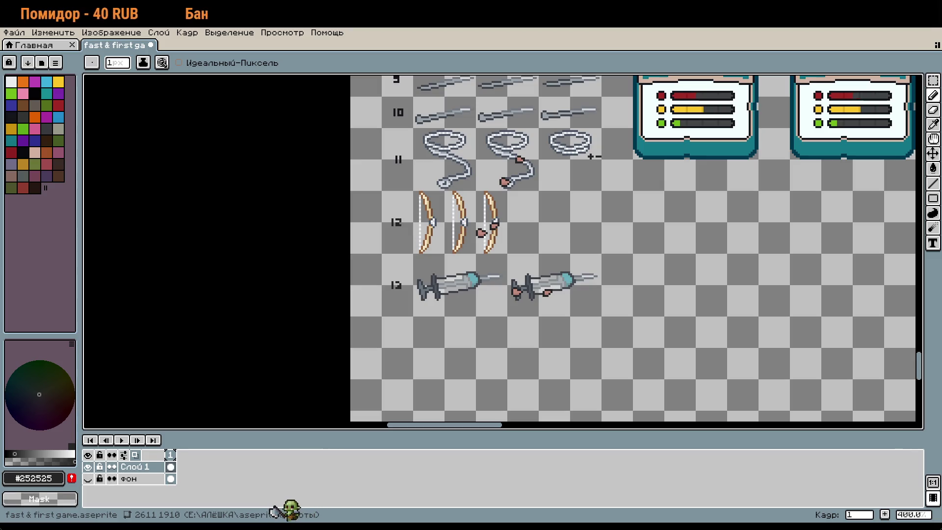
mouse_move(612, 182)
left_mouse_down()
mouse_move(612, 280)
mouse_move(587, 370)
mouse_move(614, 238)
left_mouse_up()
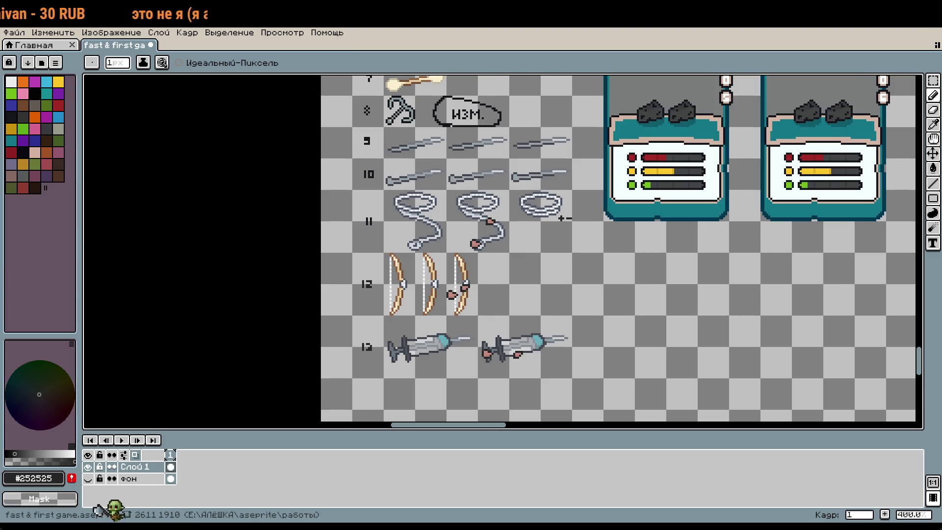
Step: Undo the stray line across the crossed-out bow and move the bow up and left
scroll(562, 218, "down", 5)
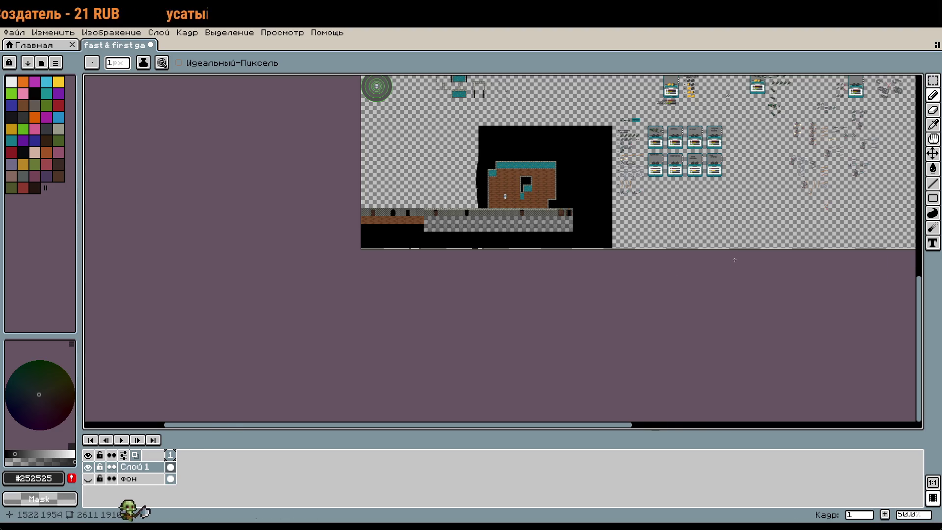
left_click_drag(724, 258, 600, 307)
scroll(610, 282, "up", 5)
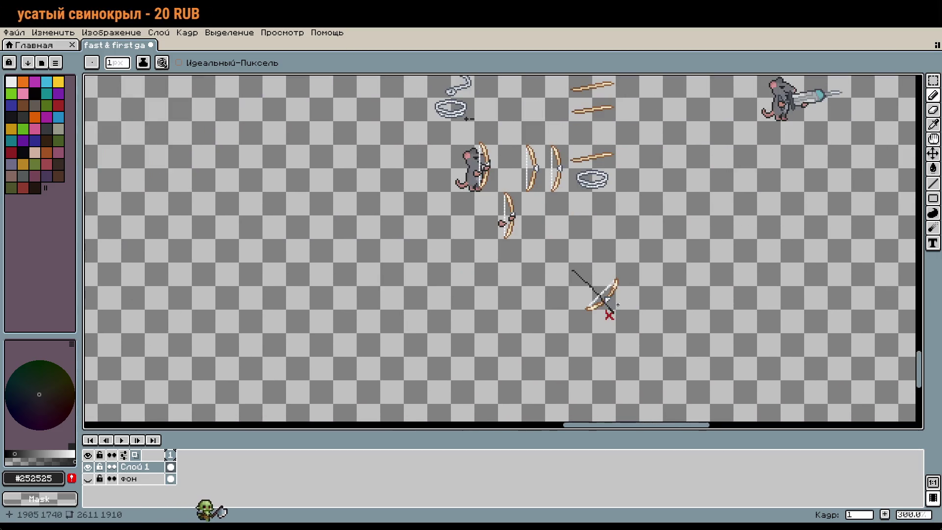
key("ctrl+z")
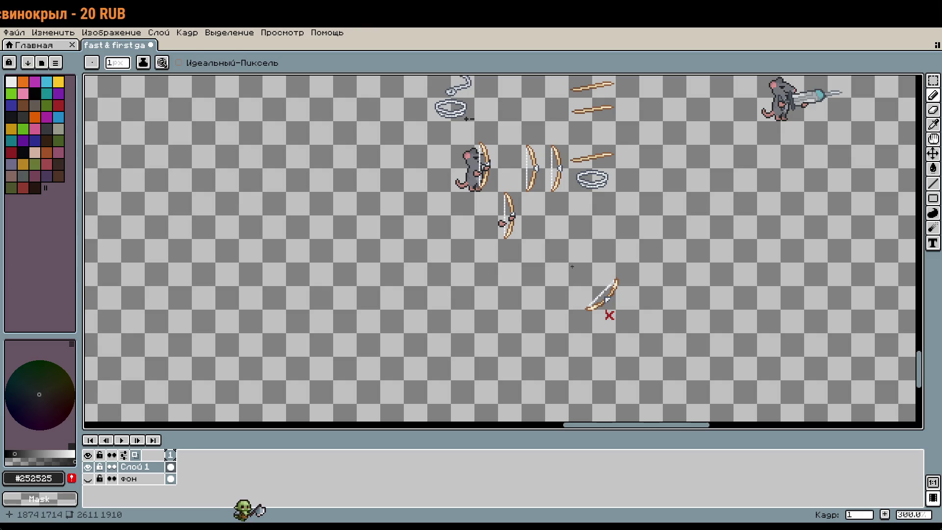
left_click_drag(621, 318, 585, 257)
key("Return")
Step: Pan and zoom across the sheet to review the rat sprites, barrels and rarity cards
scroll(647, 265, "down", 3)
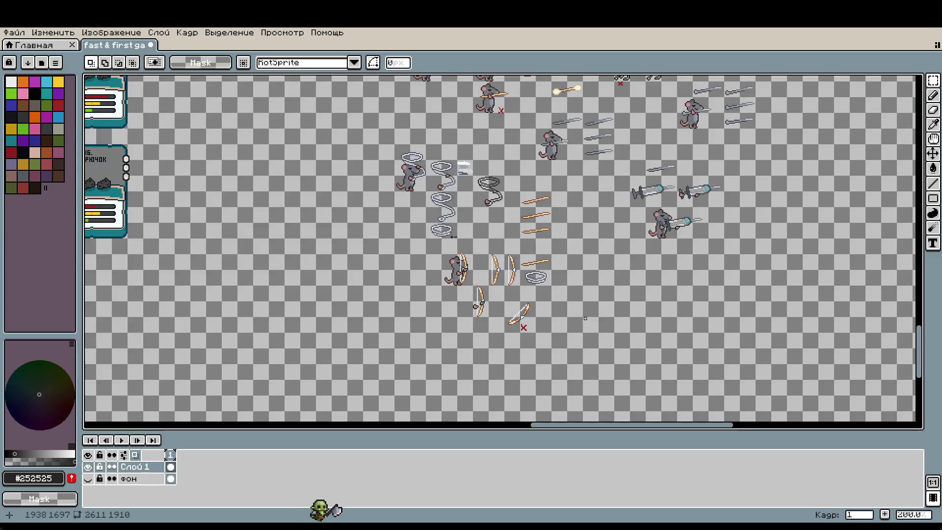
scroll(551, 283, "up", 2)
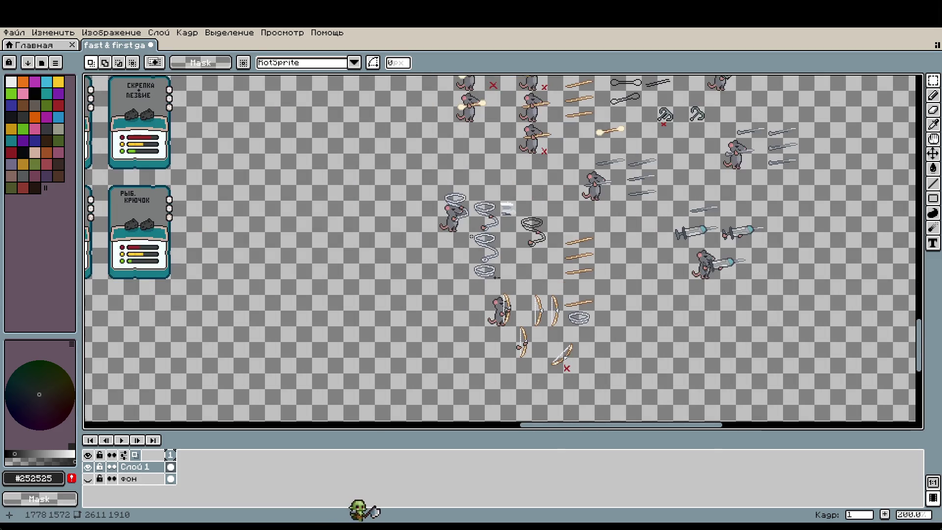
scroll(530, 339, "up", 2)
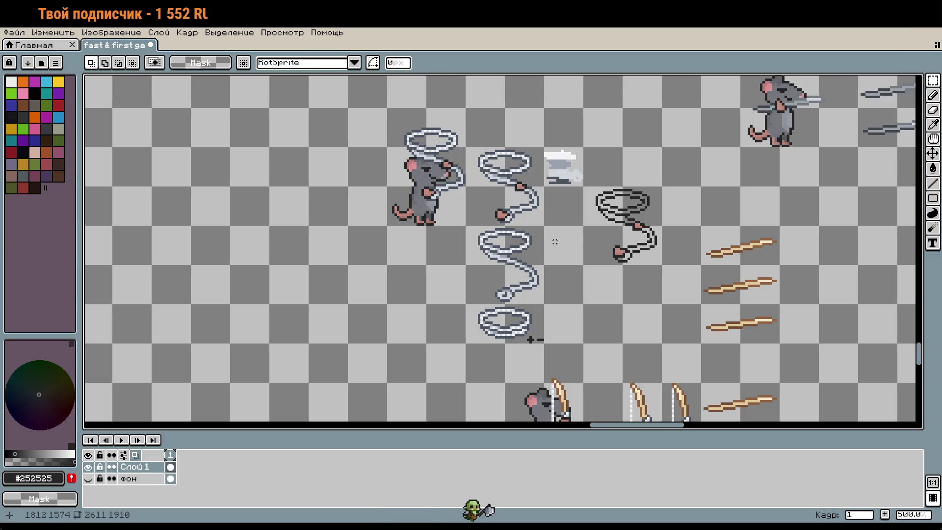
scroll(714, 268, "right", 8)
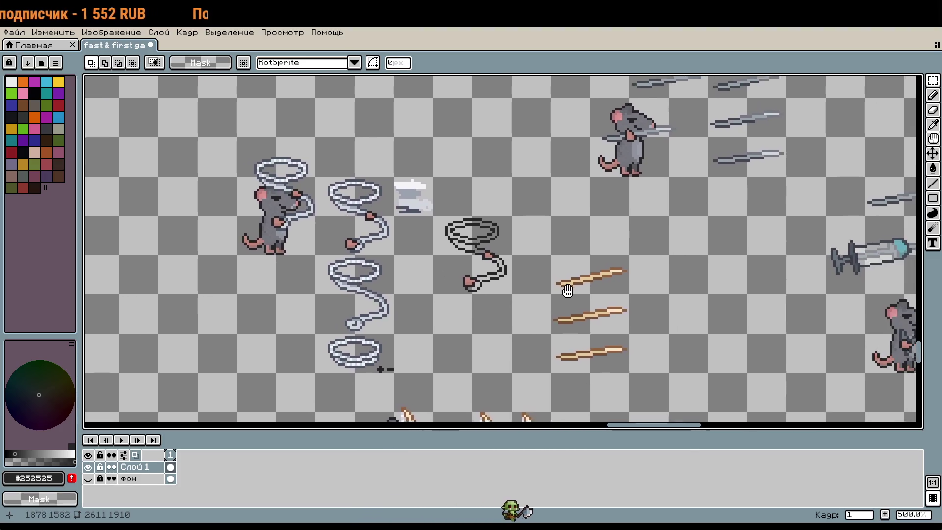
scroll(570, 245, "right", 5)
scroll(570, 246, "down", 1)
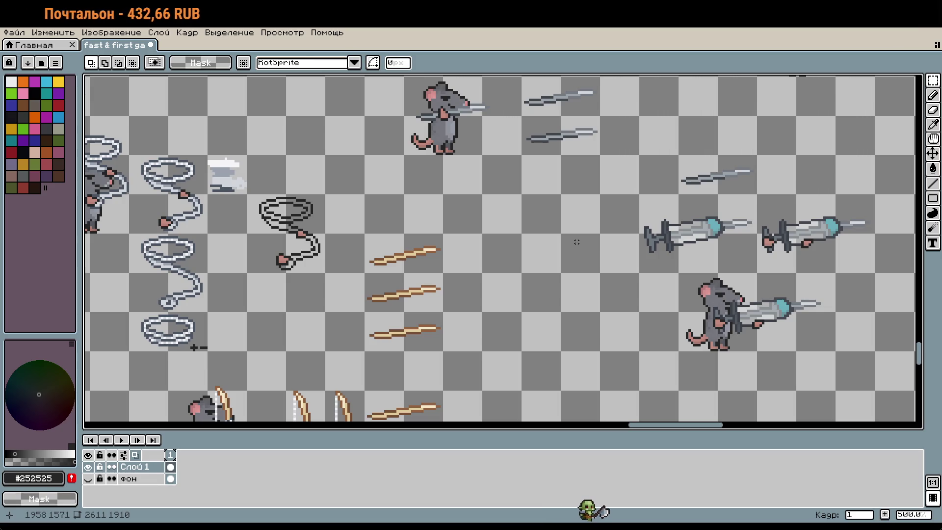
scroll(547, 237, "down", 3)
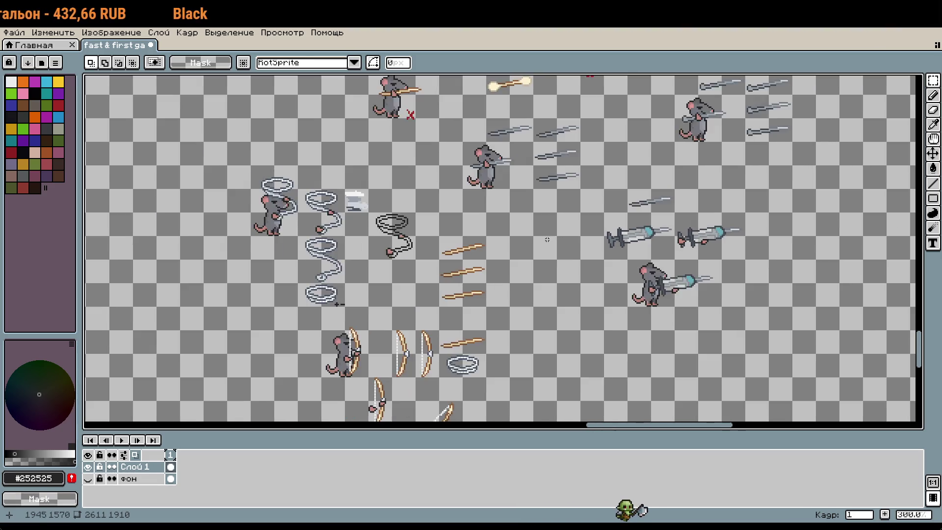
scroll(667, 360, "up", 1)
scroll(667, 360, "down", 3)
scroll(641, 273, "up", 2)
left_click_drag(640, 274, 652, 529)
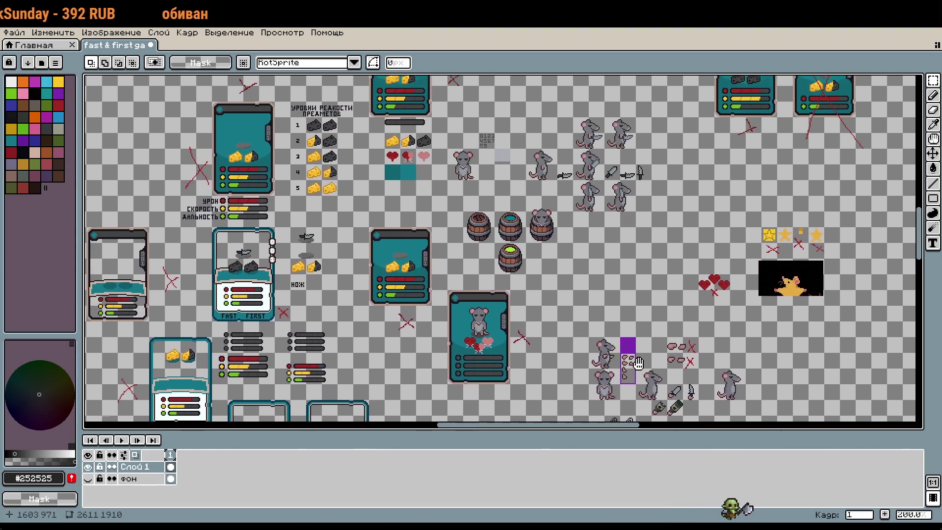
left_click_drag(542, 211, 646, 407)
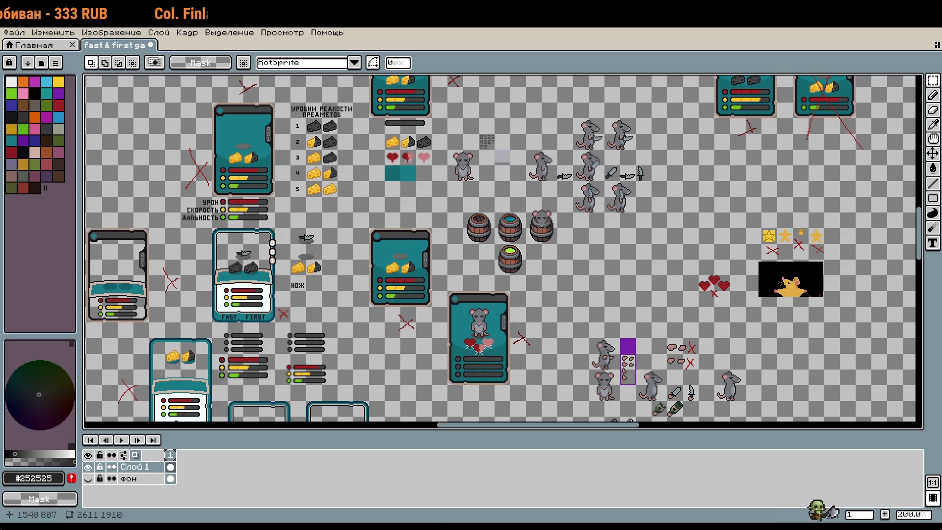
scroll(572, 176, "up", 2)
scroll(572, 176, "up", 1)
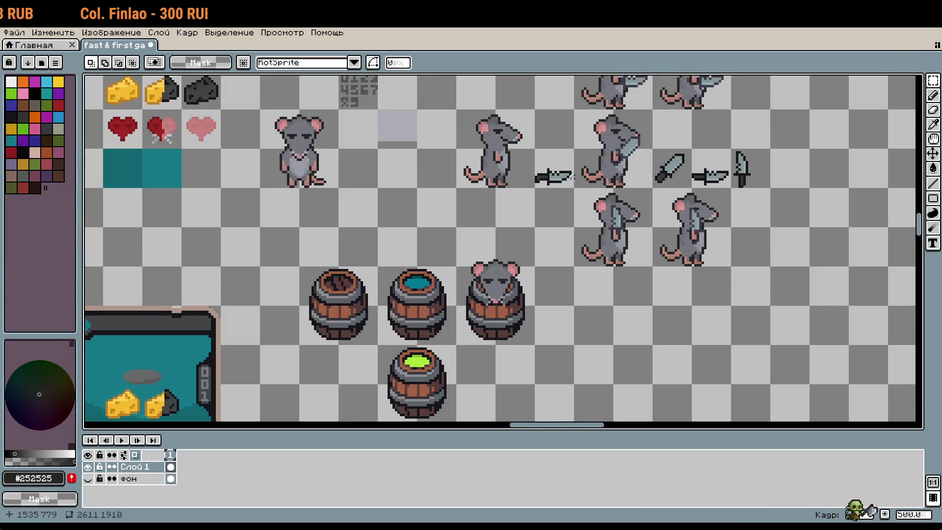
scroll(572, 176, "down", 1)
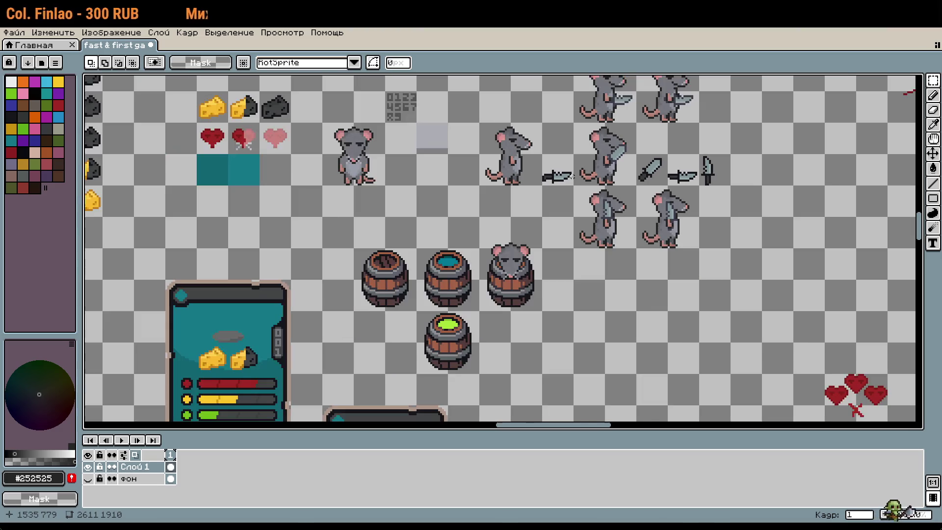
scroll(572, 176, "down", 1)
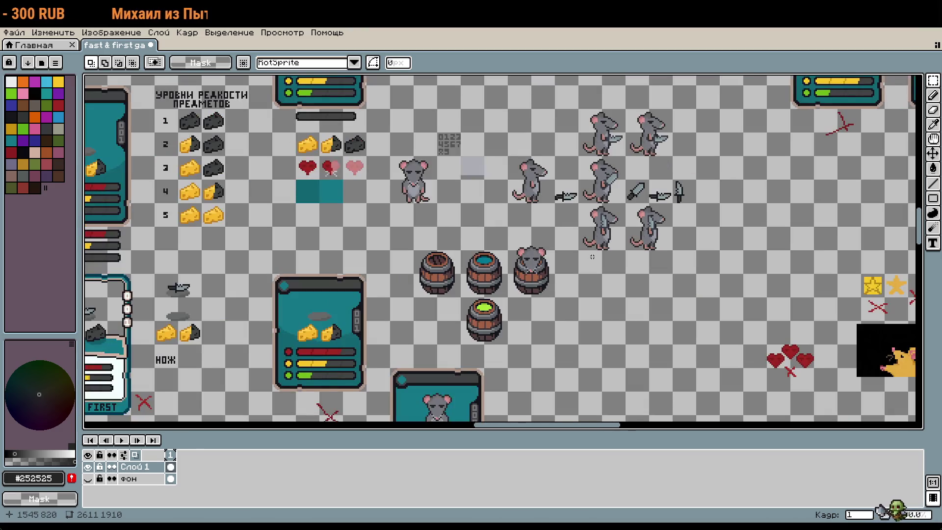
scroll(643, 217, "down", 3)
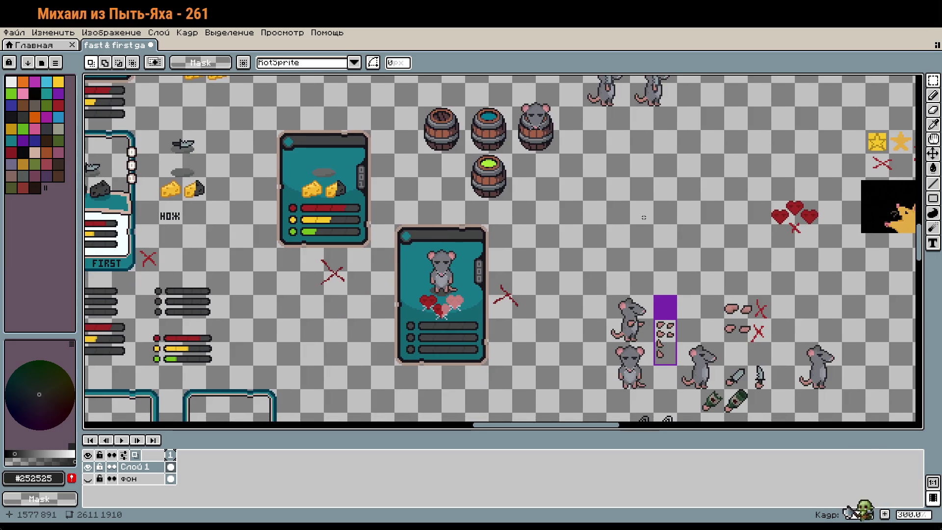
scroll(644, 217, "down", 2)
scroll(563, 195, "down", 5)
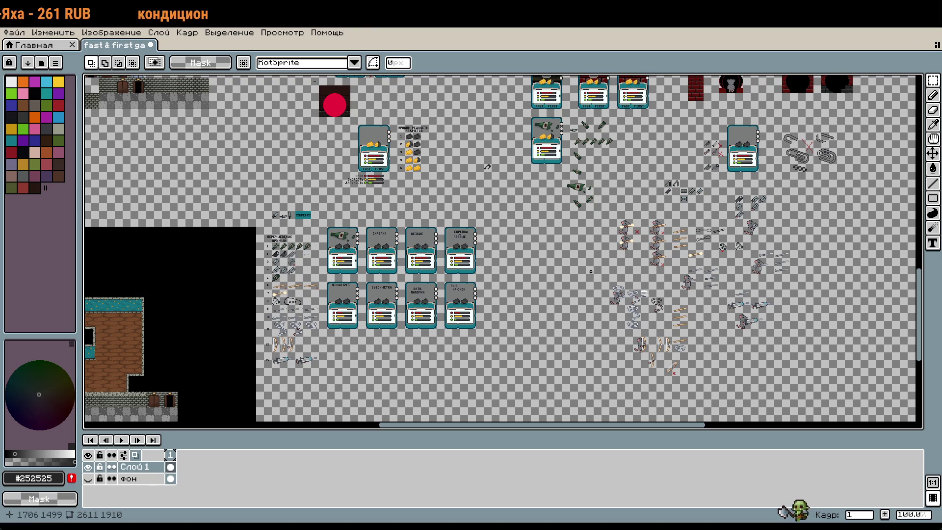
scroll(588, 258, "down", 3)
scroll(589, 258, "right", 5)
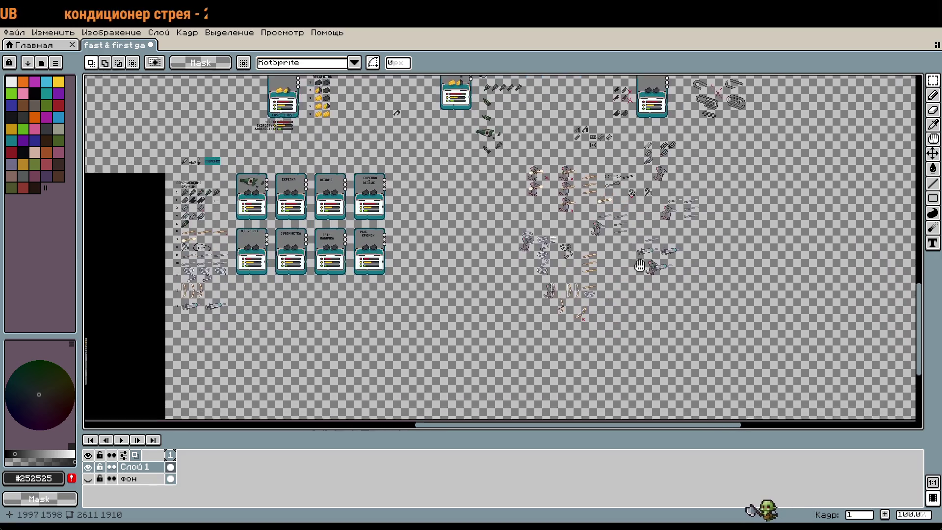